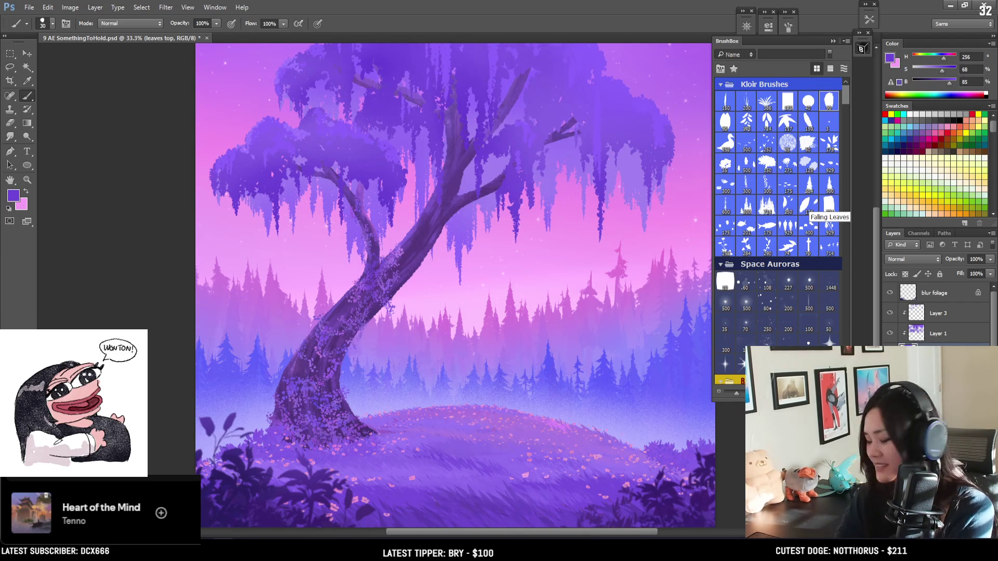
Step: Zoom out to 25%, load the 500-size EyvindEarle brush, and select Layer 2 for painting
{"action": "key", "text": "ctrl+minus"}
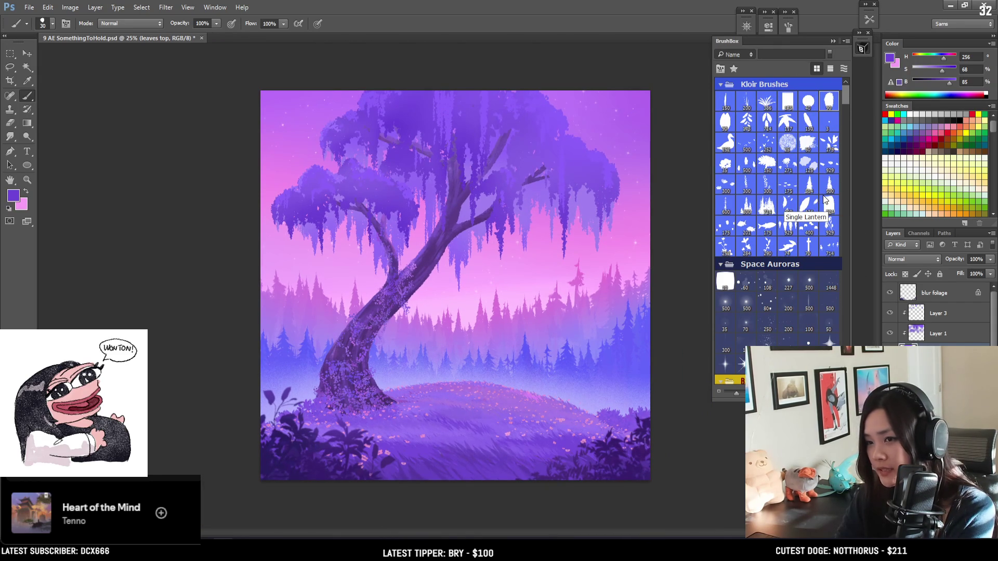
{"action": "scroll", "coordinate": [749, 268], "scroll_direction": "down", "scroll_amount": 10}
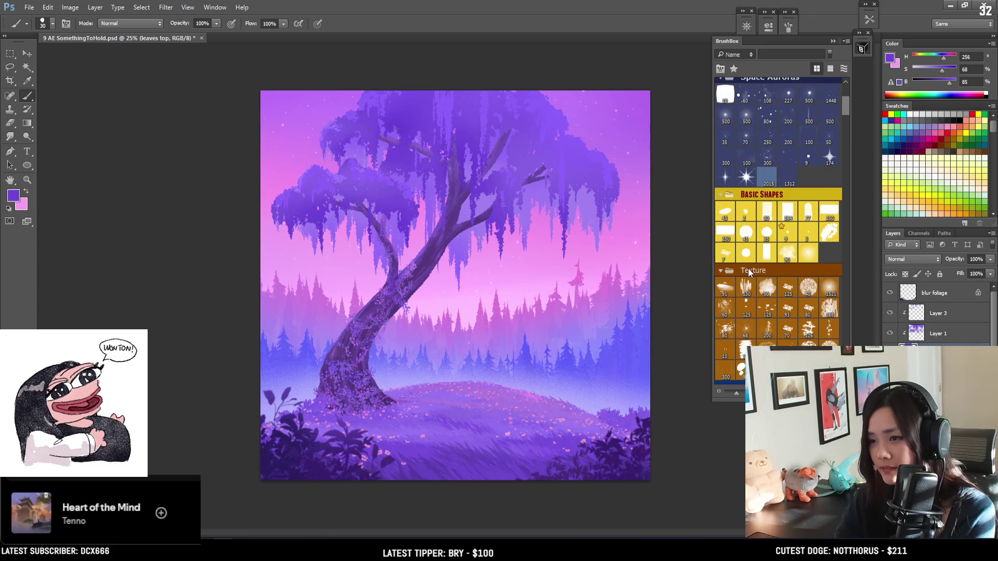
{"action": "left_click", "coordinate": [728, 280]}
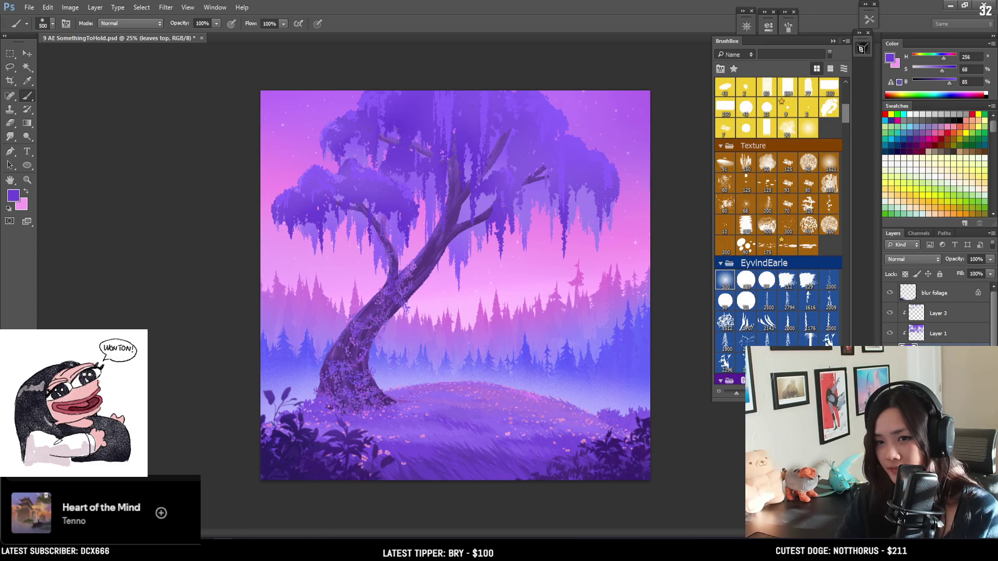
{"action": "key", "text": "ctrl+z"}
{"action": "key", "text": "ctrl+z"}
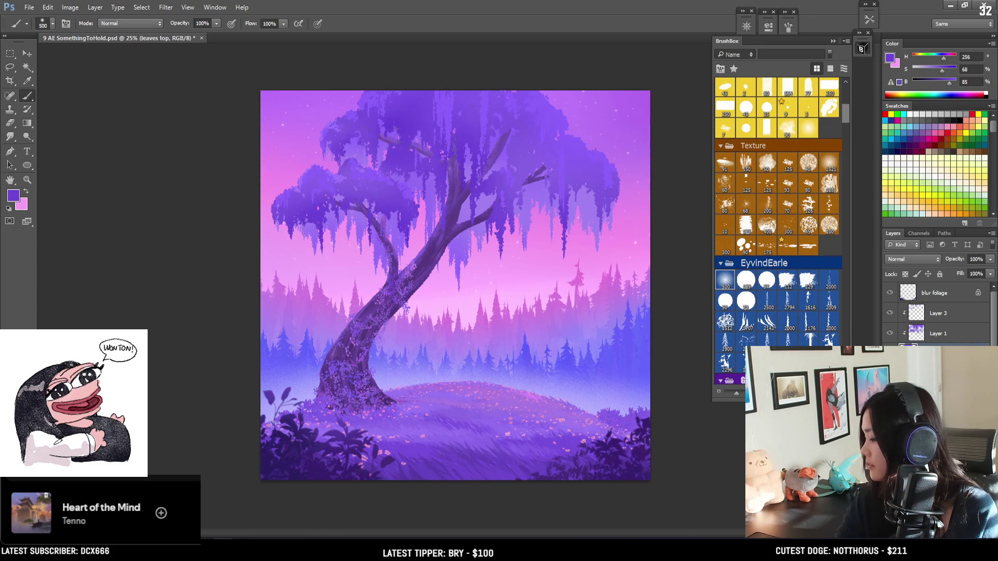
{"action": "scroll", "coordinate": [936, 312], "scroll_direction": "down", "scroll_amount": 1}
{"action": "left_click", "coordinate": [931, 354]}
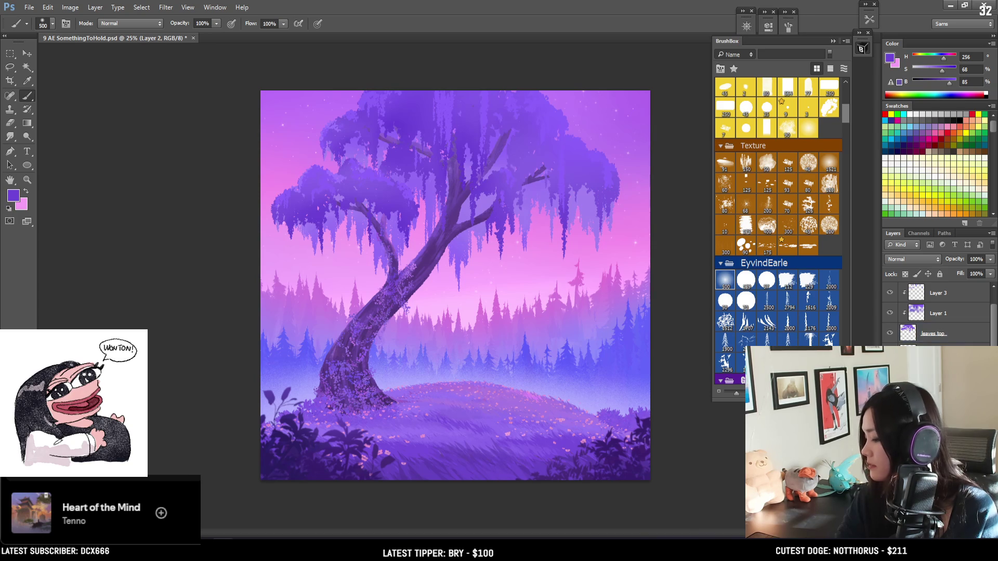
Step: Sample the tree's purple and lighten it to a pale lavender #c9b3ff foreground colour
{"action": "left_click", "coordinate": [459, 256], "text": "alt"}
{"action": "left_click", "coordinate": [890, 57]}
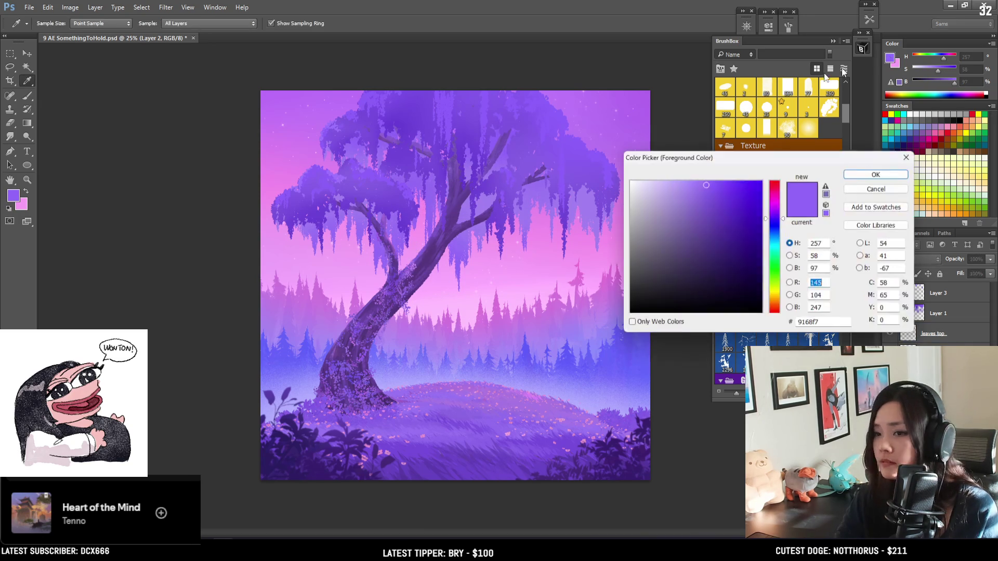
{"action": "left_click", "coordinate": [669, 181]}
{"action": "left_click", "coordinate": [864, 174]}
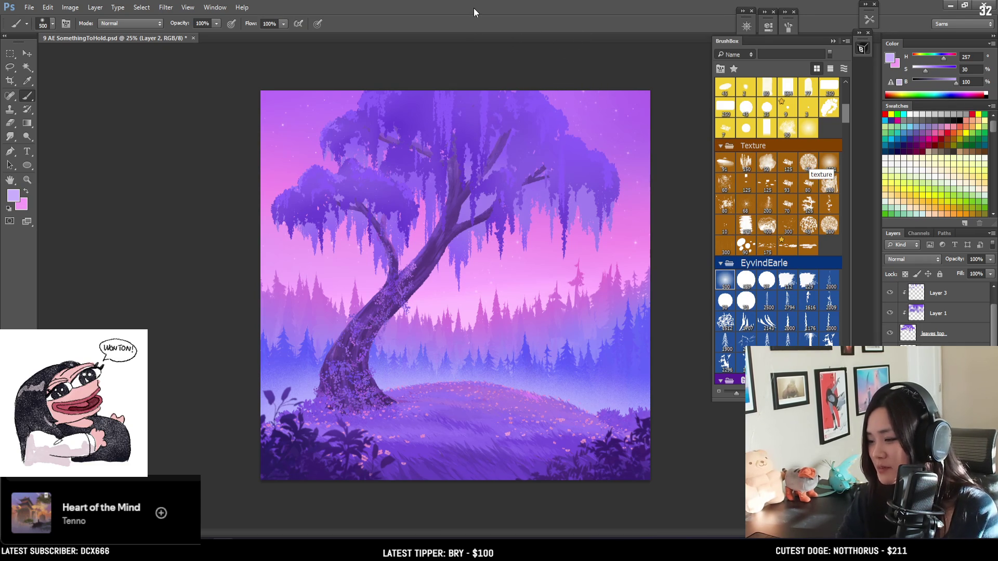
Step: Paint a trial lavender stroke below the branch, undo it, and try brush sizes 700 and 200
{"action": "left_click_drag", "start_coordinate": [447, 192], "coordinate": [461, 290]}
{"action": "key", "text": "ctrl+z"}
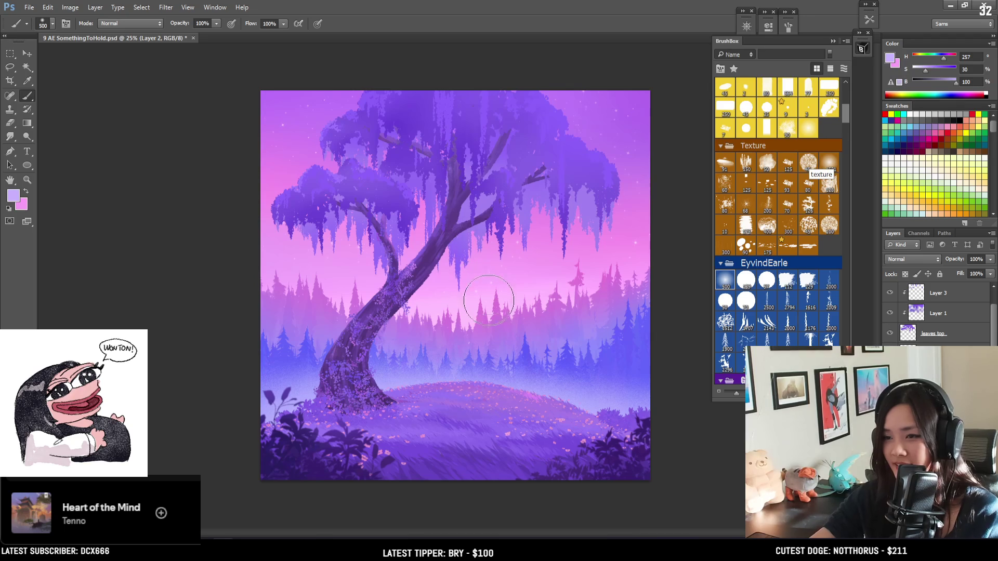
{"action": "key", "text": "bracketright"}
{"action": "key", "text": "bracketright"}
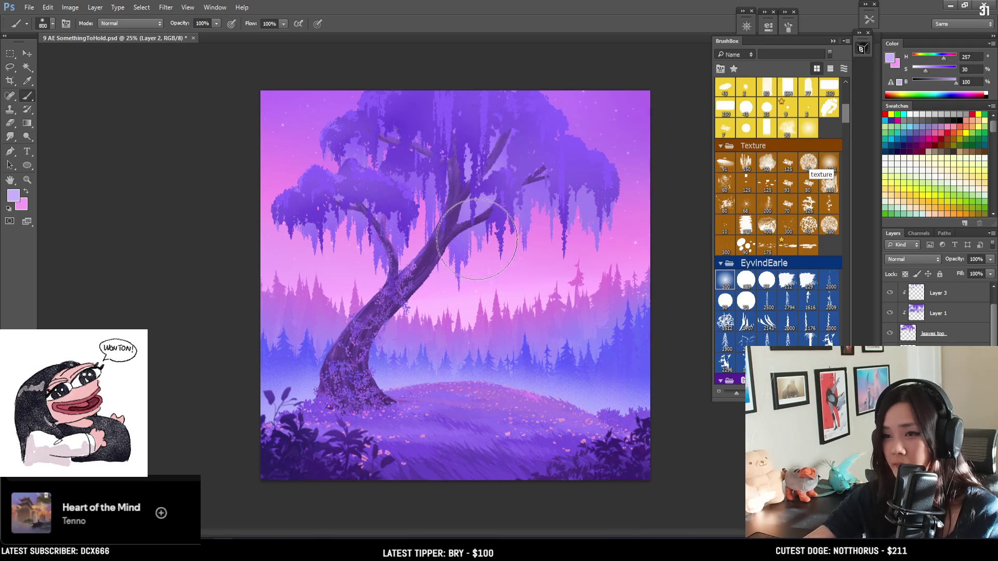
{"action": "key", "text": "bracketleft"}
{"action": "key", "text": "bracketleft"}
{"action": "key", "text": "bracketleft"}
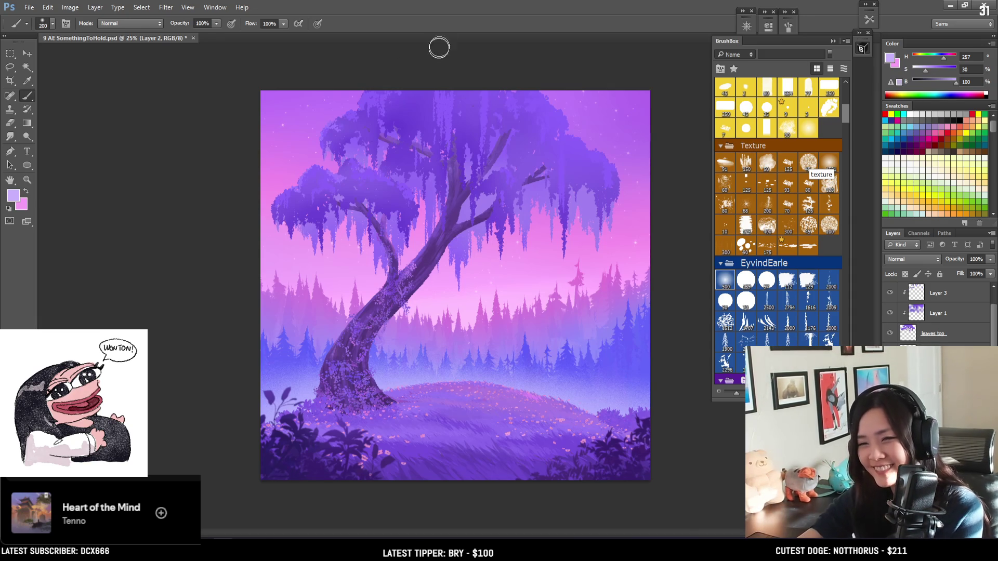
Step: Zoom in on the willow canopy, recentre the view on the tree, and set the brush to 300
{"action": "key", "text": "ctrl+plus"}
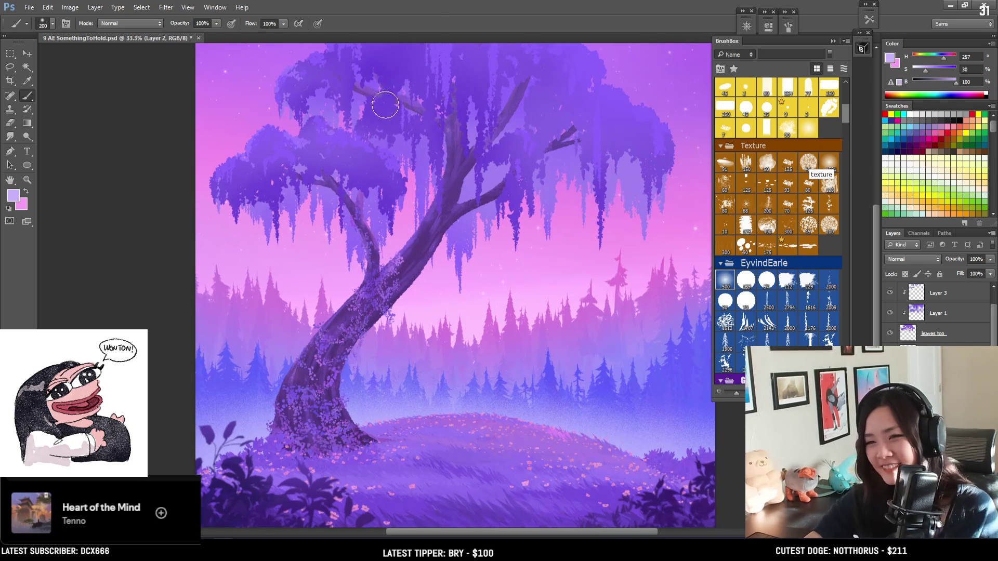
{"action": "left_click_drag", "start_coordinate": [402, 124], "coordinate": [373, 165]}
{"action": "key", "text": "bracketright"}
{"action": "key", "text": "bracketright"}
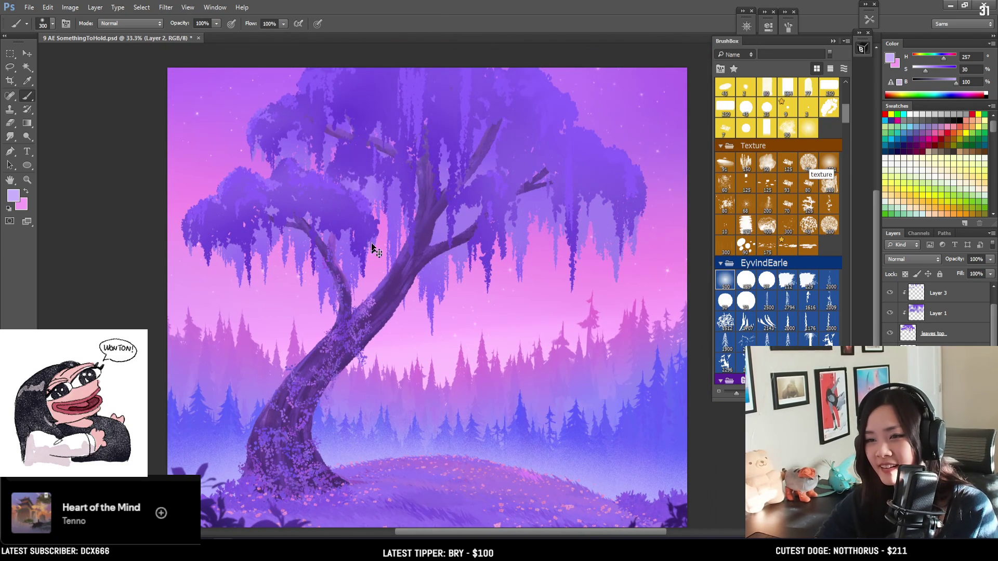
{"action": "left_click_drag", "start_coordinate": [420, 207], "coordinate": [386, 185]}
{"action": "key", "text": "bracketright"}
{"action": "key", "text": "bracketright"}
{"action": "key", "text": "bracketleft"}
{"action": "key", "text": "bracketleft"}
{"action": "key", "text": "bracketleft"}
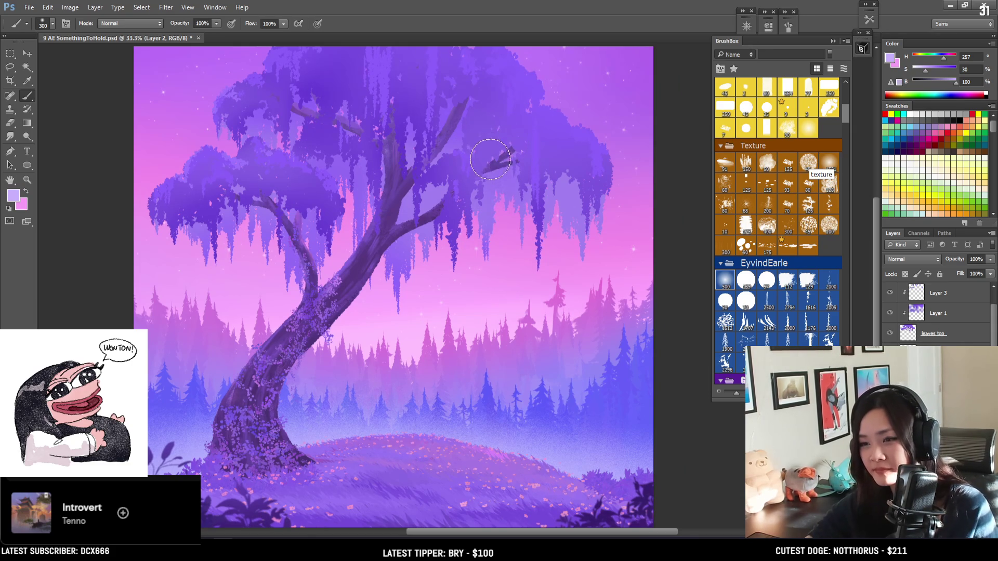
{"action": "key", "text": "bracketright"}
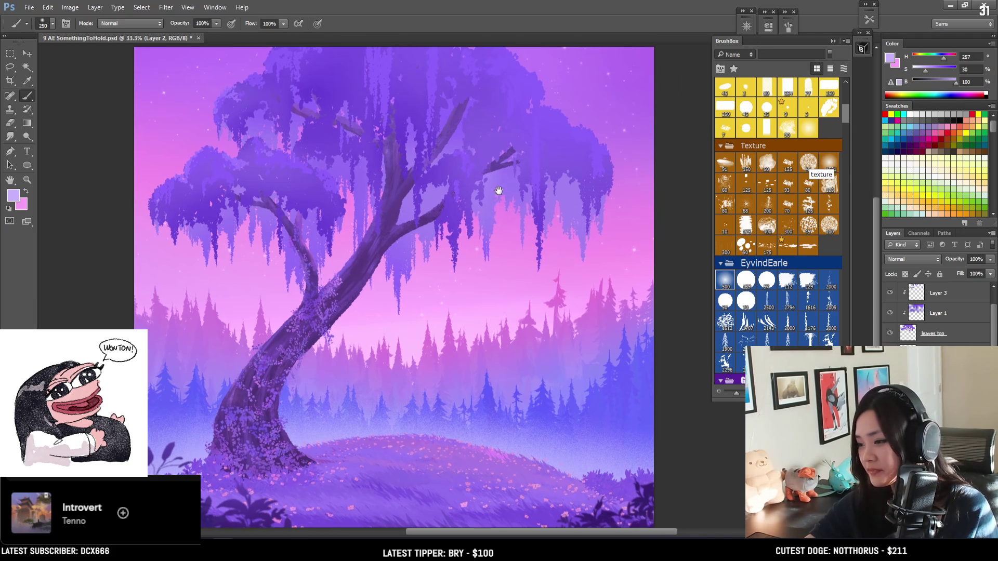
{"action": "left_click_drag", "start_coordinate": [497, 190], "coordinate": [538, 156]}
{"action": "key", "text": "bracketright"}
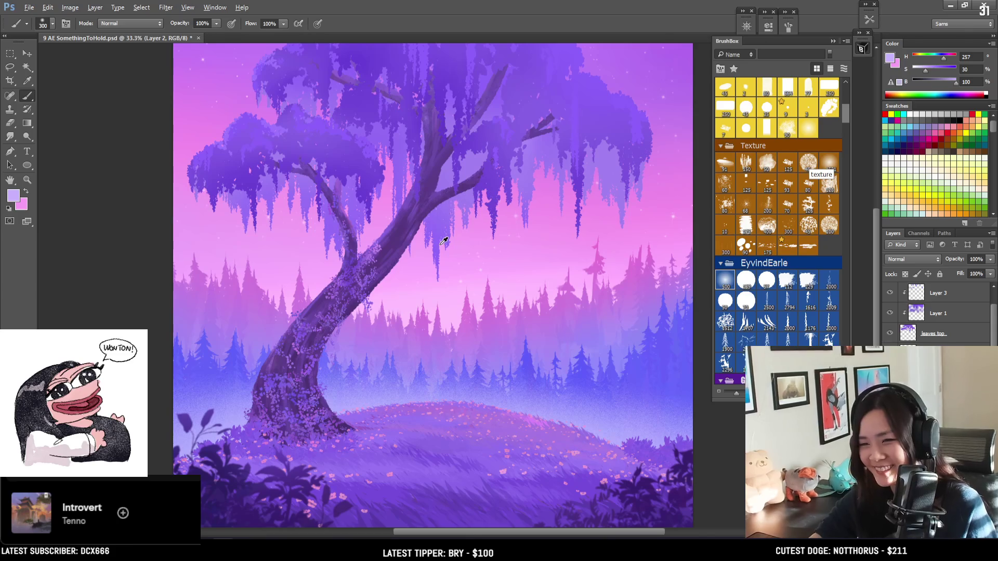
Step: Sample a deeper purple from the tree and brighten it to violet H 257, S 65%, B 100%
{"action": "left_click", "coordinate": [437, 222], "text": "alt"}
{"action": "key", "text": "bracketright"}
{"action": "key", "text": "bracketright"}
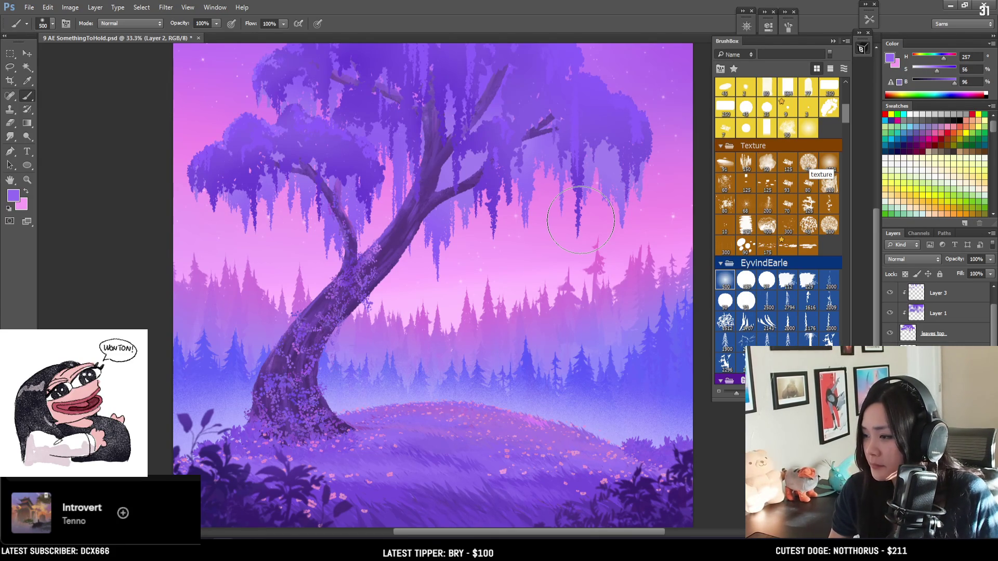
{"action": "key", "text": "bracketleft"}
{"action": "key", "text": "bracketleft"}
{"action": "key", "text": "bracketleft"}
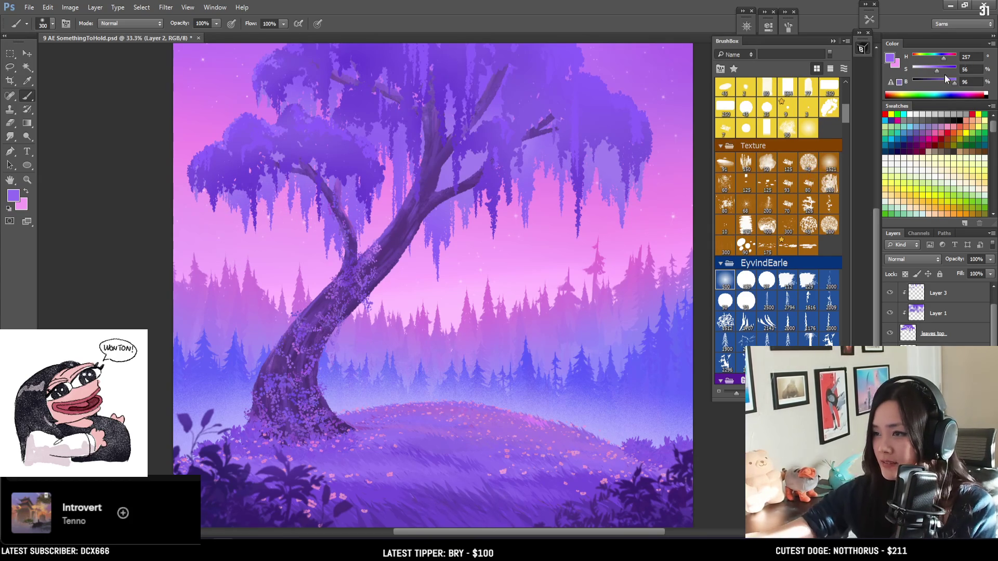
{"action": "left_click_drag", "start_coordinate": [937, 70], "coordinate": [962, 92]}
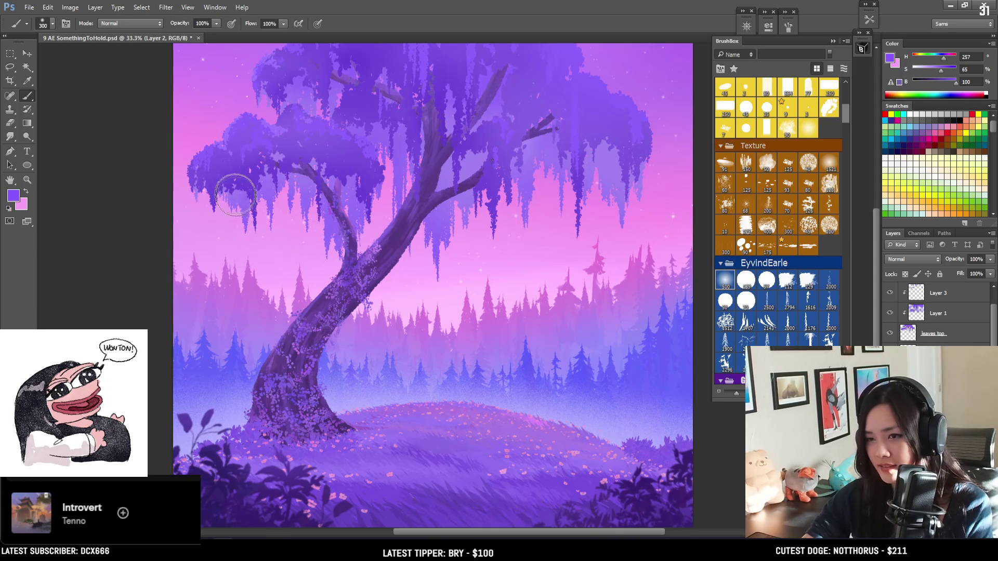
Step: Lighten the paint colour and add soft light to the upper-left foliage with a 300 brush
{"action": "key", "text": "bracketright"}
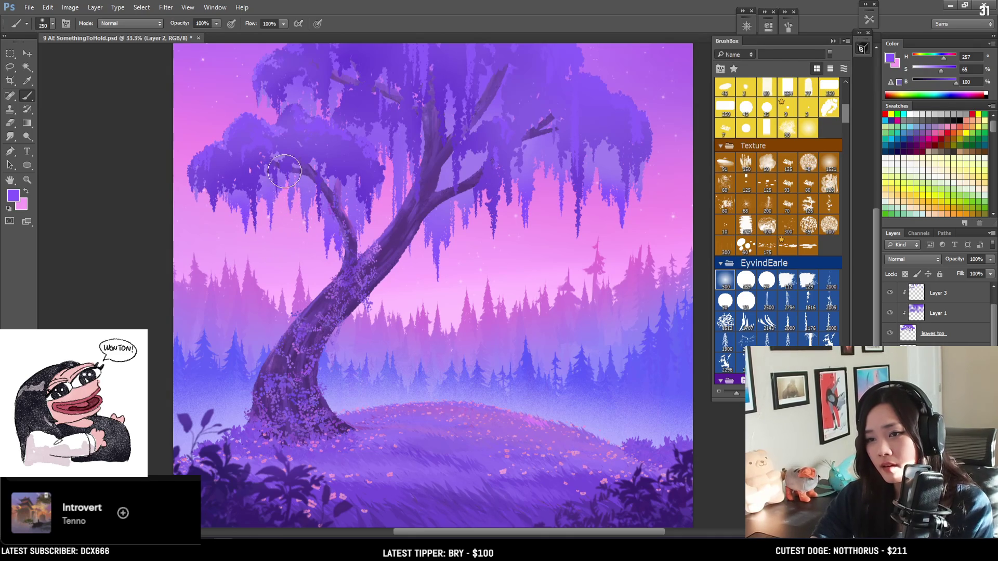
{"action": "key", "text": "bracketleft"}
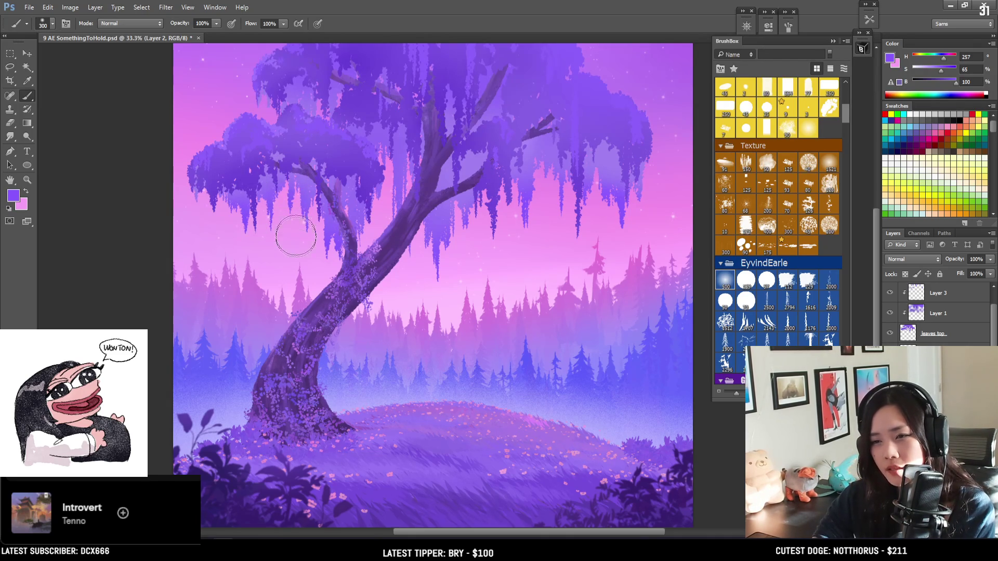
{"action": "key", "text": "bracketright"}
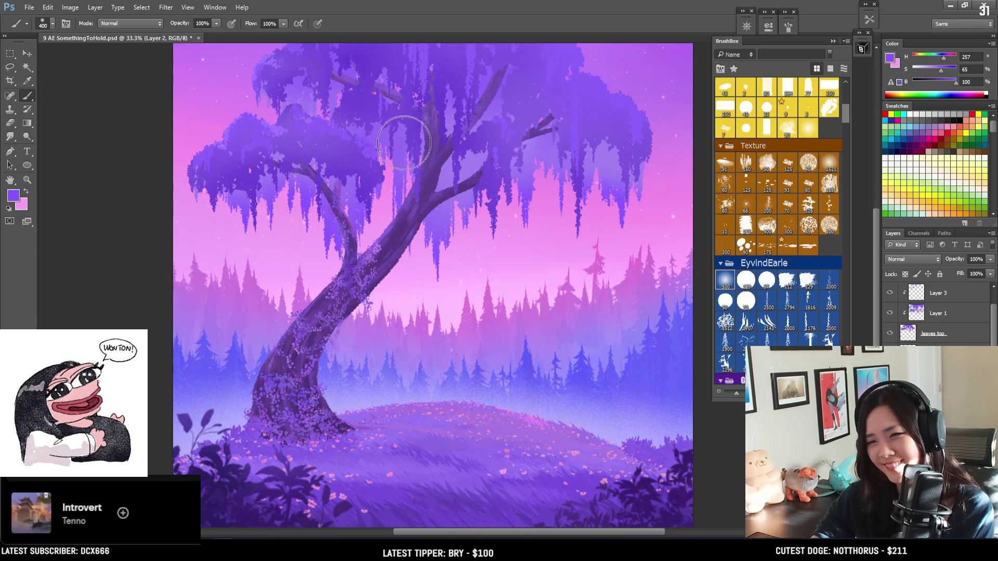
{"action": "key", "text": "bracketleft"}
{"action": "key", "text": "bracketleft"}
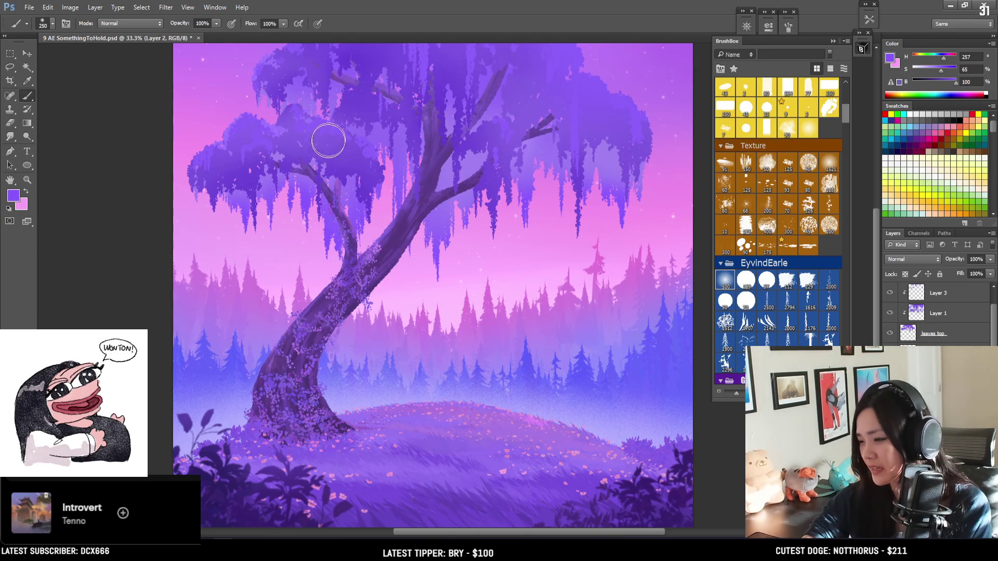
{"action": "left_click_drag", "start_coordinate": [934, 74], "coordinate": [927, 75]}
{"action": "key", "text": "bracketright"}
{"action": "mouse_move", "coordinate": [271, 104]}
{"action": "left_mouse_down"}
{"action": "mouse_move", "coordinate": [291, 78]}
{"action": "mouse_move", "coordinate": [327, 84]}
{"action": "mouse_move", "coordinate": [301, 131]}
{"action": "mouse_move", "coordinate": [311, 78]}
{"action": "mouse_move", "coordinate": [307, 156]}
{"action": "mouse_move", "coordinate": [322, 115]}
{"action": "mouse_move", "coordinate": [252, 187]}
{"action": "left_mouse_up"}
Step: Sample a pinker colour and paint pink light over the upper-left foliage at size 400
{"action": "left_click", "coordinate": [229, 82], "text": "alt"}
{"action": "key", "text": "bracketright"}
{"action": "key", "text": "bracketright"}
{"action": "mouse_move", "coordinate": [229, 83]}
{"action": "left_mouse_down"}
{"action": "mouse_move", "coordinate": [334, 101]}
{"action": "mouse_move", "coordinate": [334, 128]}
{"action": "mouse_move", "coordinate": [334, 55]}
{"action": "mouse_move", "coordinate": [351, 96]}
{"action": "mouse_move", "coordinate": [351, 141]}
{"action": "mouse_move", "coordinate": [294, 172]}
{"action": "mouse_move", "coordinate": [329, 145]}
{"action": "left_mouse_up"}
Step: Paint purple hanging strands into the canopy's pink gaps with a smaller brush
{"action": "key", "text": "bracketleft"}
{"action": "key", "text": "bracketleft"}
{"action": "key", "text": "bracketleft"}
{"action": "left_click_drag", "start_coordinate": [359, 207], "coordinate": [358, 157]}
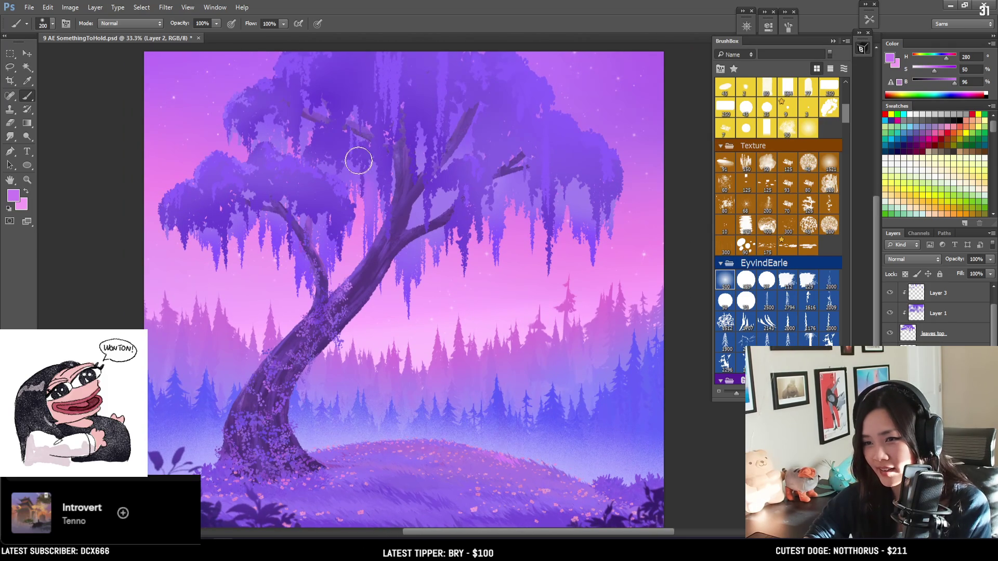
{"action": "key", "text": "bracketright"}
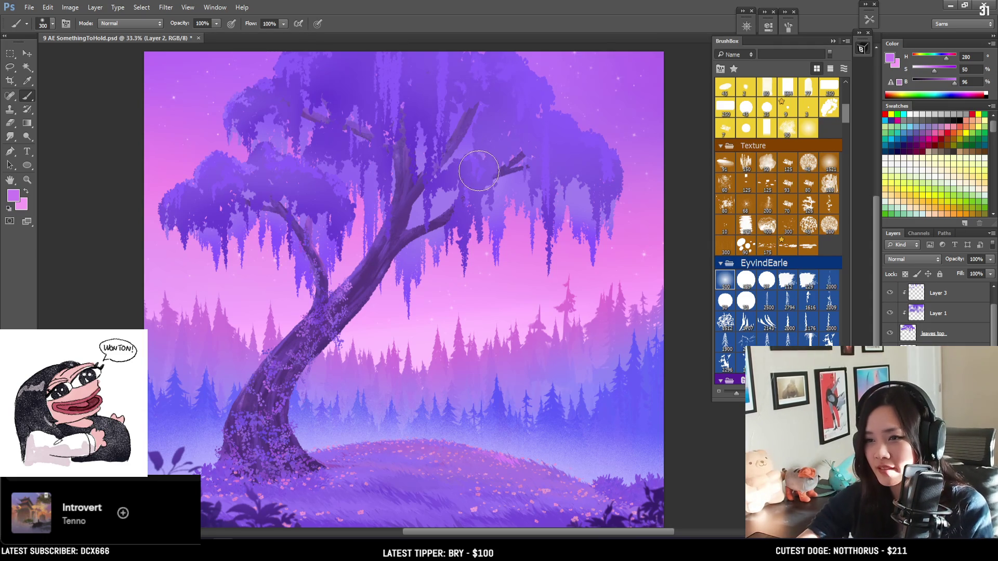
{"action": "key", "text": "bracketleft"}
{"action": "key", "text": "bracketleft"}
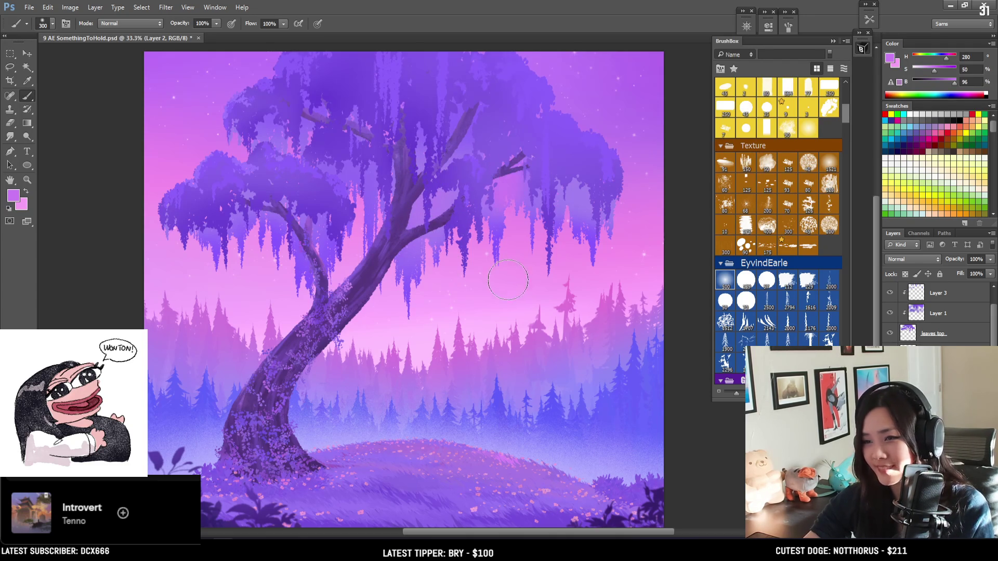
Step: Sample violet from the willow canopy (H 257, S 61%, B 98%) and enlarge the brush to 500
{"action": "left_click_drag", "start_coordinate": [500, 227], "coordinate": [502, 200]}
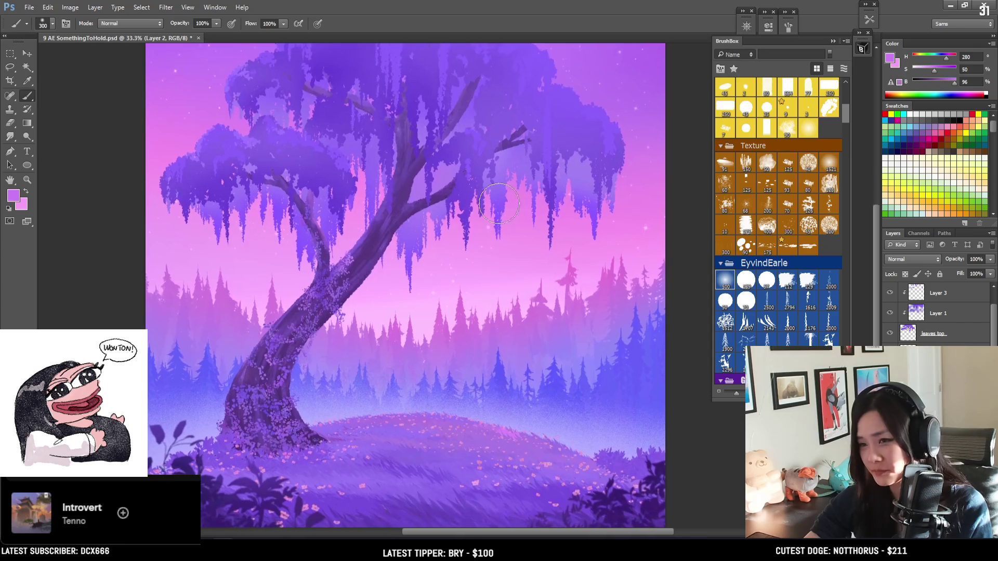
{"action": "left_click", "coordinate": [502, 200], "text": "alt"}
{"action": "key", "text": "bracketright"}
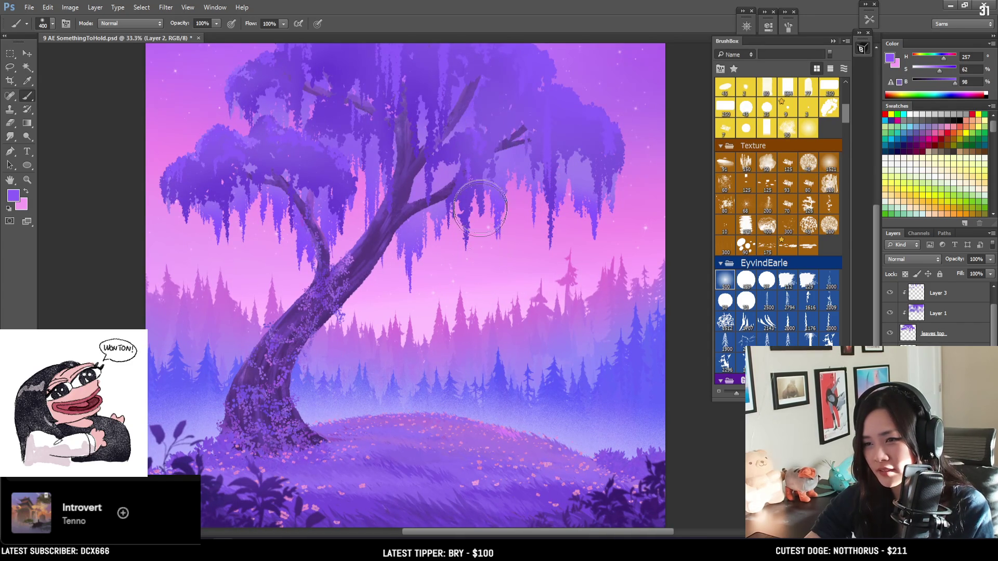
{"action": "mouse_move", "coordinate": [581, 197]}
{"action": "left_mouse_down", "text": "alt"}
{"action": "mouse_move", "coordinate": [551, 195]}
{"action": "mouse_move", "coordinate": [561, 194]}
{"action": "left_mouse_up", "text": "alt"}
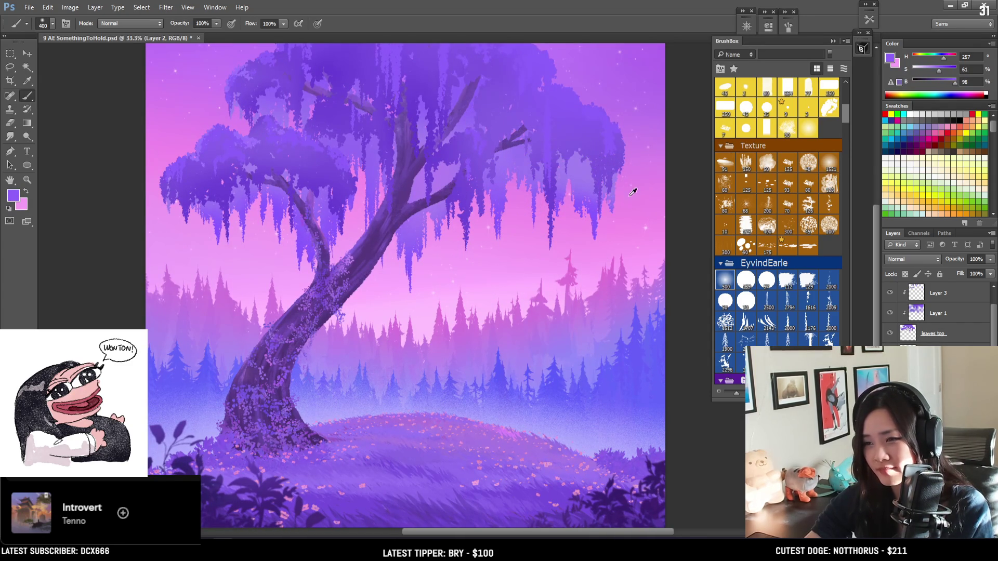
{"action": "left_click", "coordinate": [632, 188], "text": "alt"}
{"action": "key", "text": "bracketright"}
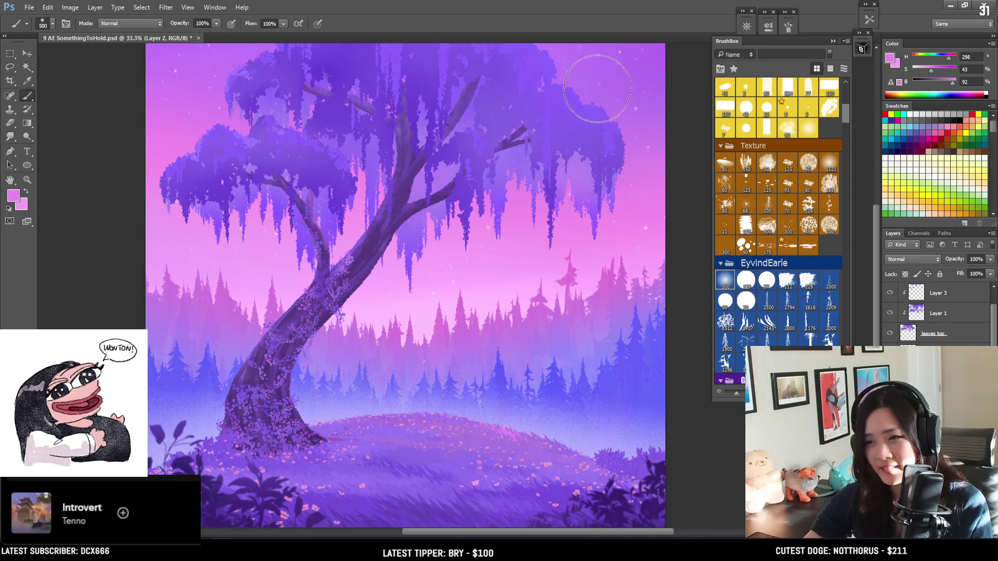
{"action": "left_click_drag", "start_coordinate": [587, 211], "coordinate": [569, 194], "text": "alt"}
Step: Paint more blue-violet foliage into the upper willow canopy, varying brush size between 200 and 600
{"action": "key", "text": "bracketright"}
{"action": "key", "text": "bracketleft"}
{"action": "key", "text": "bracketleft"}
{"action": "key", "text": "bracketleft"}
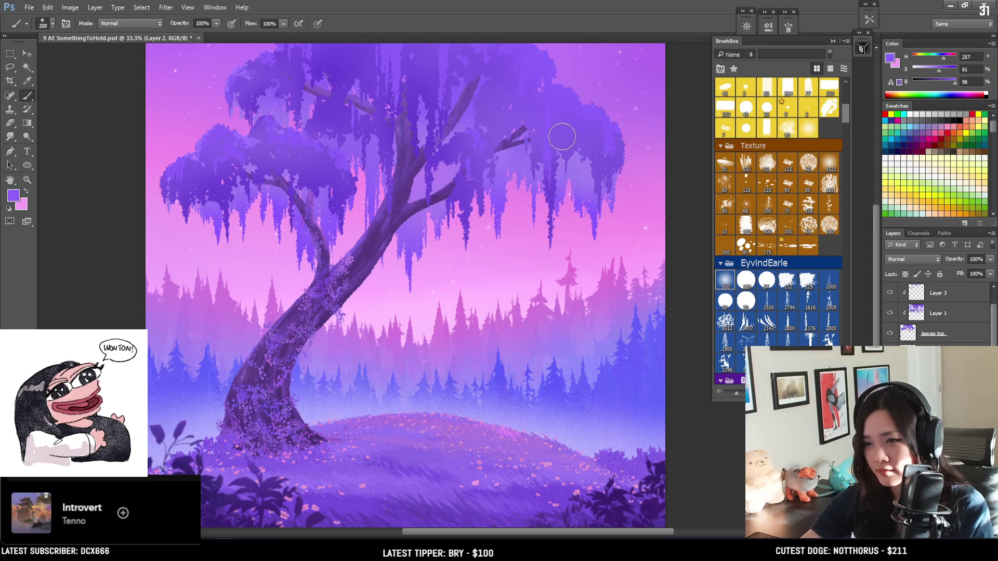
{"action": "key", "text": "bracketright"}
{"action": "key", "text": "bracketright"}
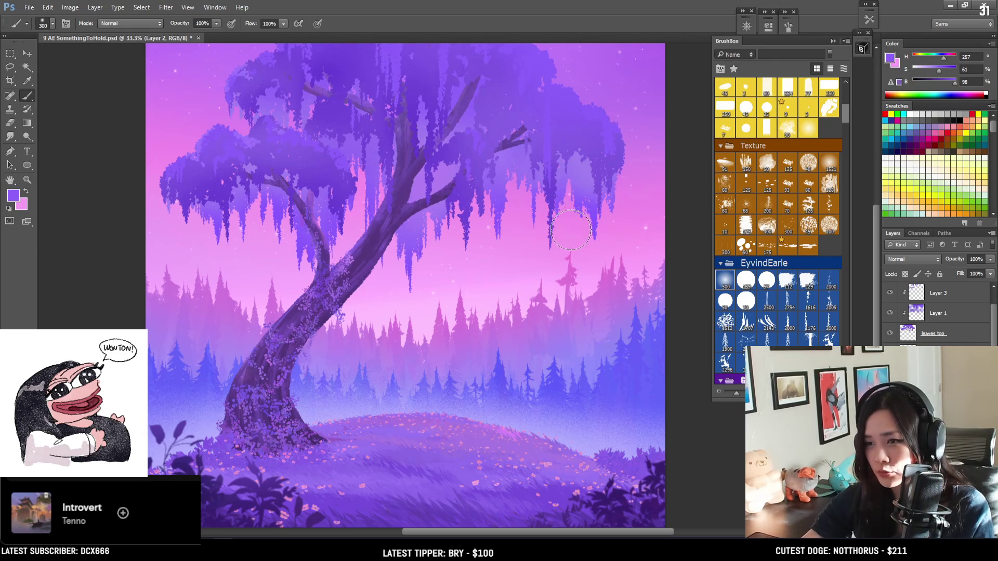
{"action": "key", "text": "bracketleft"}
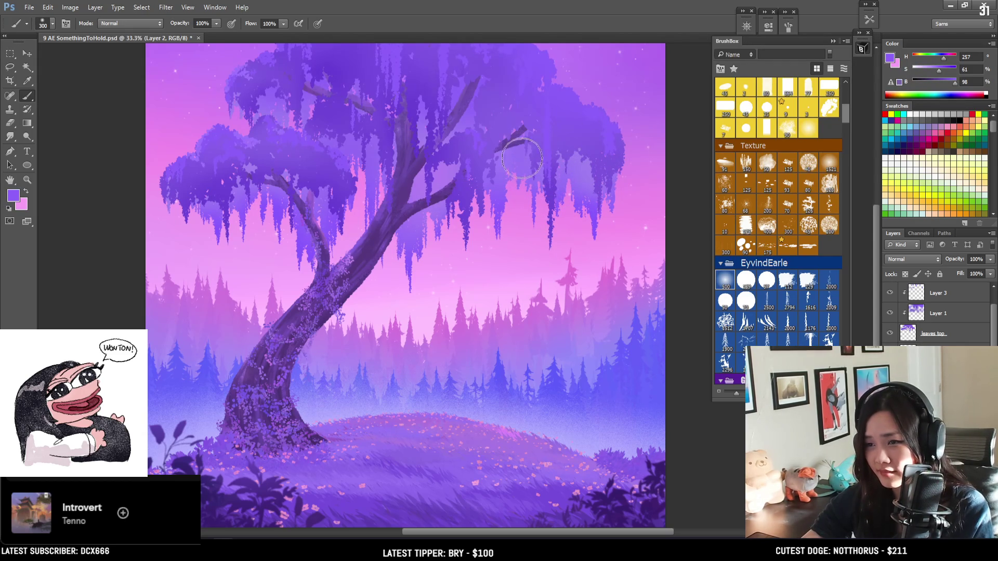
{"action": "key", "text": "bracketleft"}
{"action": "left_click_drag", "start_coordinate": [546, 229], "coordinate": [529, 238]}
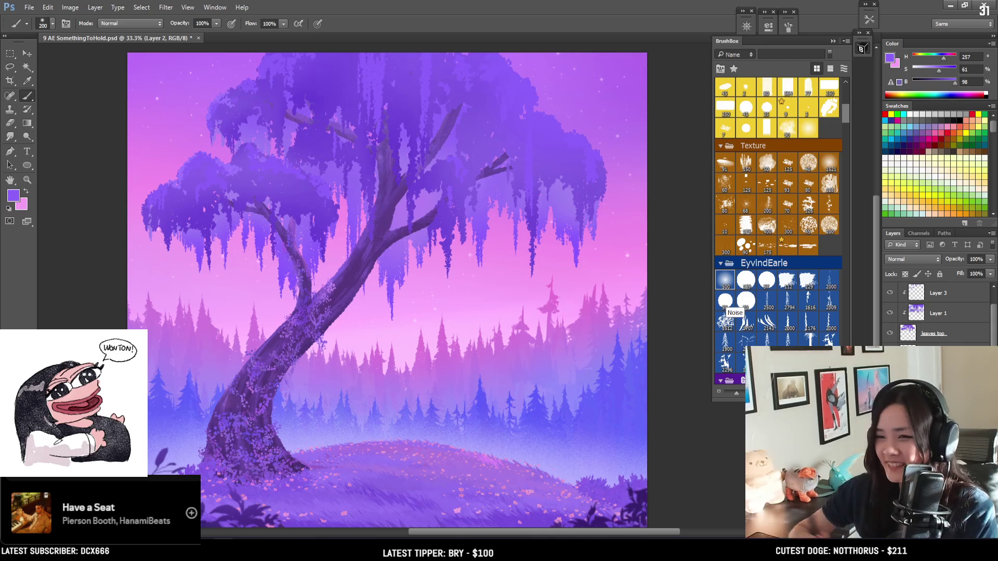
{"action": "mouse_move", "coordinate": [499, 97]}
{"action": "left_mouse_down"}
{"action": "mouse_move", "coordinate": [519, 88]}
{"action": "mouse_move", "coordinate": [506, 108]}
{"action": "left_mouse_up"}
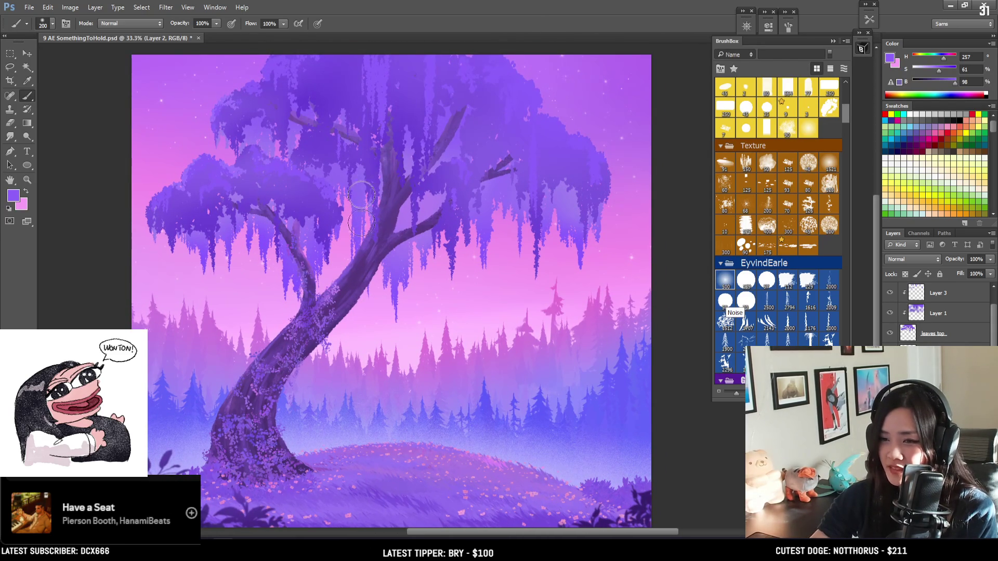
{"action": "key", "text": "bracketright"}
{"action": "key", "text": "bracketright"}
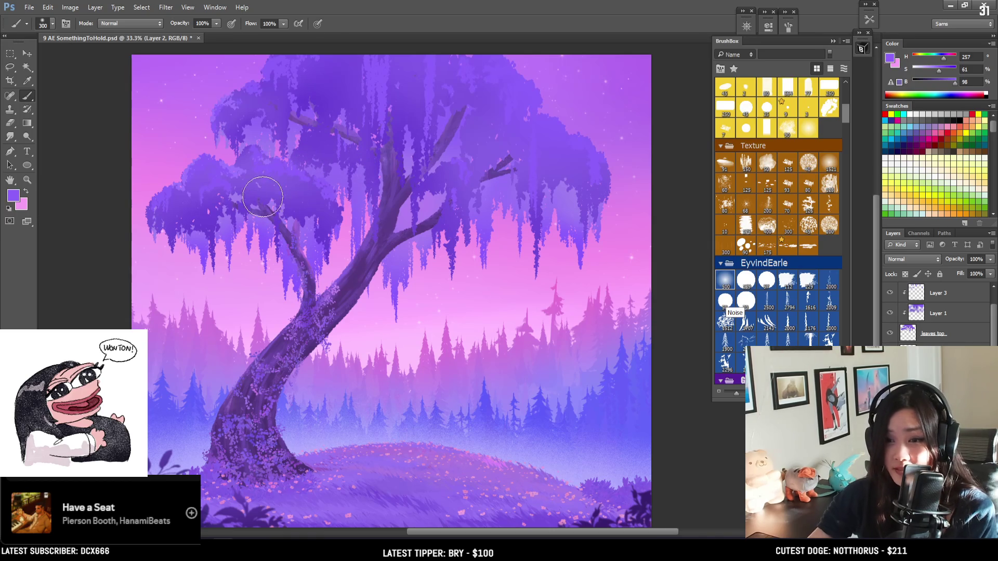
{"action": "key", "text": "bracketleft"}
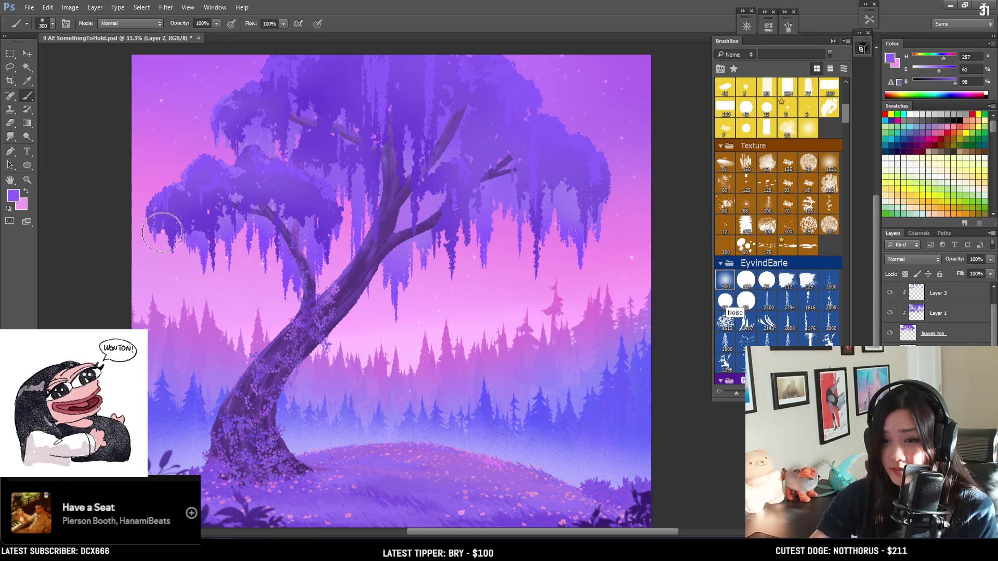
Step: Sample a lighter pink-violet (H 286, S 47%, B 99%) from the canopy and set the brush to 250
{"action": "left_click", "coordinate": [207, 130], "text": "alt"}
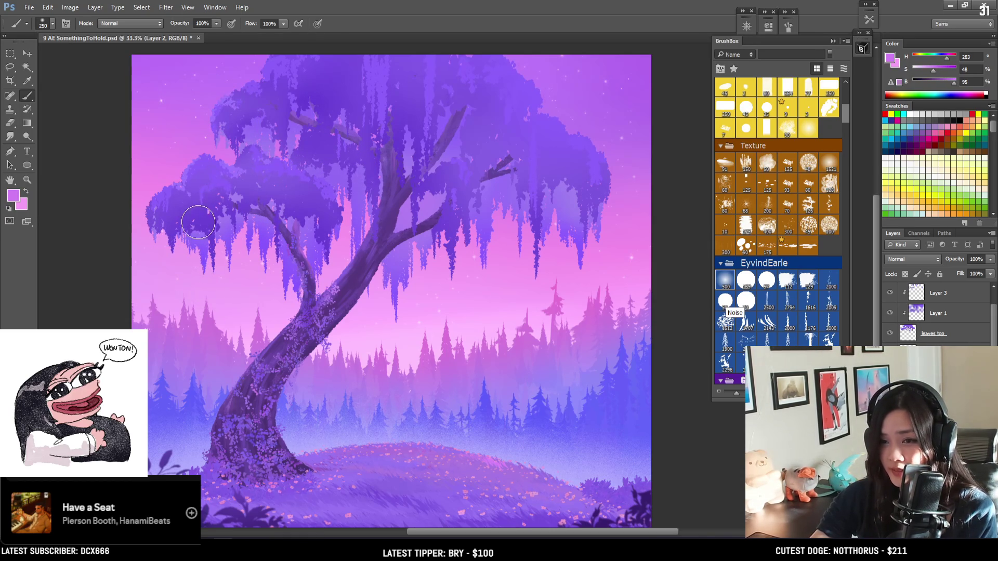
{"action": "left_click", "coordinate": [207, 133], "text": "alt"}
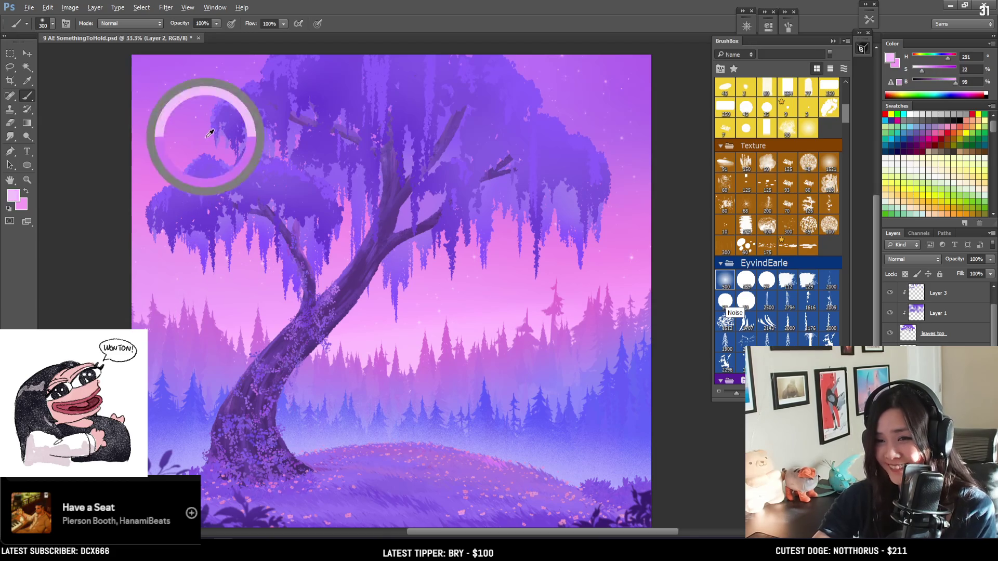
{"action": "key", "text": "bracketright"}
{"action": "key", "text": "bracketright"}
{"action": "key", "text": "bracketright"}
{"action": "key", "text": "bracketleft"}
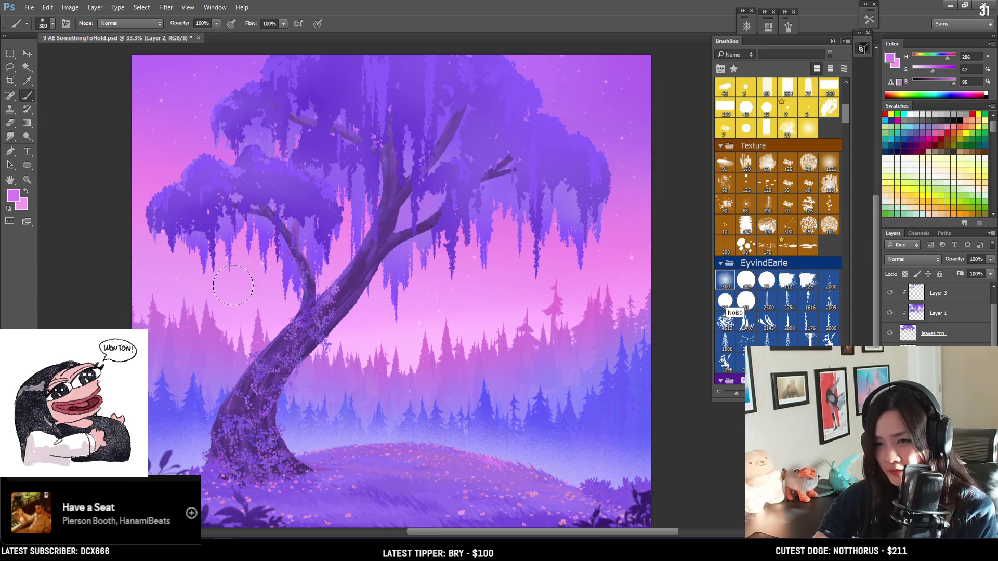
{"action": "key", "text": "bracketleft"}
{"action": "mouse_move", "coordinate": [243, 241]}
{"action": "left_mouse_down"}
{"action": "mouse_move", "coordinate": [216, 216]}
{"action": "mouse_move", "coordinate": [227, 239]}
{"action": "mouse_move", "coordinate": [229, 205]}
{"action": "left_mouse_up"}
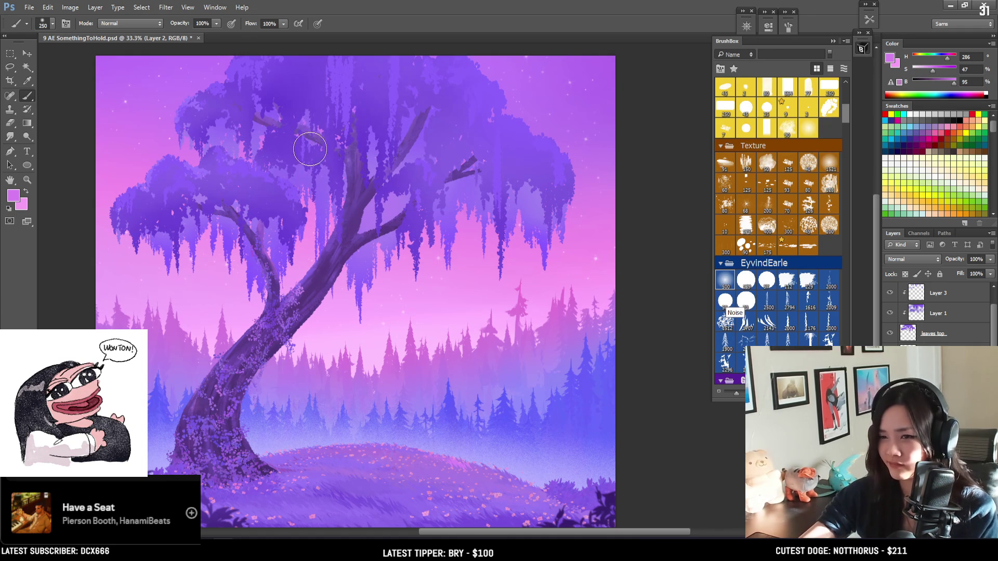
Step: Paint pink-violet highlights on the canopy and trunk with a 400–500 brush, checking the whole painting
{"action": "key", "text": "bracketright"}
{"action": "key", "text": "bracketright"}
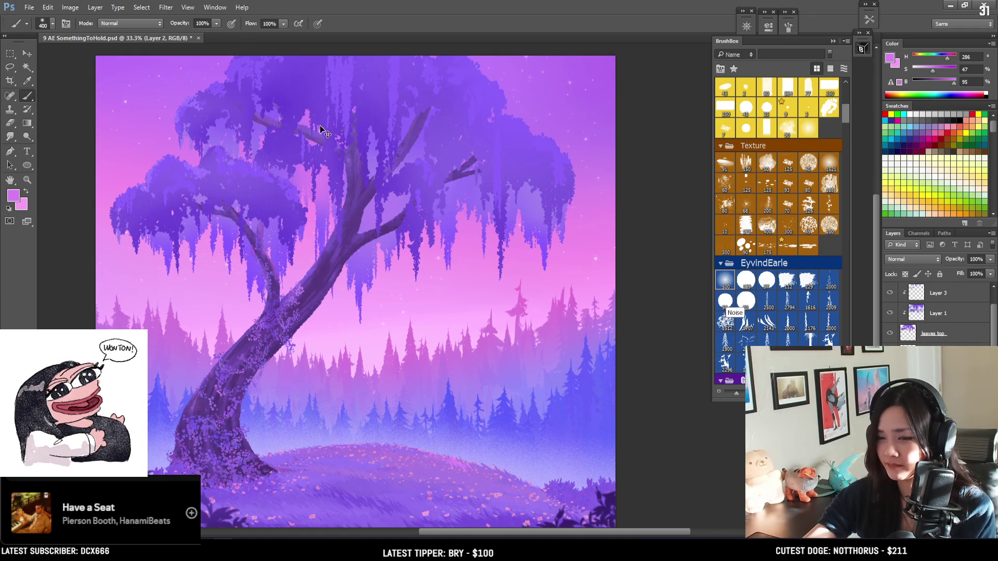
{"action": "key", "text": "bracketright"}
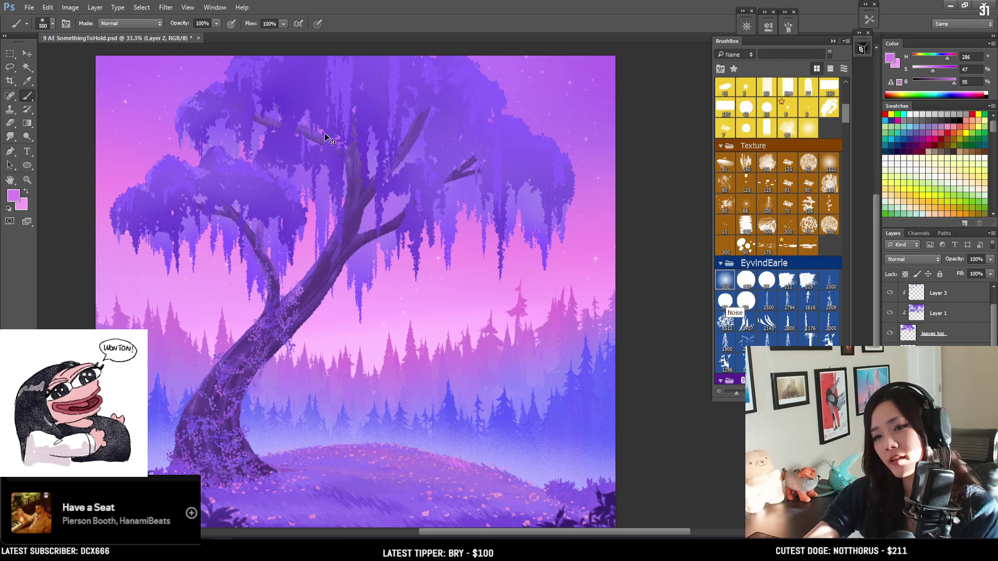
{"action": "mouse_move", "coordinate": [338, 173]}
{"action": "left_mouse_down"}
{"action": "mouse_move", "coordinate": [335, 260]}
{"action": "mouse_move", "coordinate": [349, 241]}
{"action": "mouse_move", "coordinate": [335, 242]}
{"action": "mouse_move", "coordinate": [357, 233]}
{"action": "mouse_move", "coordinate": [348, 245]}
{"action": "mouse_move", "coordinate": [378, 257]}
{"action": "mouse_move", "coordinate": [379, 229]}
{"action": "left_mouse_up"}
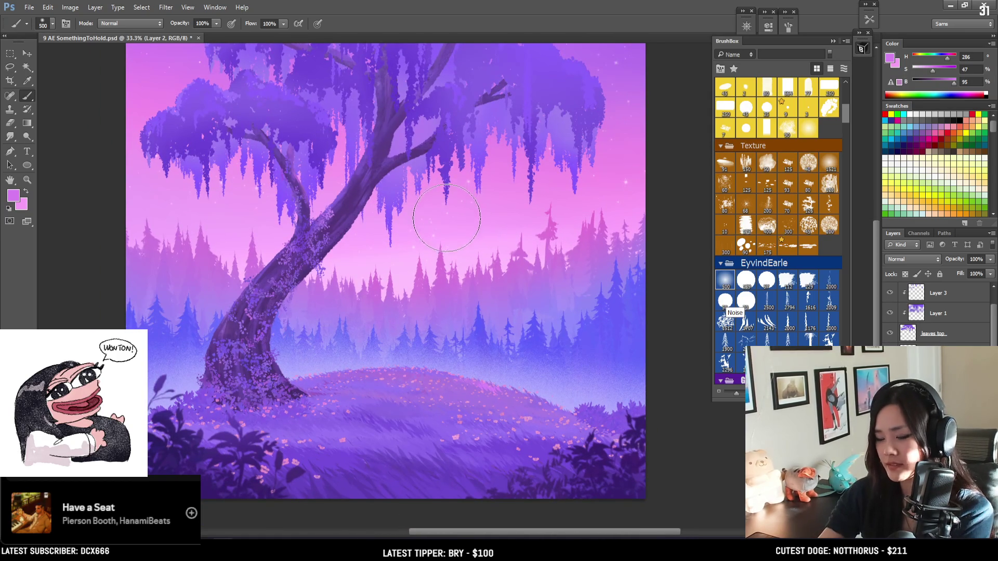
{"action": "key", "text": "ctrl+minus"}
{"action": "key", "text": "ctrl+plus"}
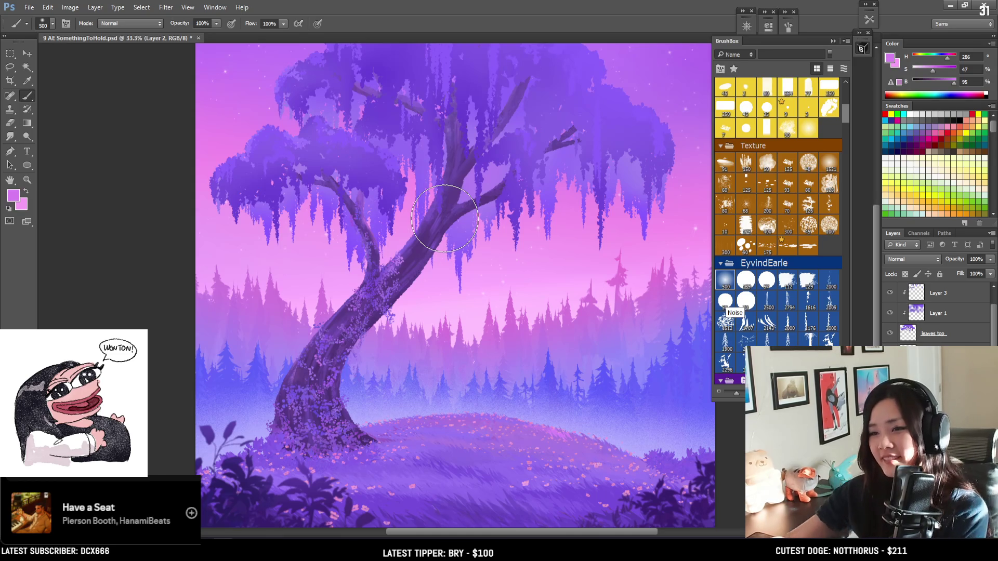
{"action": "mouse_move", "coordinate": [492, 266]}
{"action": "left_mouse_down"}
{"action": "mouse_move", "coordinate": [493, 284]}
{"action": "mouse_move", "coordinate": [488, 263]}
{"action": "left_mouse_up"}
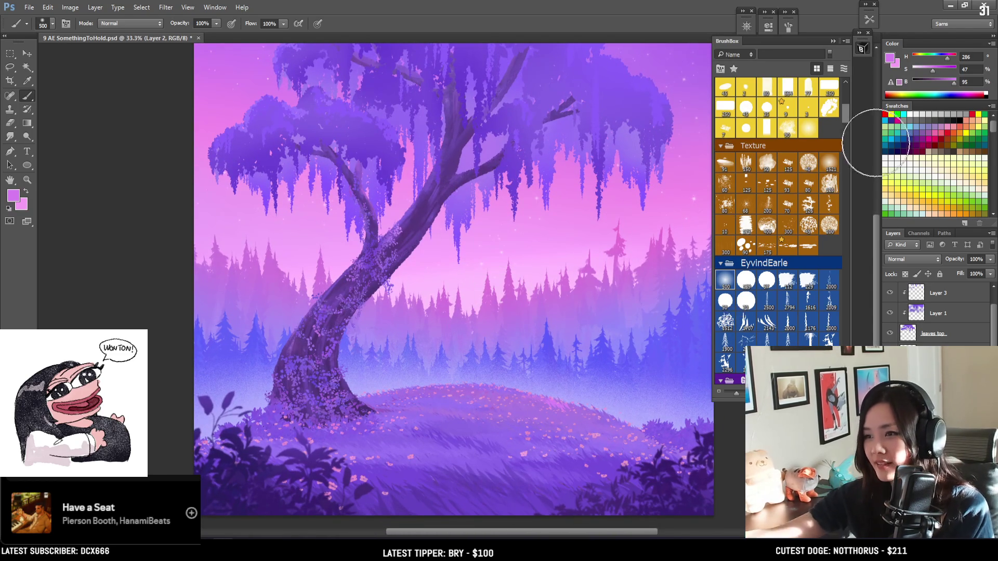
{"action": "scroll", "coordinate": [995, 329], "scroll_direction": "up", "scroll_amount": 1}
Step: Add a new layer above blur foliage and rename it 'falling leaves'
{"action": "scroll", "coordinate": [995, 328], "scroll_direction": "up", "scroll_amount": 1}
{"action": "left_click", "coordinate": [934, 293]}
{"action": "key", "text": "ctrl+shift+alt+n"}
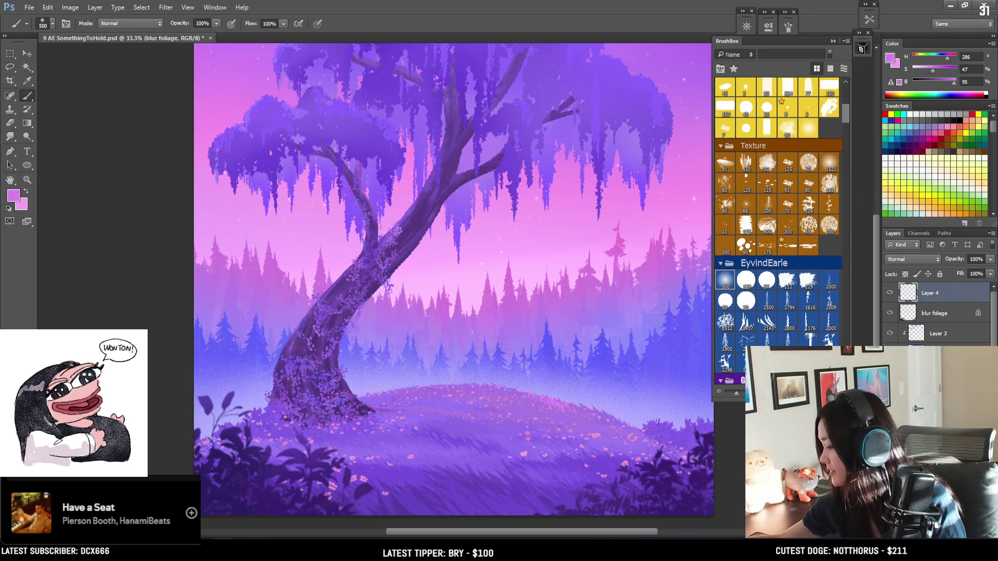
{"action": "double_click", "coordinate": [931, 293]}
{"action": "type", "text": "falling leaves"}
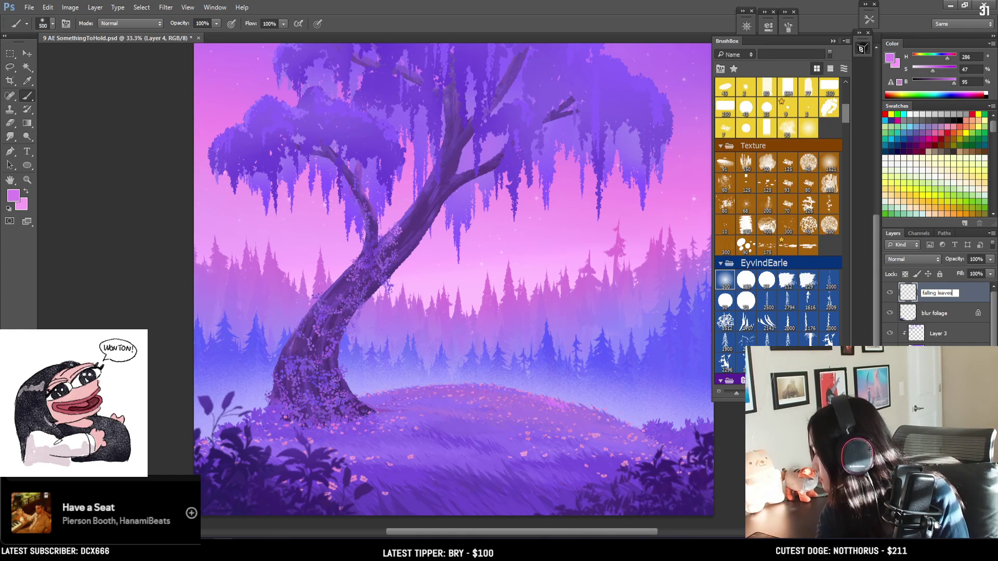
{"action": "key", "text": "Return"}
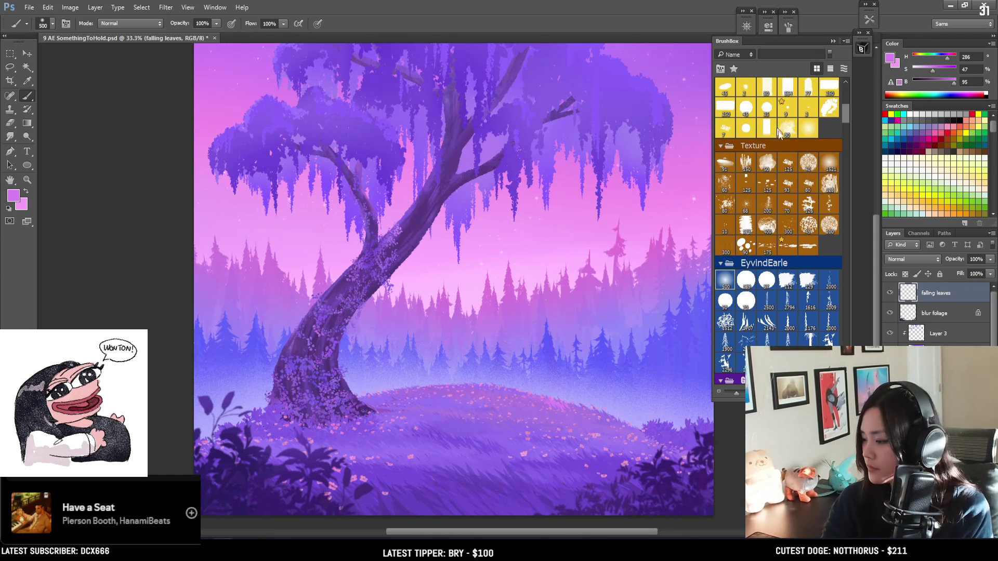
Step: Choose a scattered leaf brush, sample the sky's pink, and test then undo a leaf stroke
{"action": "scroll", "coordinate": [793, 151], "scroll_direction": "down", "scroll_amount": 5}
{"action": "left_click", "coordinate": [826, 141]}
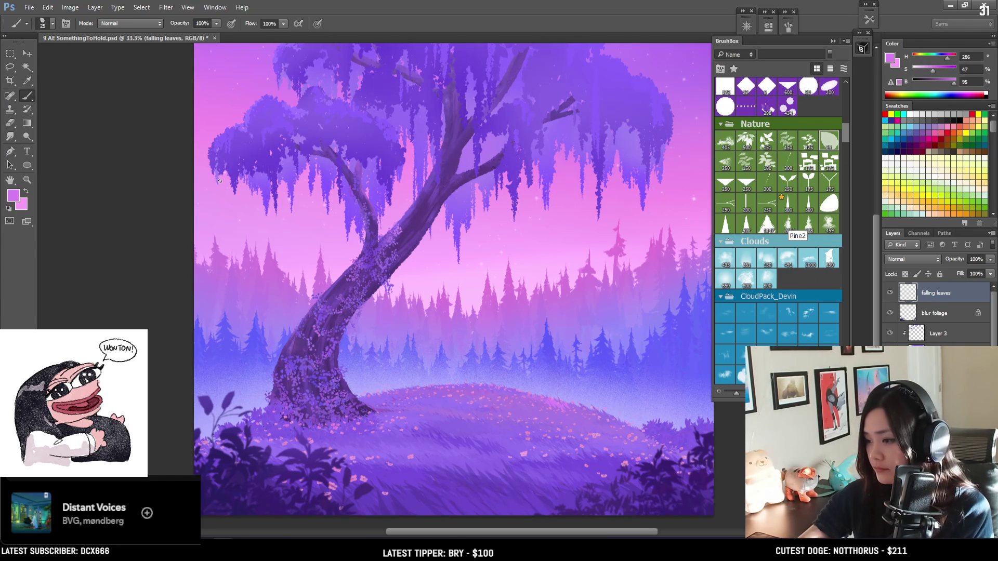
{"action": "key", "text": "bracketright"}
{"action": "key", "text": "bracketright"}
{"action": "left_click", "coordinate": [232, 72], "text": "alt"}
{"action": "key", "text": "bracketright"}
{"action": "key", "text": "bracketright"}
{"action": "key", "text": "bracketright"}
{"action": "mouse_move", "coordinate": [219, 148]}
{"action": "left_mouse_down"}
{"action": "mouse_move", "coordinate": [250, 202]}
{"action": "mouse_move", "coordinate": [407, 313]}
{"action": "left_mouse_up"}
{"action": "key", "text": "ctrl+z"}
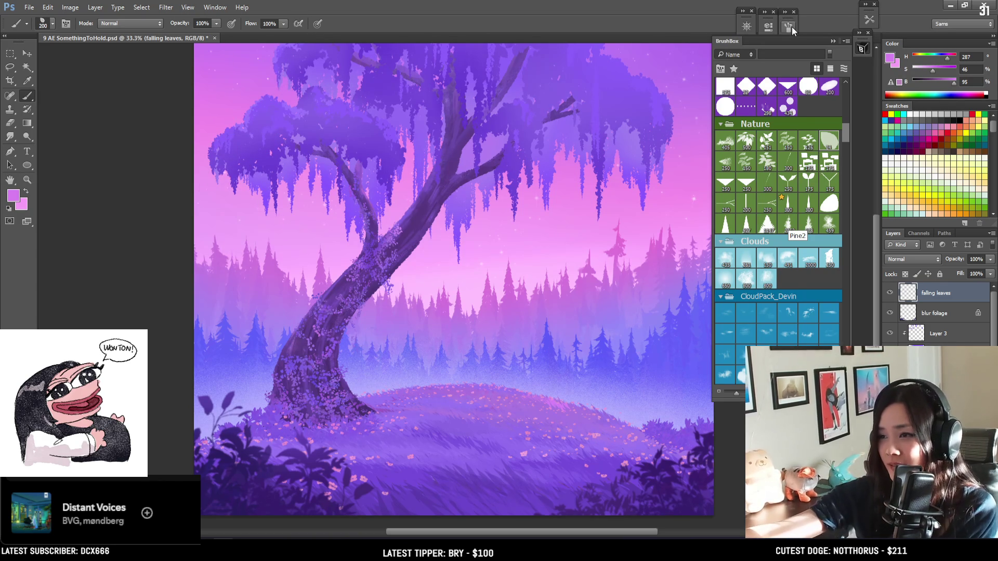
Step: Increase the leaf brush spacing to 271% and zoom out to fit the painting with a 200 brush
{"action": "left_click", "coordinate": [789, 26]}
{"action": "left_click_drag", "start_coordinate": [699, 217], "coordinate": [755, 218]}
{"action": "left_click", "coordinate": [788, 29]}
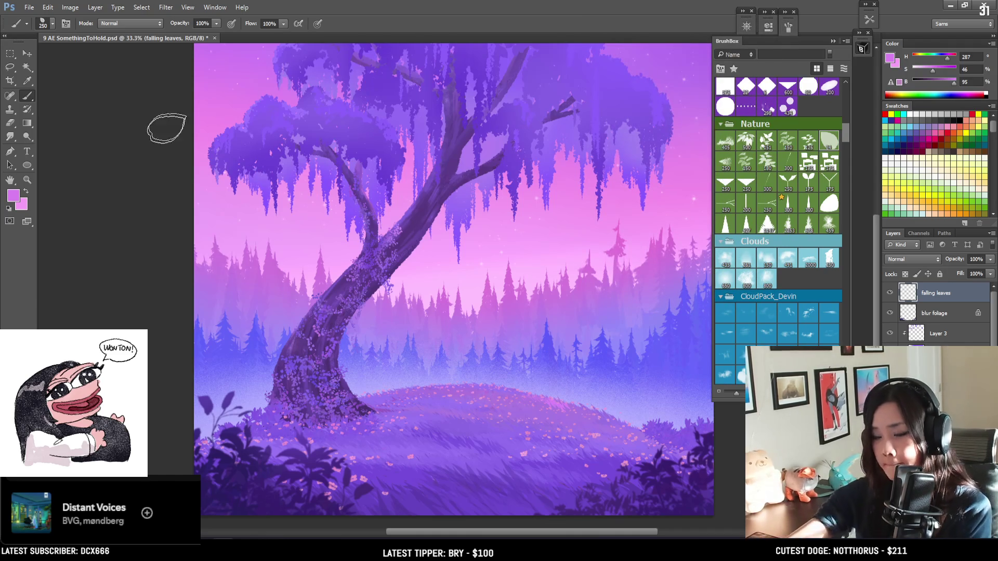
{"action": "key", "text": "ctrl+minus"}
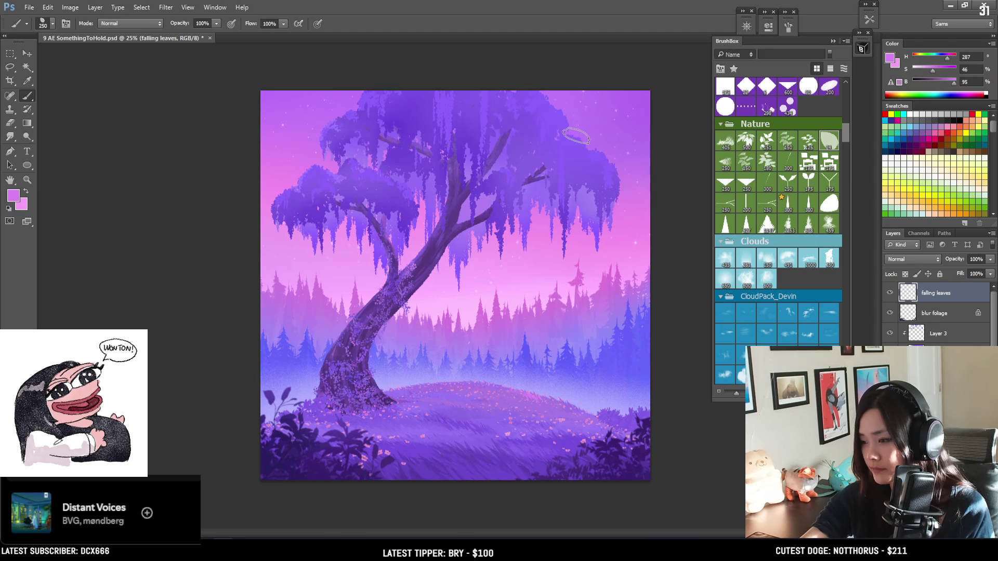
{"action": "key", "text": "bracketleft"}
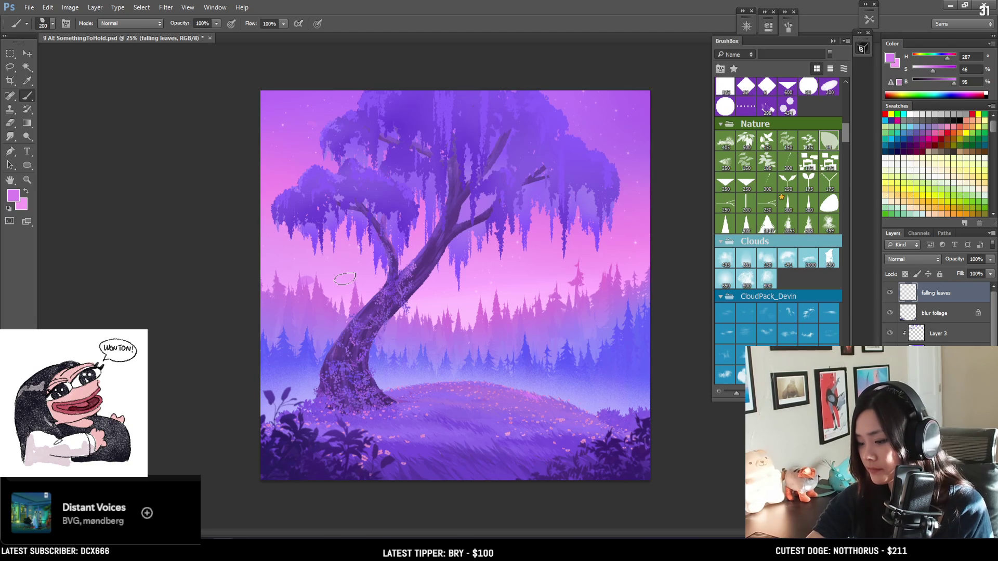
Step: Stamp pink leaves over the sky, trunk and hill, undo the pale grass leaf, and raise leaf-colour saturation
{"action": "left_click", "coordinate": [336, 302]}
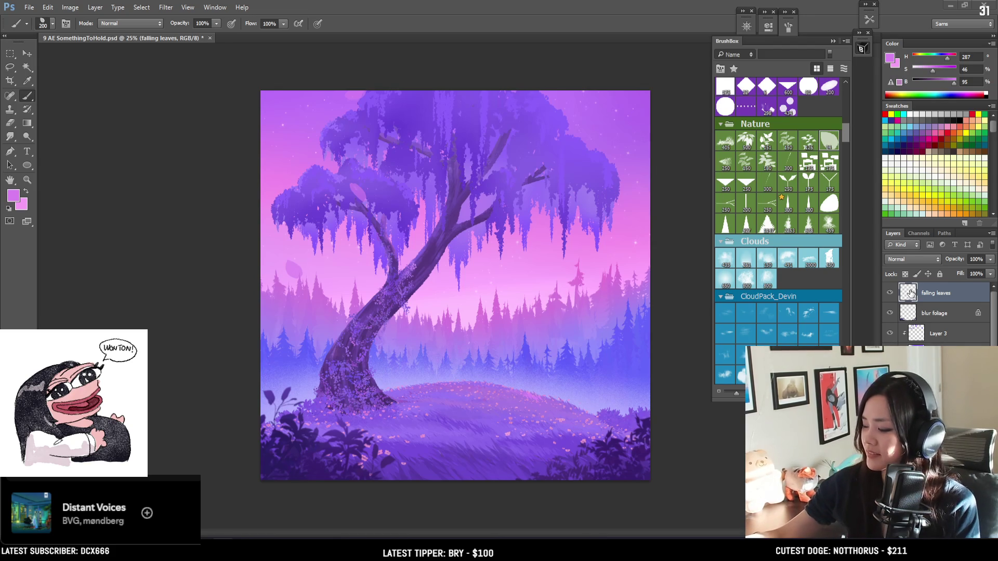
{"action": "key", "text": "bracketright"}
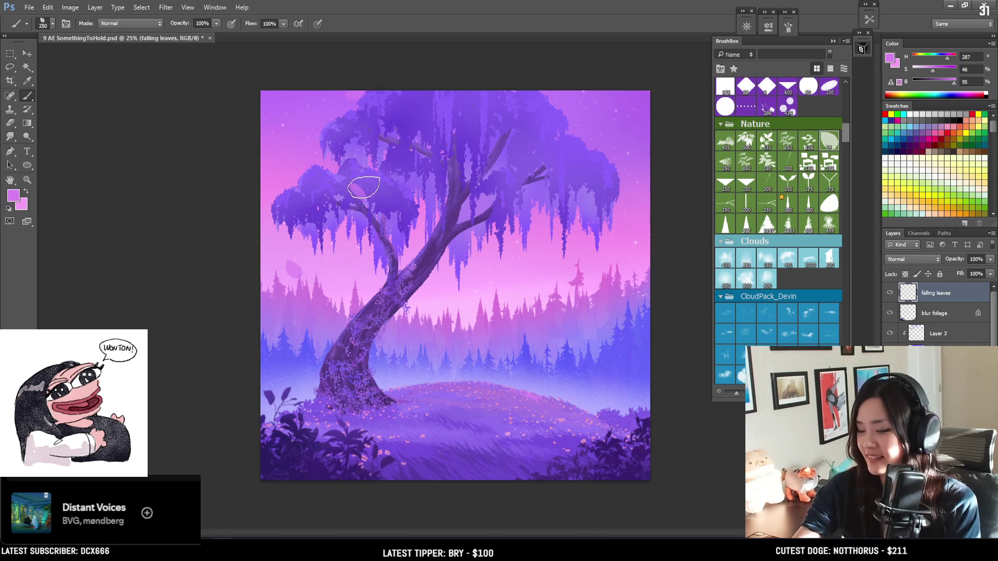
{"action": "key", "text": "ctrl+z"}
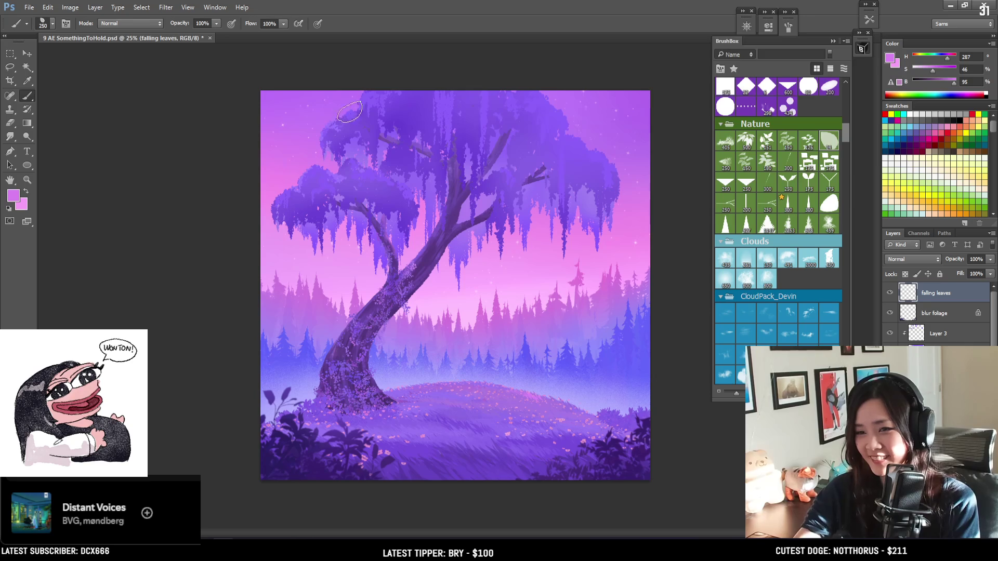
{"action": "left_click", "coordinate": [395, 414]}
{"action": "key", "text": "ctrl+z"}
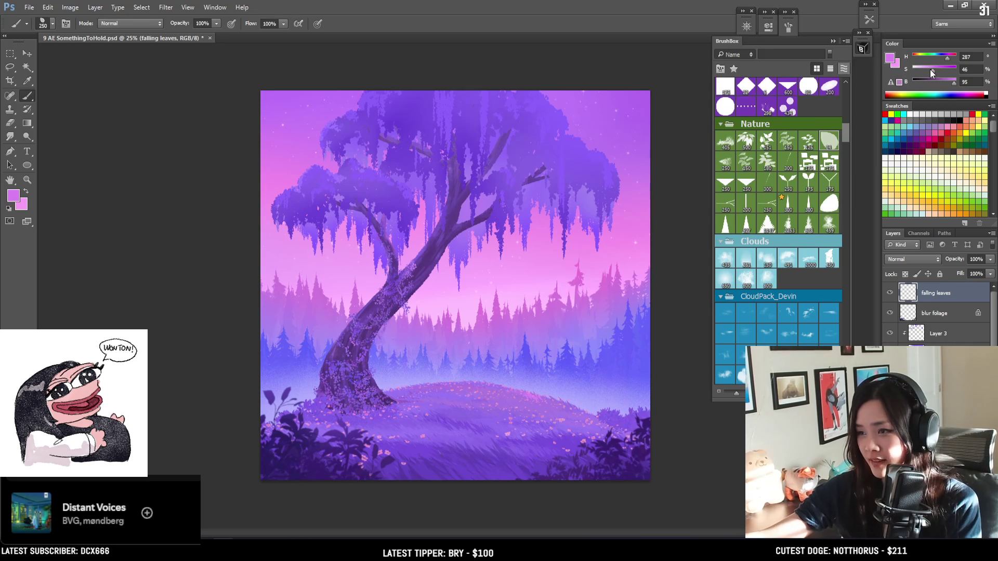
{"action": "left_click_drag", "start_coordinate": [938, 70], "coordinate": [937, 70]}
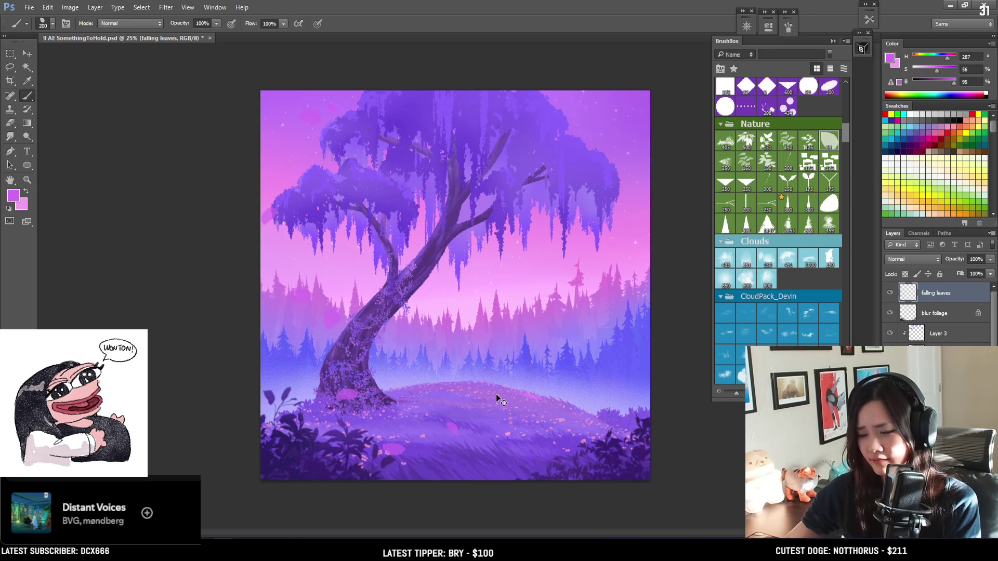
Step: Adjust the leaf colour and try several leaf strokes down the left side, undoing unwanted ones
{"action": "left_click", "coordinate": [943, 83]}
{"action": "left_click_drag", "start_coordinate": [943, 83], "coordinate": [945, 82]}
{"action": "key", "text": "]"}
{"action": "mouse_move", "coordinate": [291, 112]}
{"action": "left_mouse_down"}
{"action": "mouse_move", "coordinate": [306, 307]}
{"action": "mouse_move", "coordinate": [454, 443]}
{"action": "left_mouse_up"}
{"action": "key", "text": "ctrl+z"}
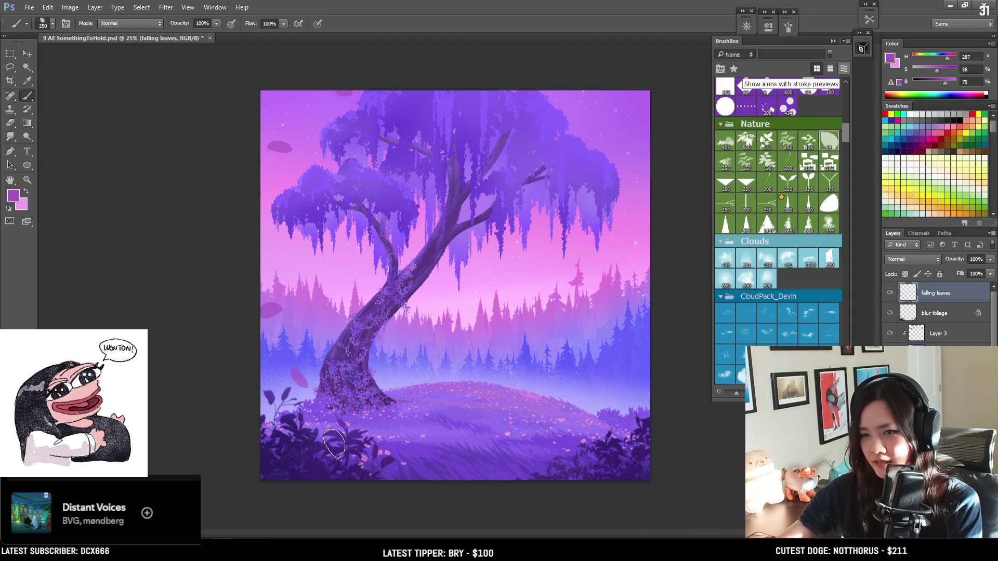
{"action": "left_click_drag", "start_coordinate": [314, 162], "coordinate": [325, 234]}
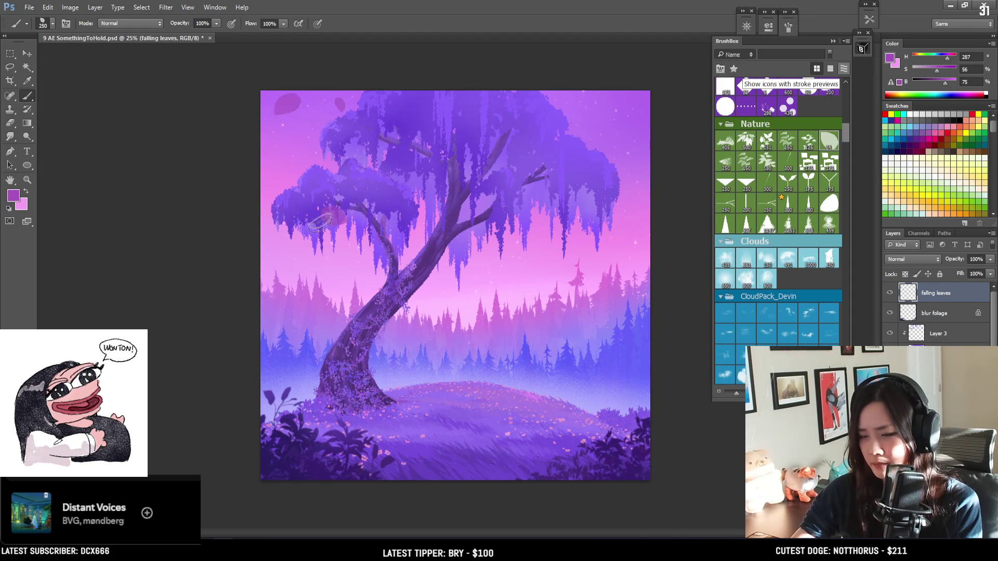
{"action": "key", "text": "ctrl+z"}
{"action": "key", "text": "bracketleft"}
{"action": "key", "text": "bracketleft"}
{"action": "mouse_move", "coordinate": [318, 124]}
{"action": "left_mouse_down"}
{"action": "mouse_move", "coordinate": [312, 219]}
{"action": "mouse_move", "coordinate": [326, 320]}
{"action": "left_mouse_up"}
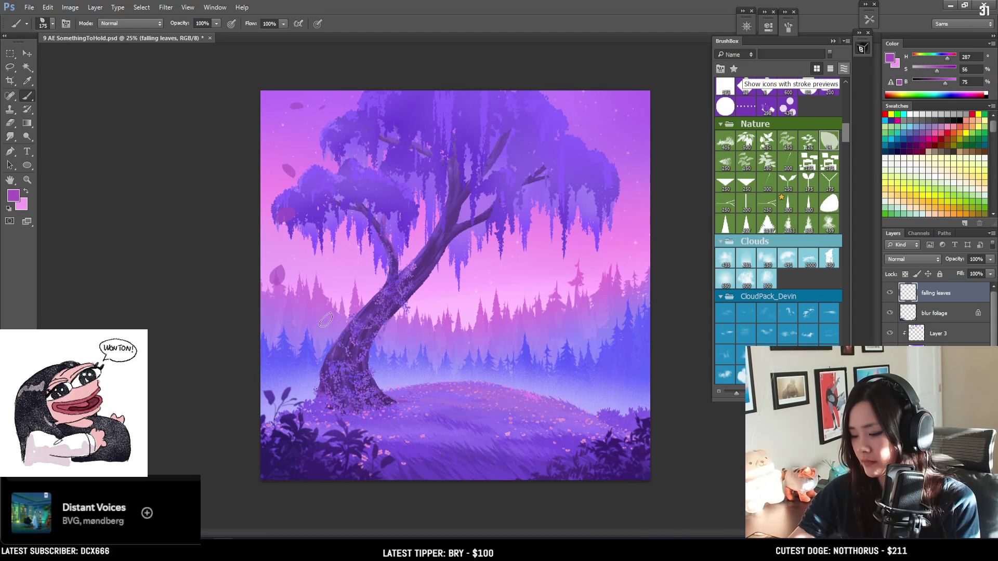
{"action": "key", "text": "ctrl+z"}
{"action": "mouse_move", "coordinate": [292, 156]}
{"action": "left_mouse_down"}
{"action": "mouse_move", "coordinate": [317, 279]}
{"action": "mouse_move", "coordinate": [307, 291]}
{"action": "mouse_move", "coordinate": [365, 450]}
{"action": "left_mouse_up"}
{"action": "key", "text": "ctrl+z"}
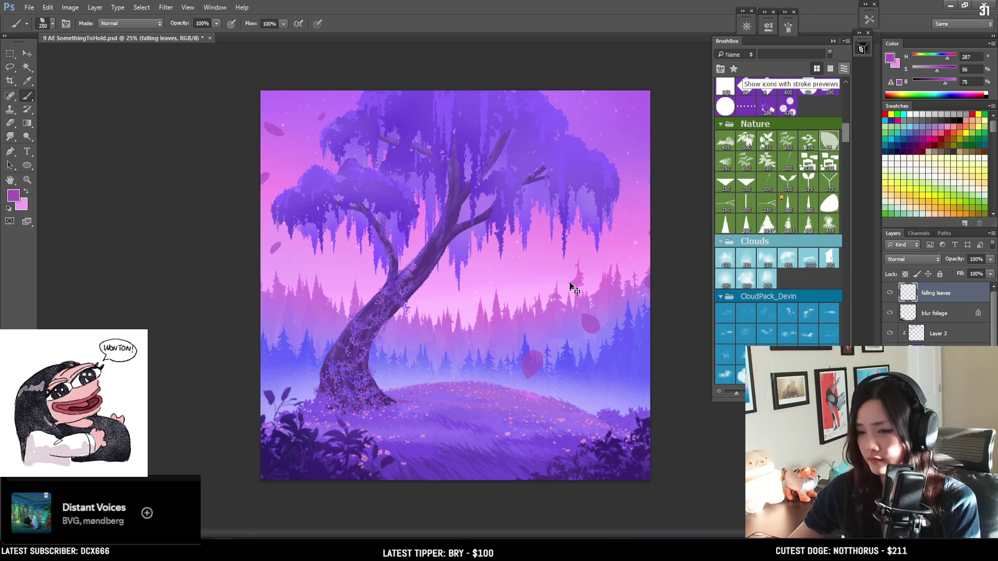
Step: Stamp pink leaves over the right-hand trees and down into the grass, undoing misplaced dabs
{"action": "key", "text": "bracketright"}
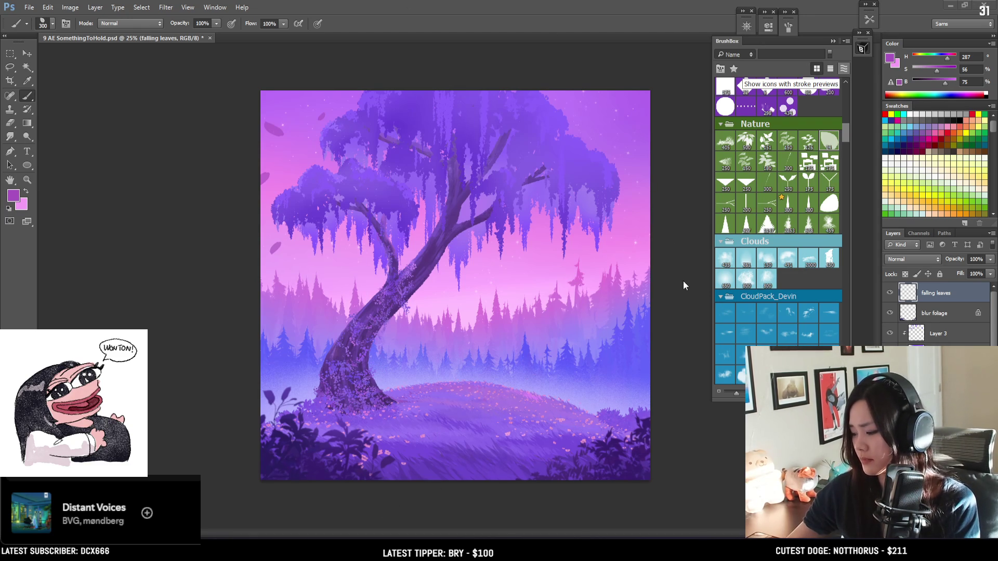
{"action": "left_click", "coordinate": [567, 376]}
{"action": "left_click", "coordinate": [617, 325]}
{"action": "key", "text": "ctrl+z"}
{"action": "left_click", "coordinate": [590, 216]}
{"action": "left_click", "coordinate": [590, 263]}
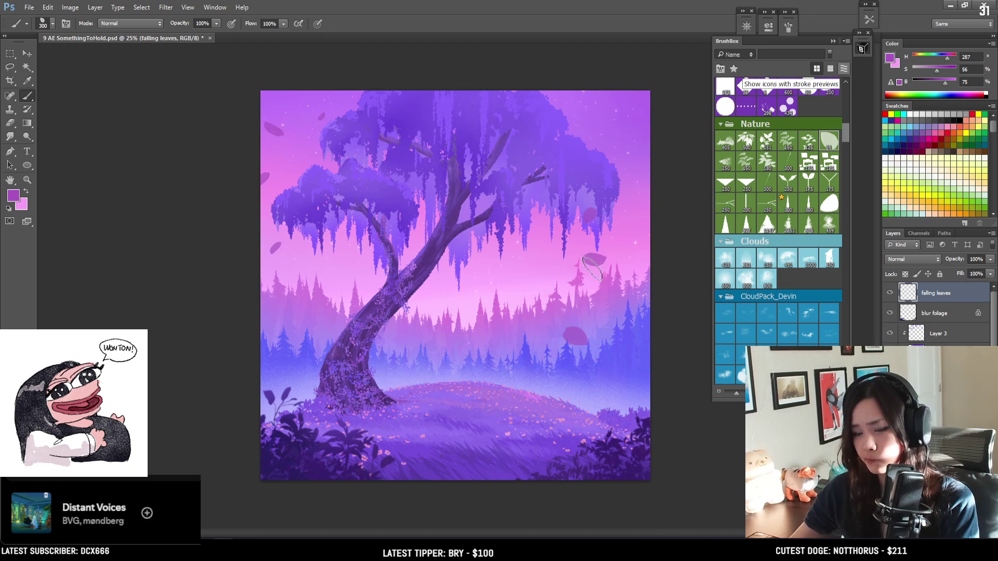
{"action": "key", "text": "ctrl+alt+z"}
{"action": "key", "text": "ctrl+alt+z"}
{"action": "key", "text": "ctrl+alt+z"}
{"action": "key", "text": "bracketleft"}
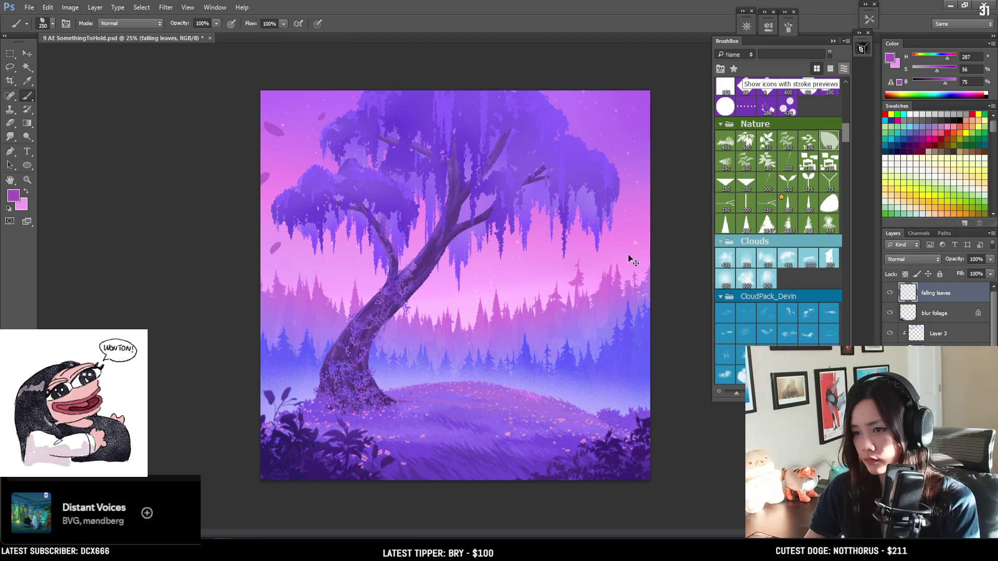
{"action": "left_click", "coordinate": [578, 347]}
{"action": "left_click", "coordinate": [548, 375]}
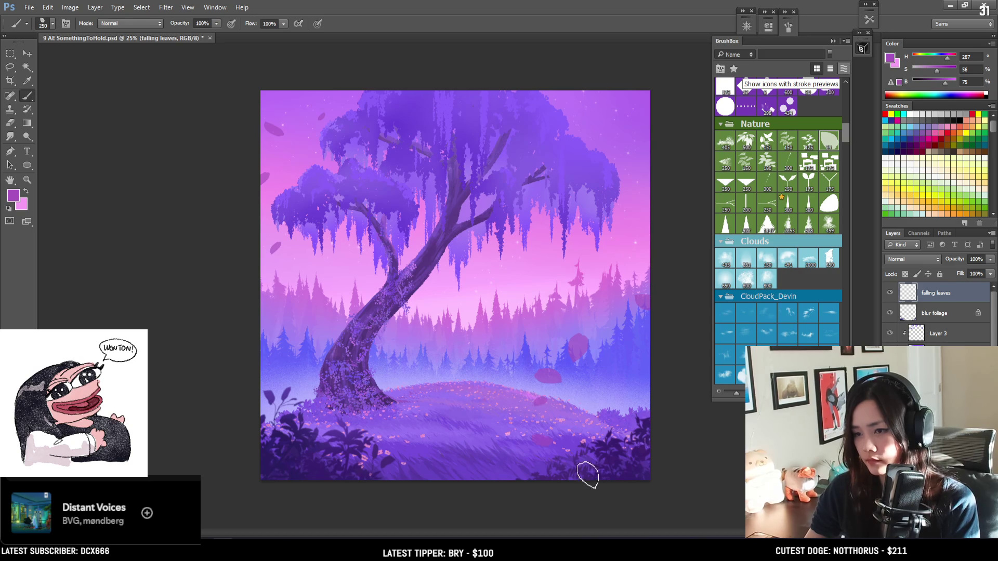
{"action": "left_click", "coordinate": [525, 430]}
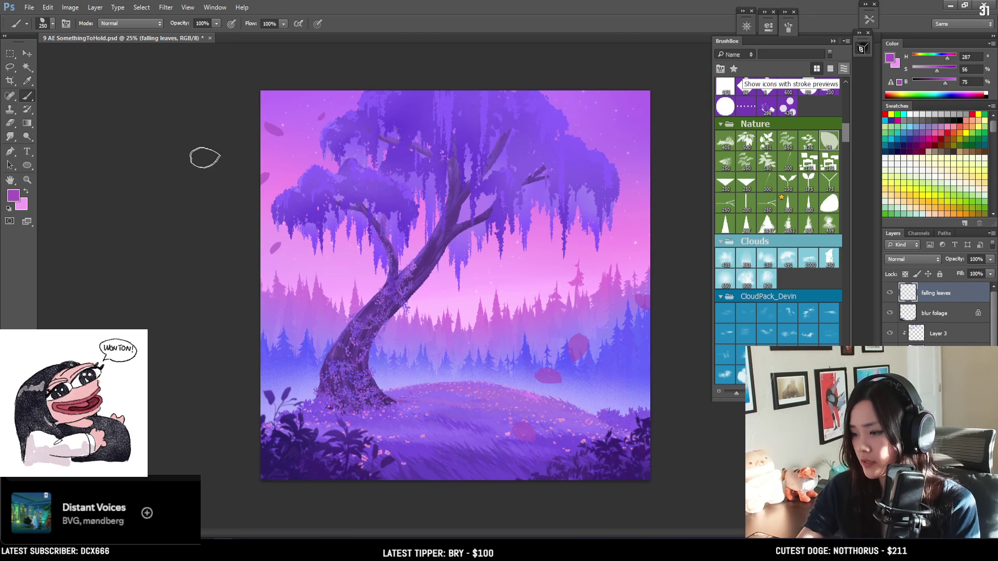
Step: Perspective-transform the falling leaves layer so it widens toward the bottom
{"action": "key", "text": "ctrl+t"}
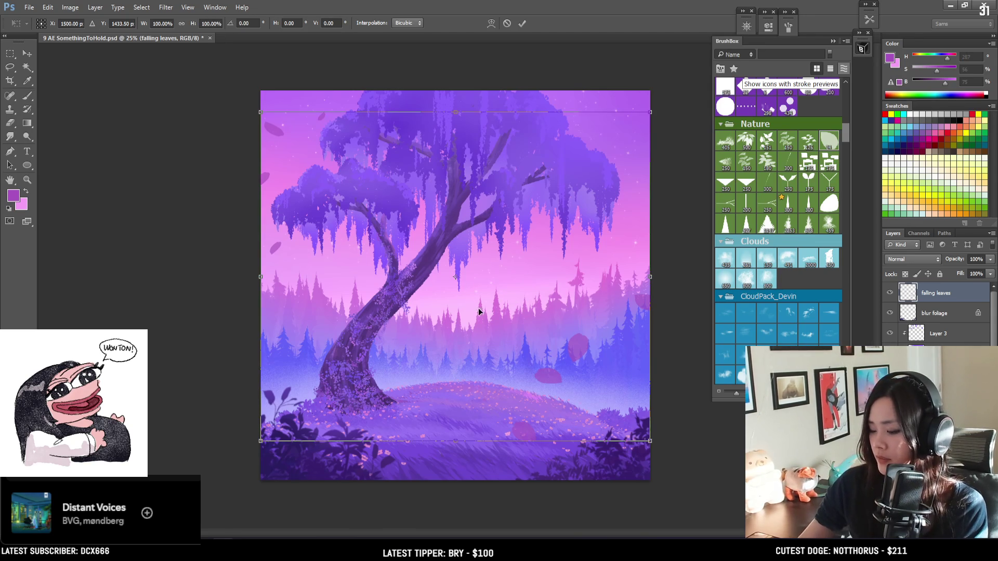
{"action": "right_click", "coordinate": [481, 313]}
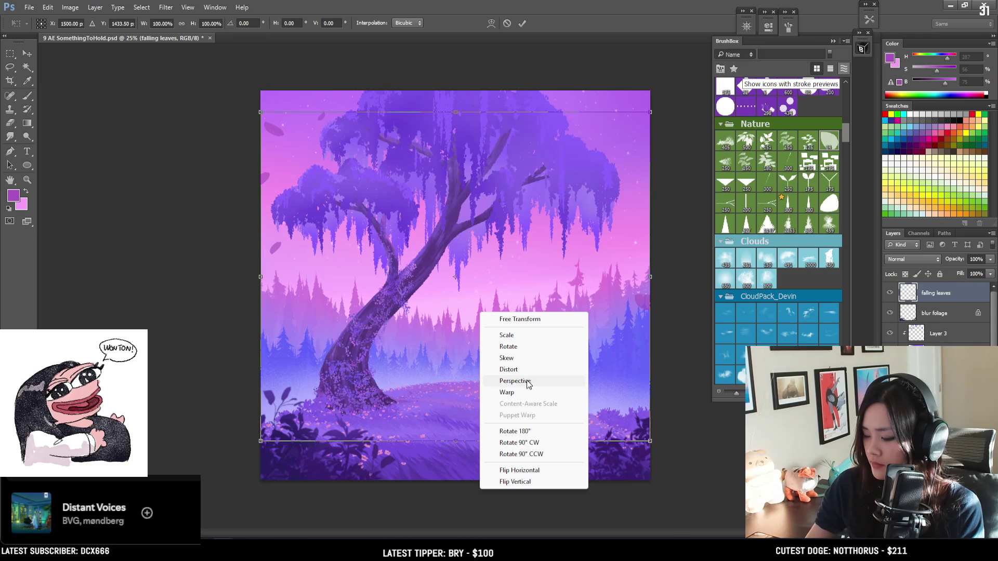
{"action": "left_click", "coordinate": [527, 382]}
{"action": "left_click_drag", "start_coordinate": [652, 442], "coordinate": [691, 440]}
{"action": "key", "text": "Return"}
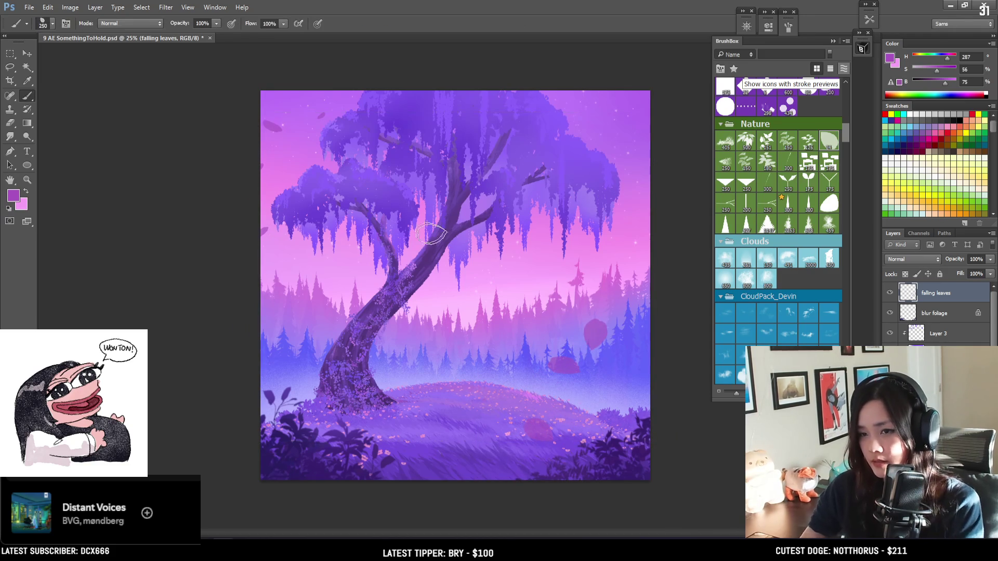
Step: Stamp new pink leaves at the upper right with the leaf brush, undoing stray dabs
{"action": "key", "text": "e"}
{"action": "key", "text": "bracketright"}
{"action": "key", "text": "bracketright"}
{"action": "key", "text": "bracketright"}
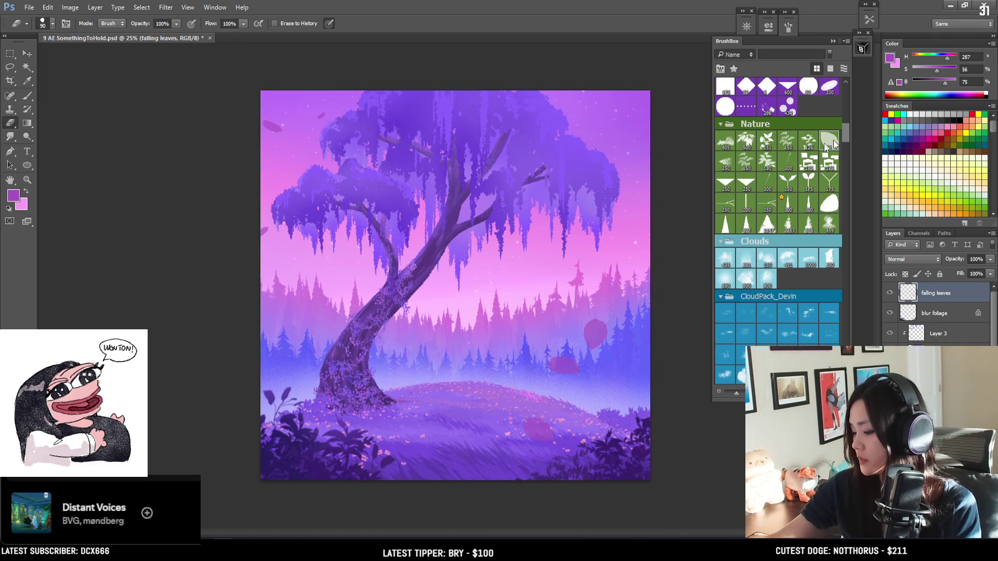
{"action": "left_click", "coordinate": [833, 143]}
{"action": "left_click", "coordinate": [613, 124]}
{"action": "left_click", "coordinate": [627, 182]}
{"action": "key", "text": "ctrl+alt+z"}
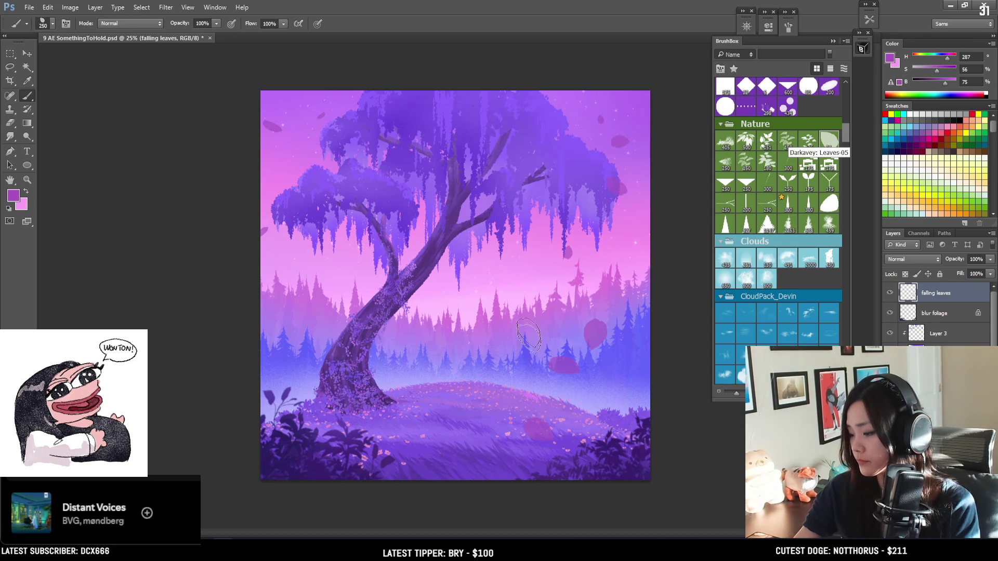
{"action": "key", "text": "ctrl+alt+z"}
{"action": "left_click", "coordinate": [605, 145]}
{"action": "key", "text": "e"}
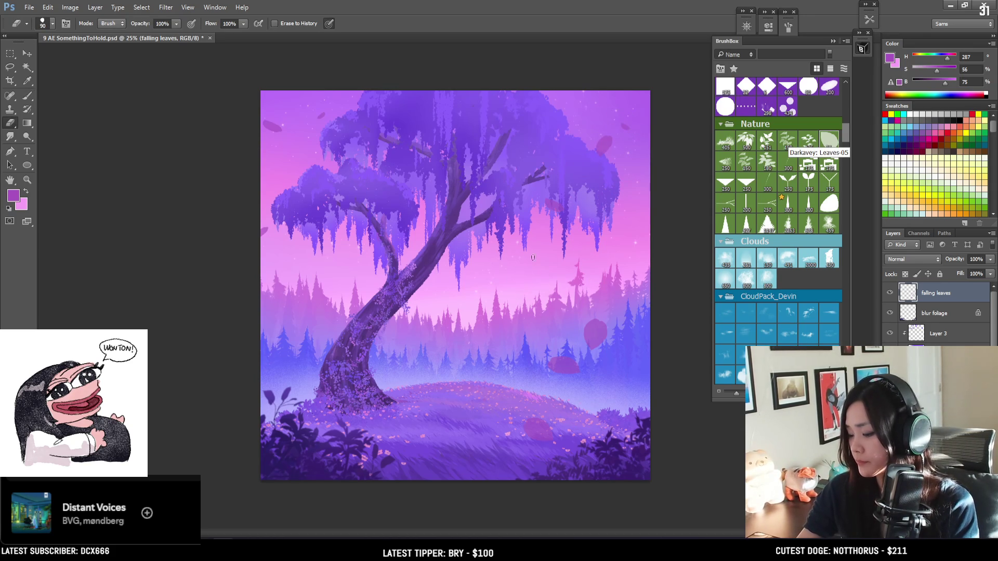
{"action": "key", "text": "b"}
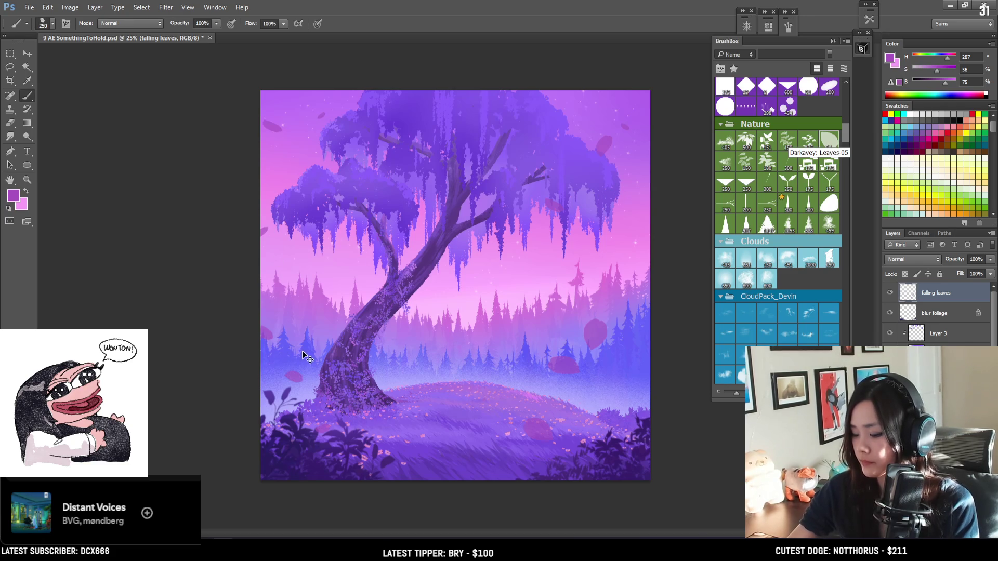
Step: Scatter pink leaves along the lower left beside the trunk, tidying with a larger eraser
{"action": "left_click_drag", "start_coordinate": [278, 333], "coordinate": [422, 332]}
{"action": "key", "text": "ctrl+z"}
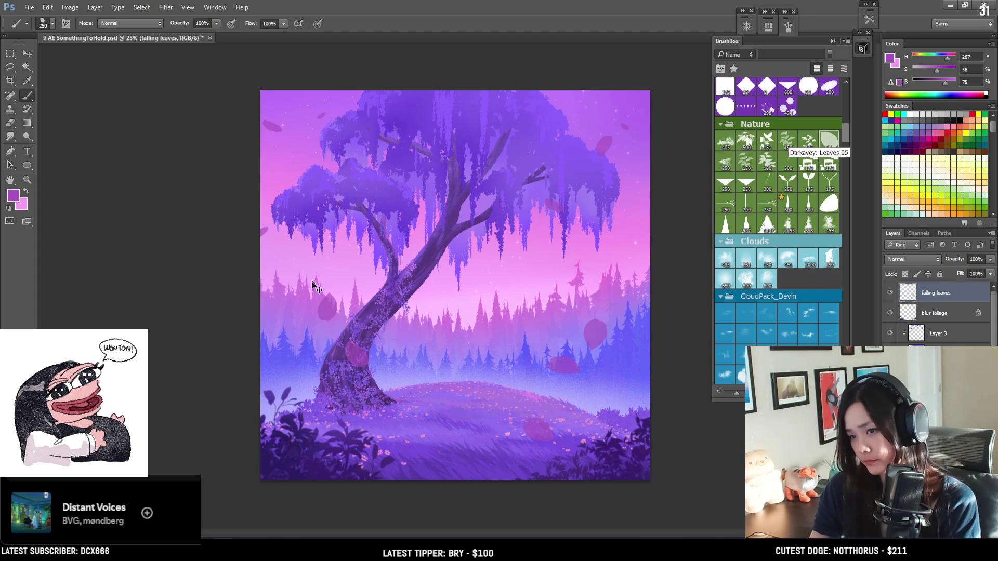
{"action": "left_click_drag", "start_coordinate": [395, 452], "coordinate": [409, 453]}
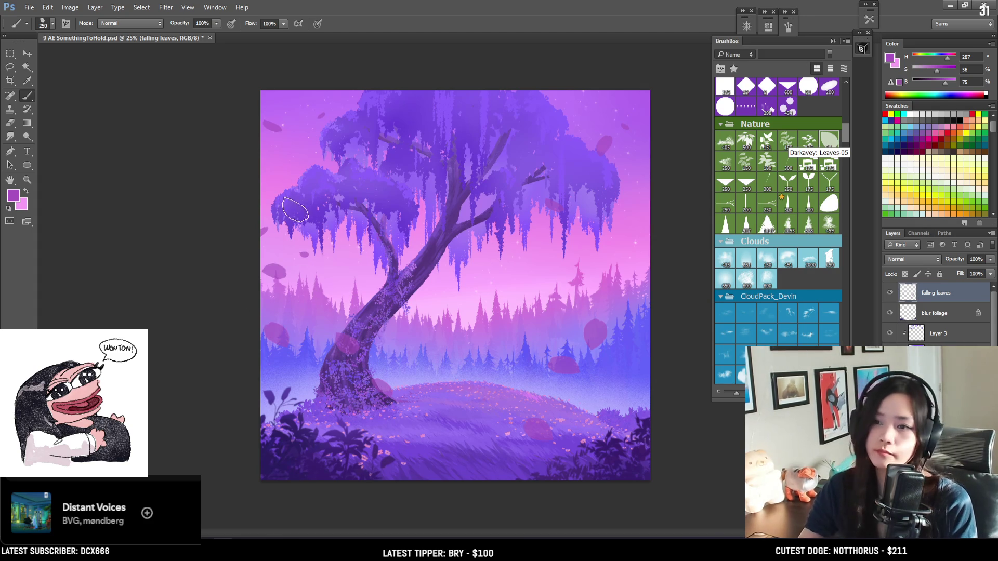
{"action": "key", "text": "e"}
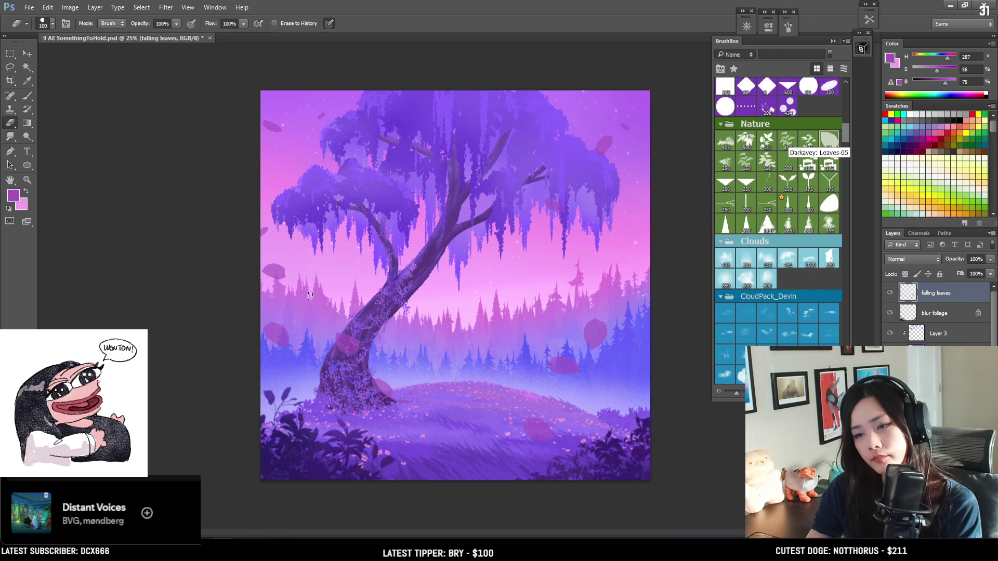
{"action": "key", "text": "bracketright"}
{"action": "key", "text": "bracketright"}
{"action": "key", "text": "bracketright"}
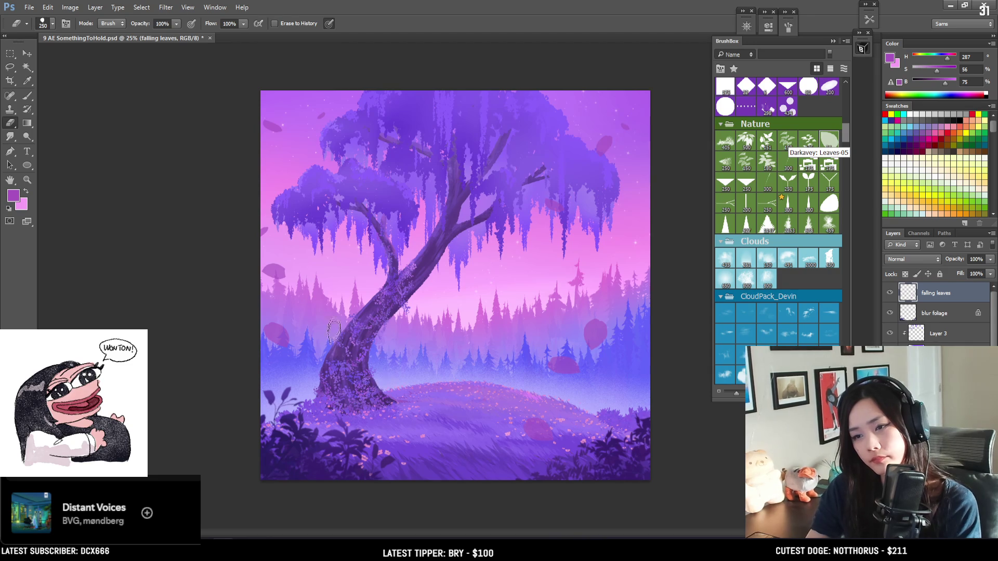
{"action": "key", "text": "b"}
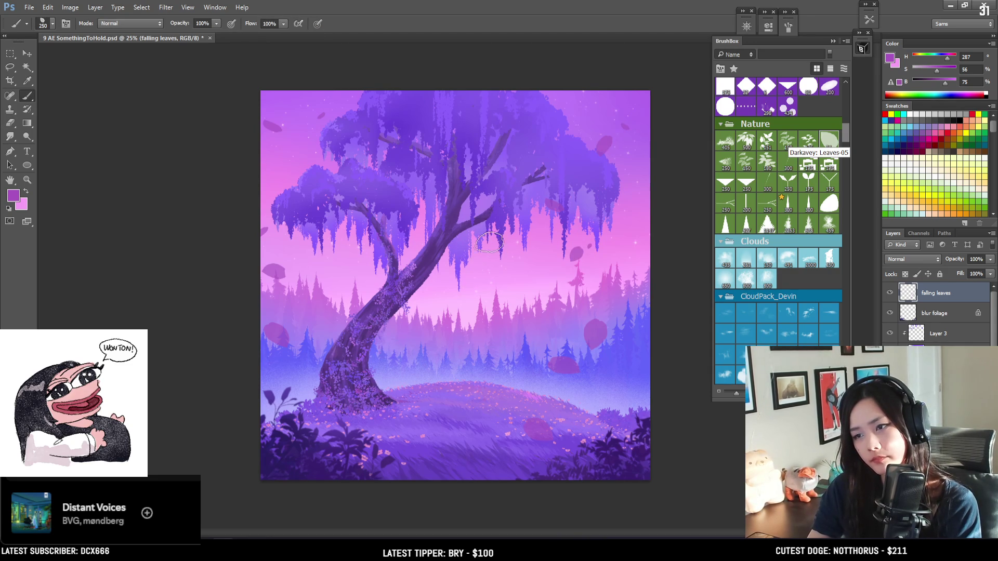
Step: Lasso a leaf near the hanging foliage, move it, then deselect
{"action": "key", "text": "e"}
{"action": "key", "text": "l"}
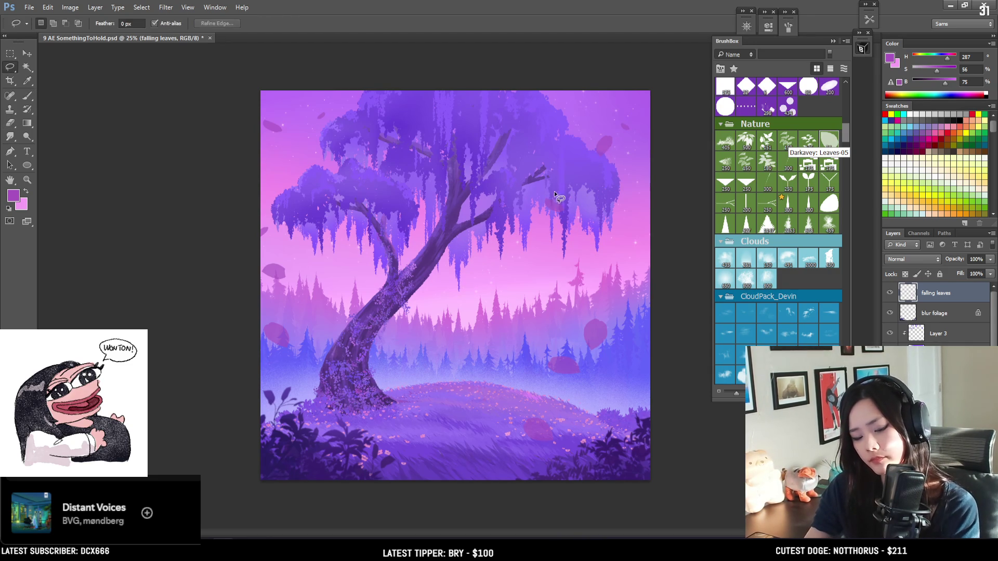
{"action": "mouse_move", "coordinate": [561, 177]}
{"action": "left_mouse_down"}
{"action": "mouse_move", "coordinate": [608, 195]}
{"action": "mouse_move", "coordinate": [601, 215]}
{"action": "mouse_move", "coordinate": [569, 137]}
{"action": "mouse_move", "coordinate": [559, 155]}
{"action": "left_mouse_up"}
{"action": "key", "text": "v"}
{"action": "key", "text": "ctrl+d"}
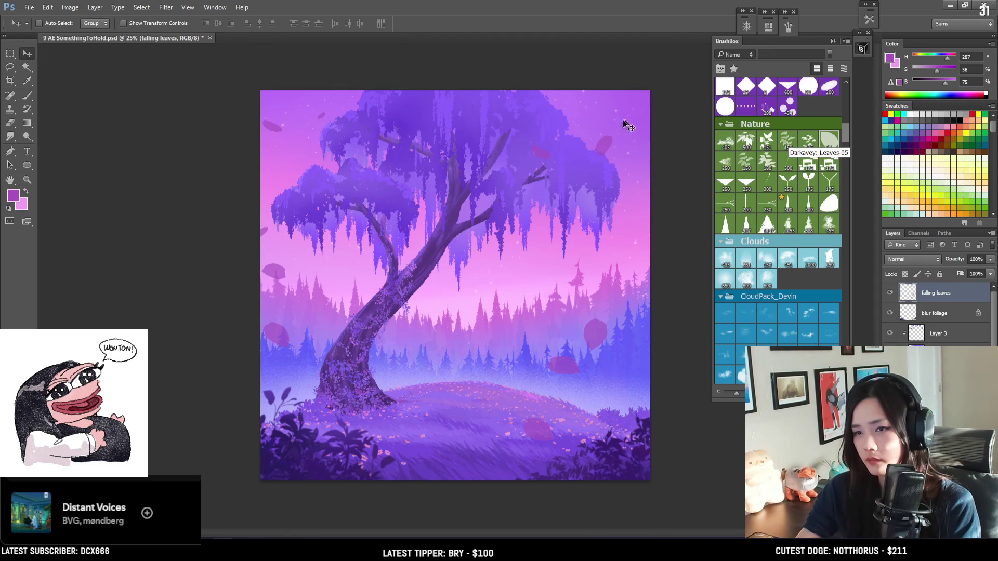
Step: Perspective-transform the falling leaves layer so it fans wider toward the bottom
{"action": "key", "text": "ctrl+t"}
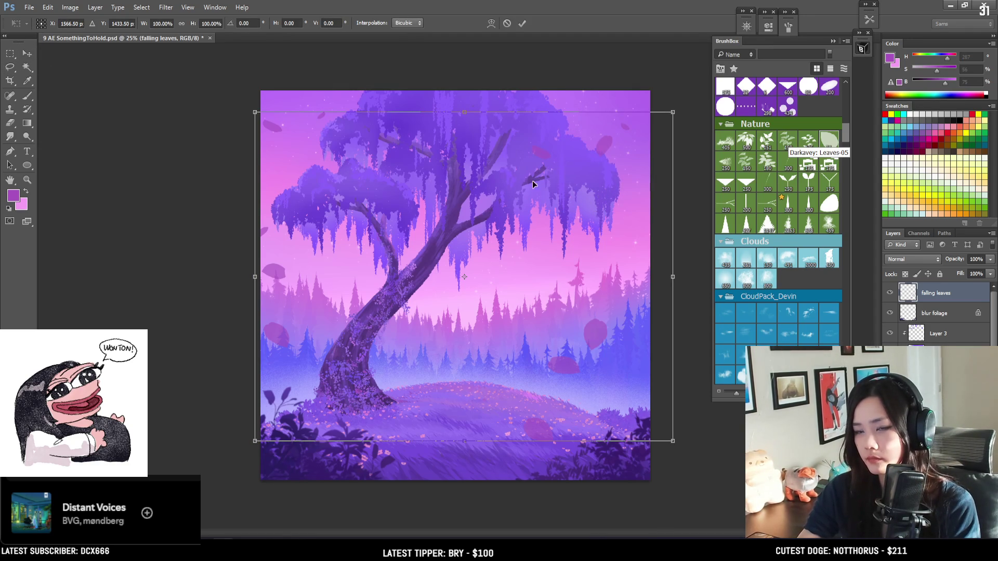
{"action": "right_click", "coordinate": [515, 209]}
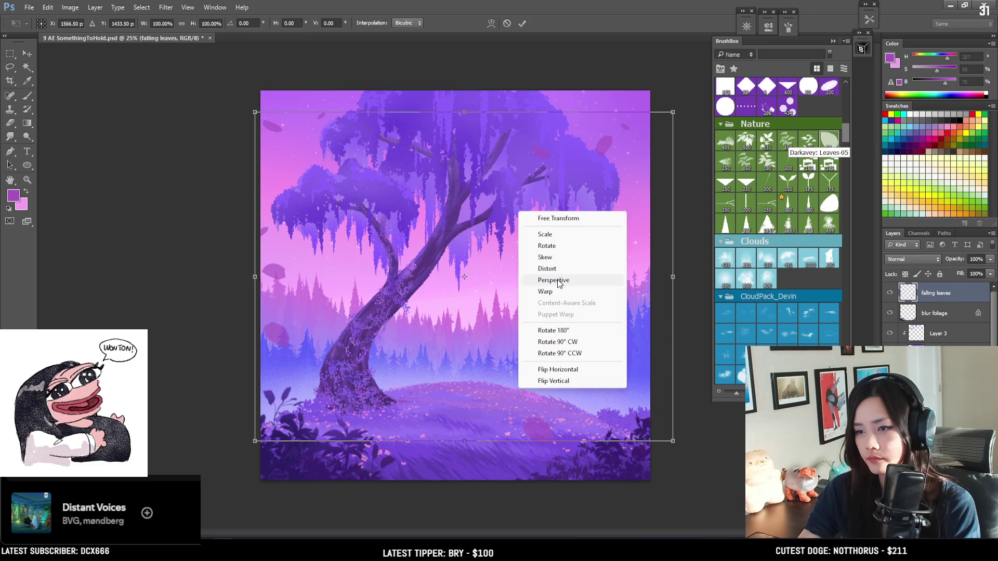
{"action": "left_click", "coordinate": [629, 404]}
{"action": "mouse_move", "coordinate": [669, 444]}
{"action": "left_mouse_down"}
{"action": "mouse_move", "coordinate": [694, 444]}
{"action": "mouse_move", "coordinate": [647, 387]}
{"action": "left_mouse_up"}
{"action": "key", "text": "Return"}
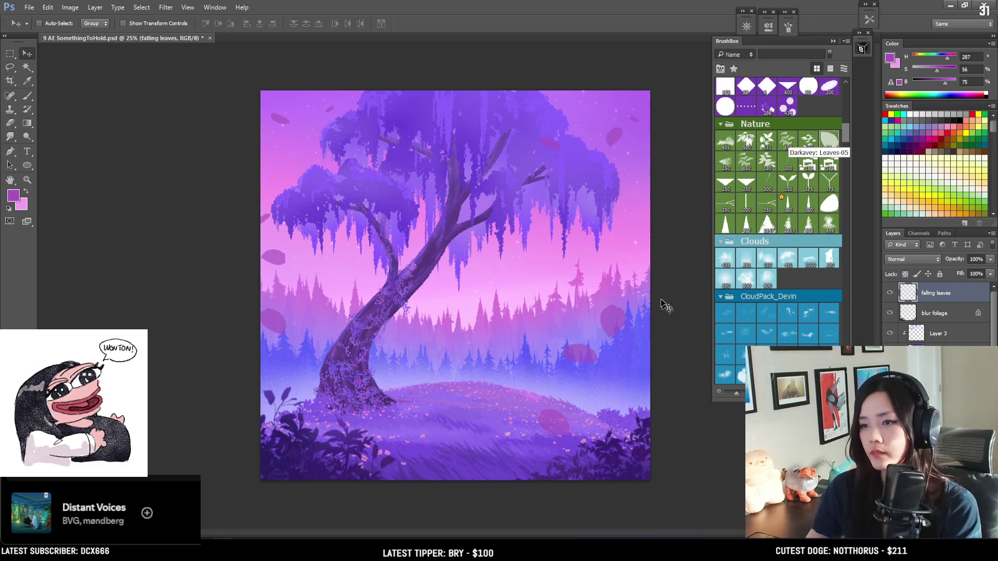
{"action": "key", "text": "r"}
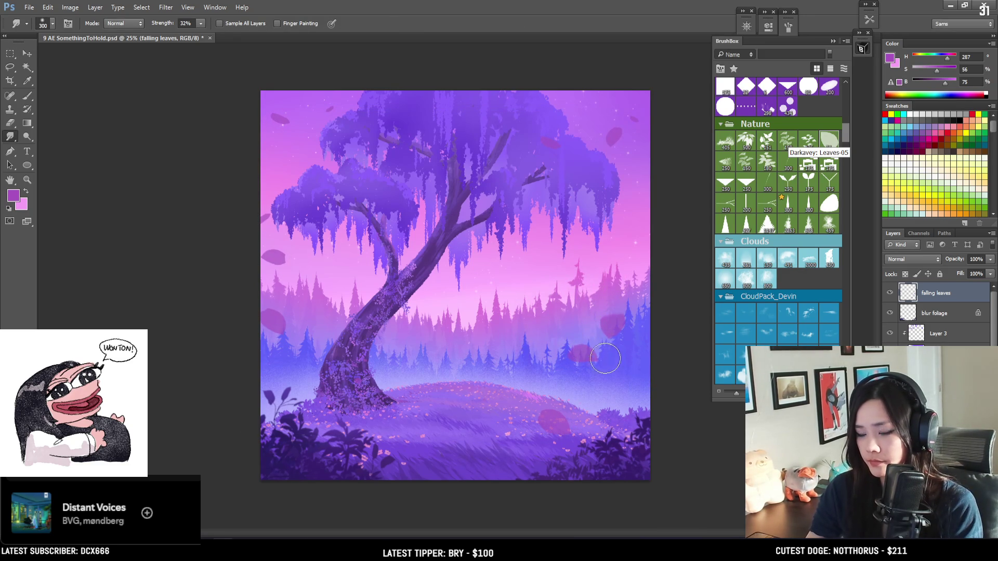
Step: Smudge leaves near the trees and upper-right foliage, then undo a stamped leaf left of the trunk
{"action": "left_click_drag", "start_coordinate": [576, 318], "coordinate": [582, 341]}
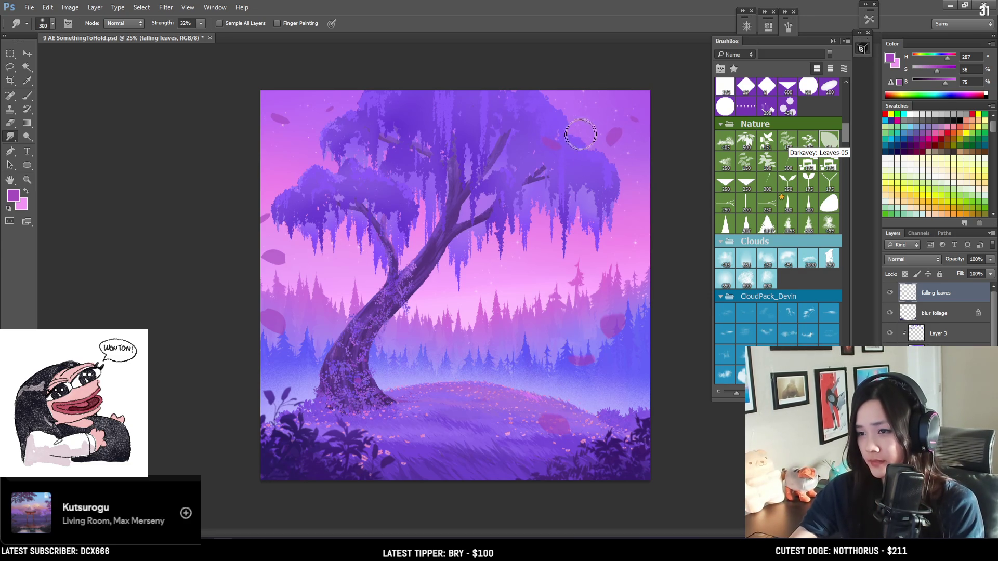
{"action": "left_click_drag", "start_coordinate": [615, 122], "coordinate": [613, 116]}
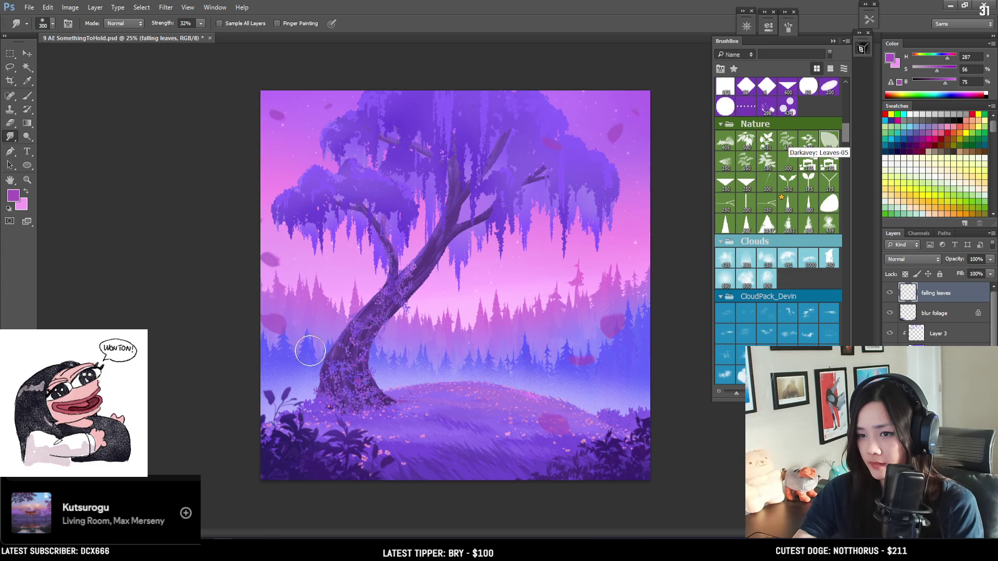
{"action": "key", "text": "b"}
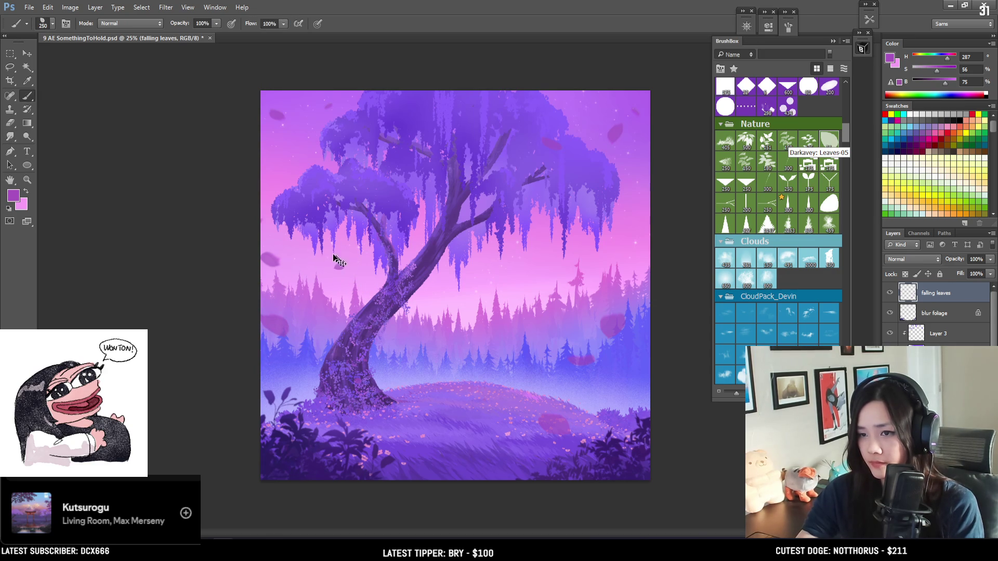
{"action": "left_click", "coordinate": [354, 256]}
{"action": "key", "text": "ctrl+z"}
{"action": "key", "text": "bracketleft"}
{"action": "key", "text": "ctrl+alt+z"}
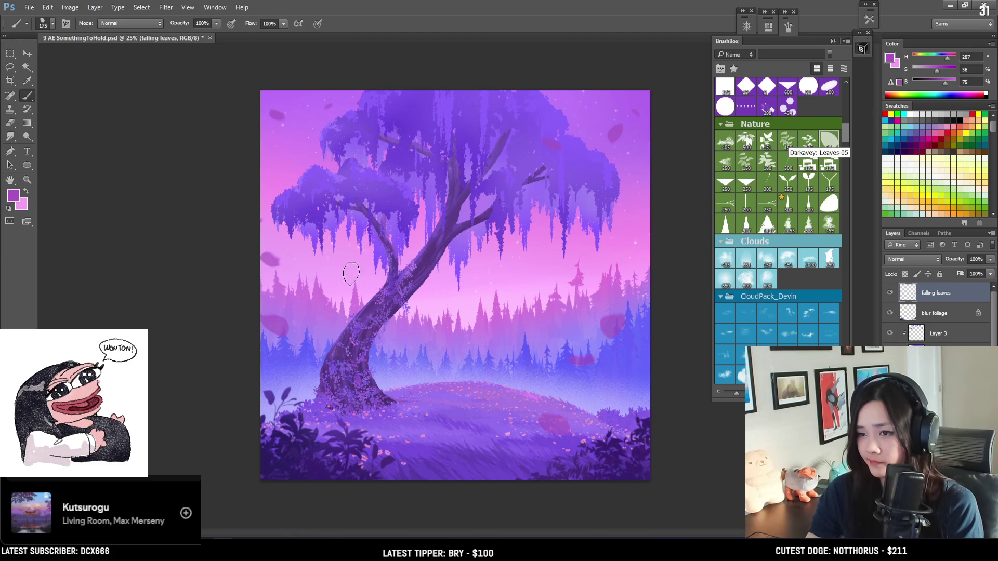
{"action": "key", "text": "e"}
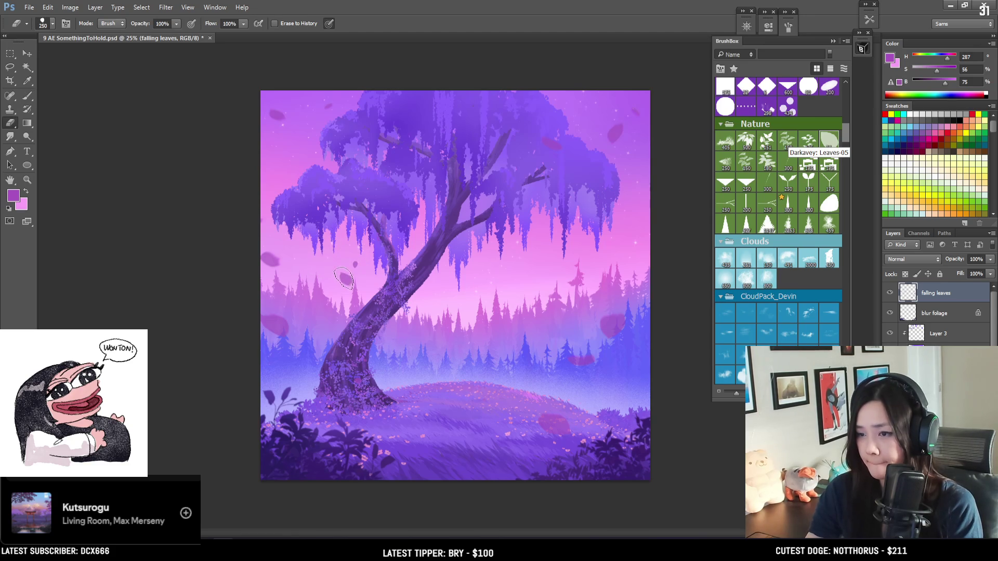
{"action": "key", "text": "b"}
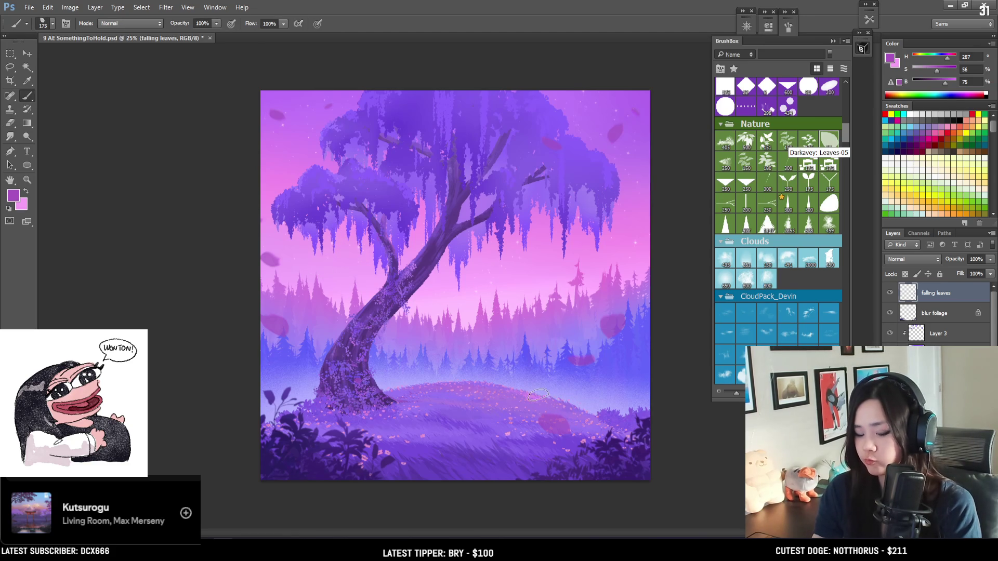
Step: Rotate the hill leaf about -36° and shift it down-left, then select the falling leaves
{"action": "key", "text": "l"}
{"action": "mouse_move", "coordinate": [557, 389]}
{"action": "left_mouse_down"}
{"action": "mouse_move", "coordinate": [571, 489]}
{"action": "mouse_move", "coordinate": [603, 436]}
{"action": "mouse_move", "coordinate": [559, 368]}
{"action": "left_mouse_up"}
{"action": "left_click", "coordinate": [27, 54]}
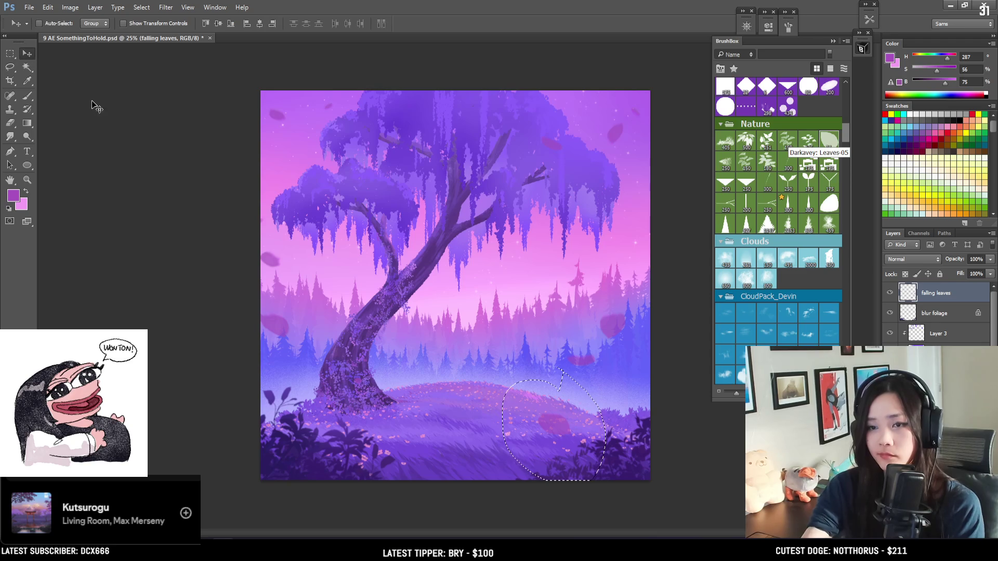
{"action": "key", "text": "b"}
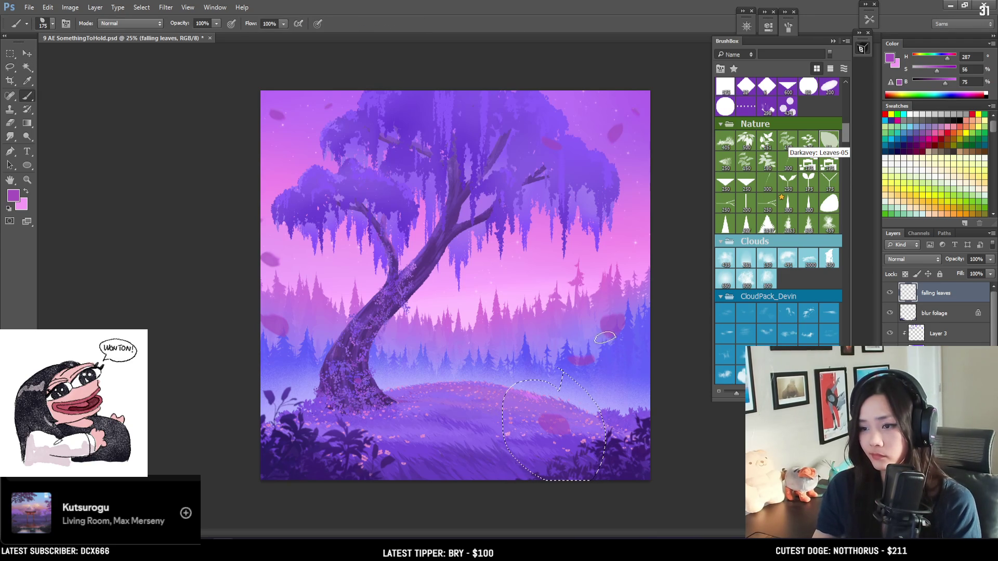
{"action": "key", "text": "ctrl+t"}
{"action": "mouse_move", "coordinate": [603, 359]}
{"action": "left_mouse_down"}
{"action": "mouse_move", "coordinate": [587, 307]}
{"action": "mouse_move", "coordinate": [584, 397]}
{"action": "mouse_move", "coordinate": [622, 390]}
{"action": "mouse_move", "coordinate": [569, 404]}
{"action": "left_mouse_up"}
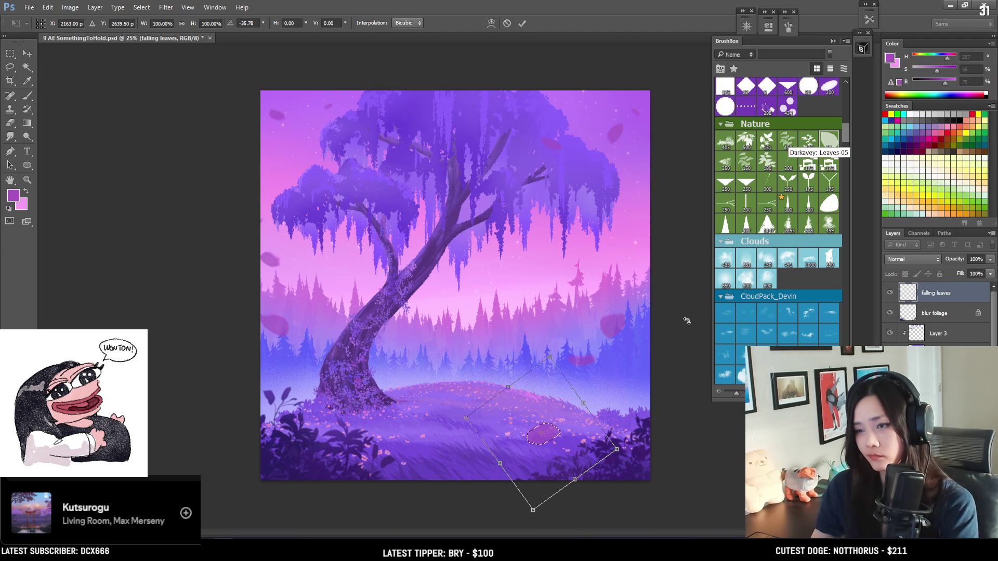
{"action": "key", "text": "Return"}
{"action": "left_click", "coordinate": [908, 293], "text": "ctrl"}
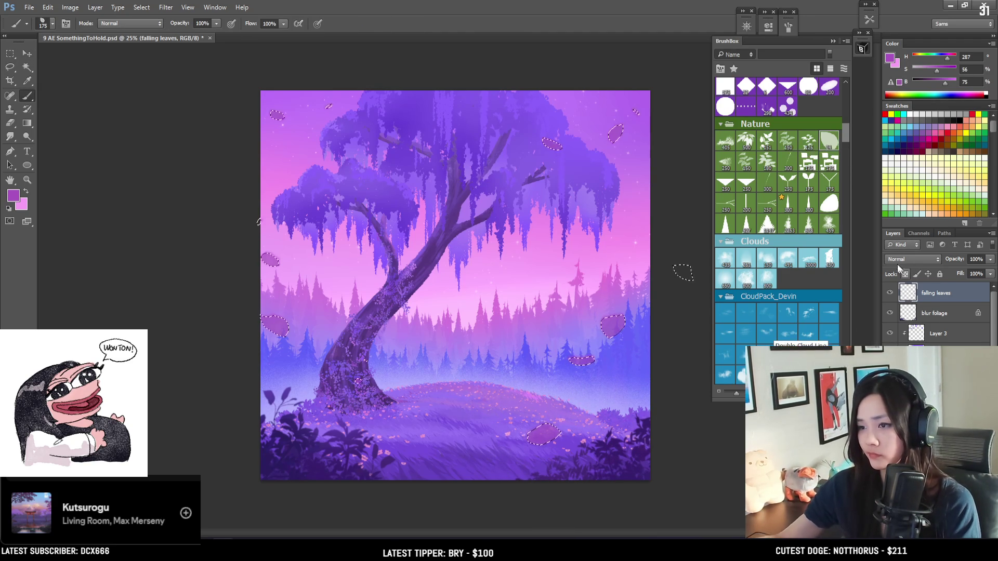
Step: Pick a large soft round brush and shrink it
{"action": "left_click_drag", "start_coordinate": [846, 129], "coordinate": [848, 118]}
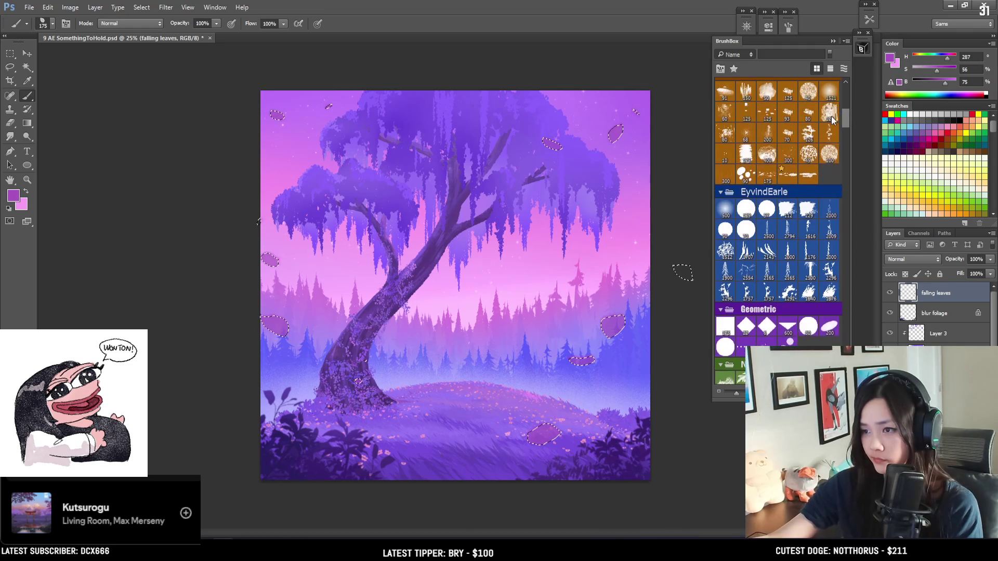
{"action": "left_click", "coordinate": [730, 213]}
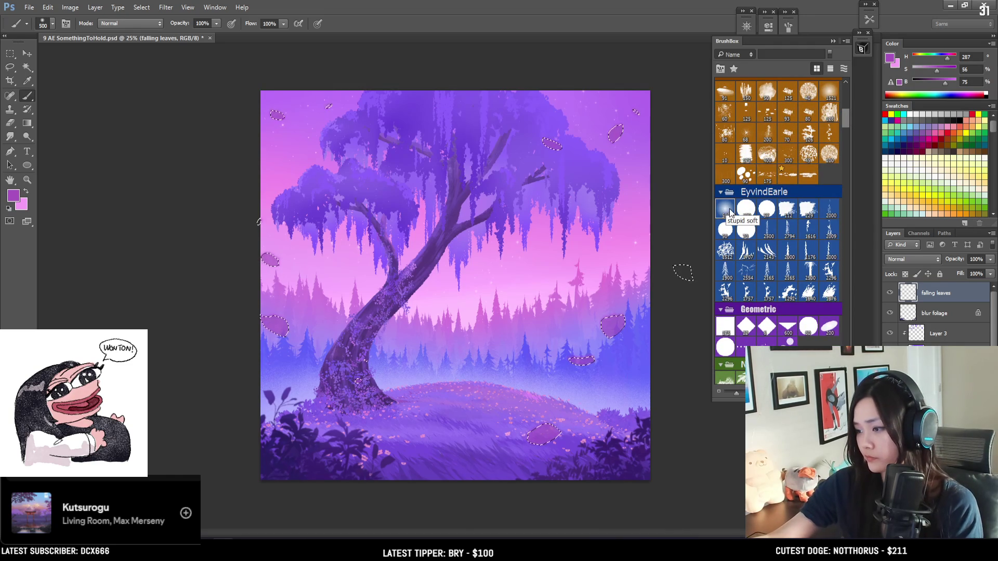
{"action": "key", "text": "bracketleft"}
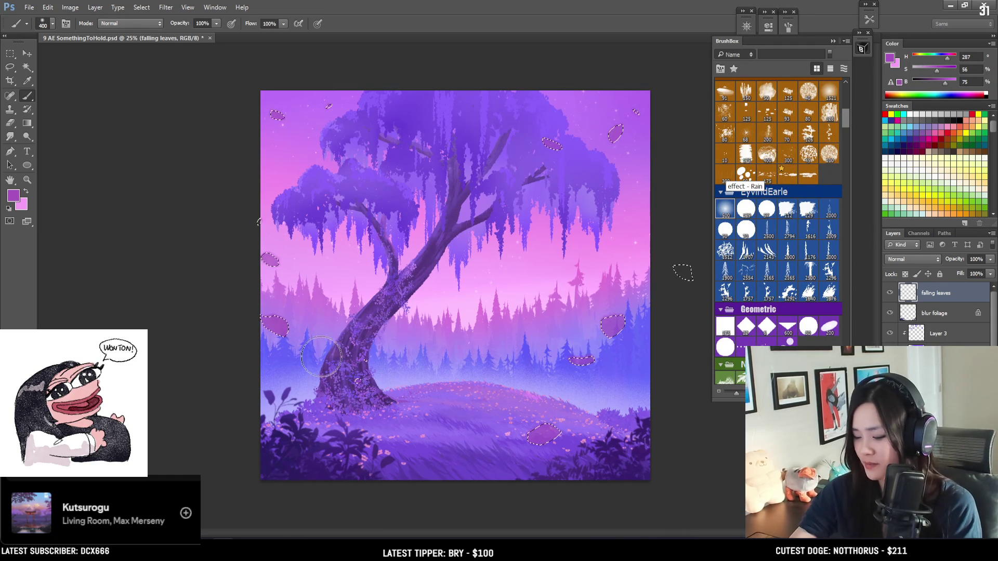
{"action": "key", "text": "bracketleft"}
{"action": "key", "text": "bracketleft"}
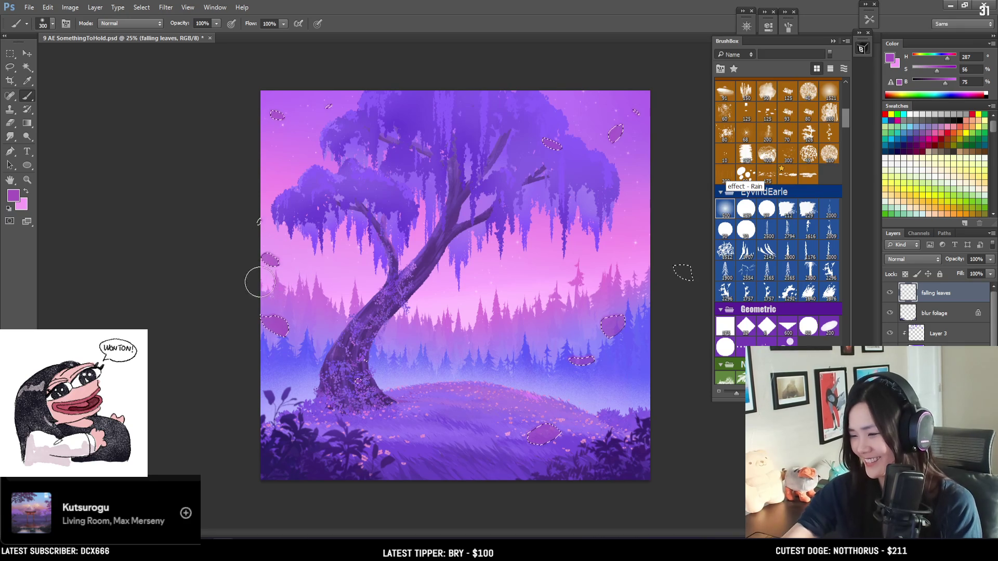
{"action": "key", "text": "bracketleft"}
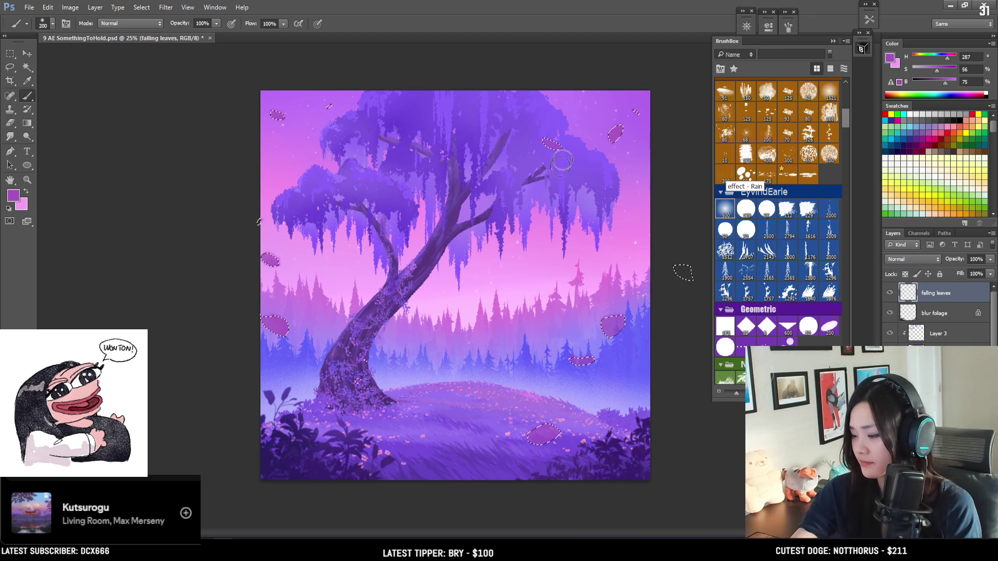
Step: Brush sampled purples over the falling leaves within their selection, then deselect
{"action": "left_click", "coordinate": [513, 126], "text": "alt"}
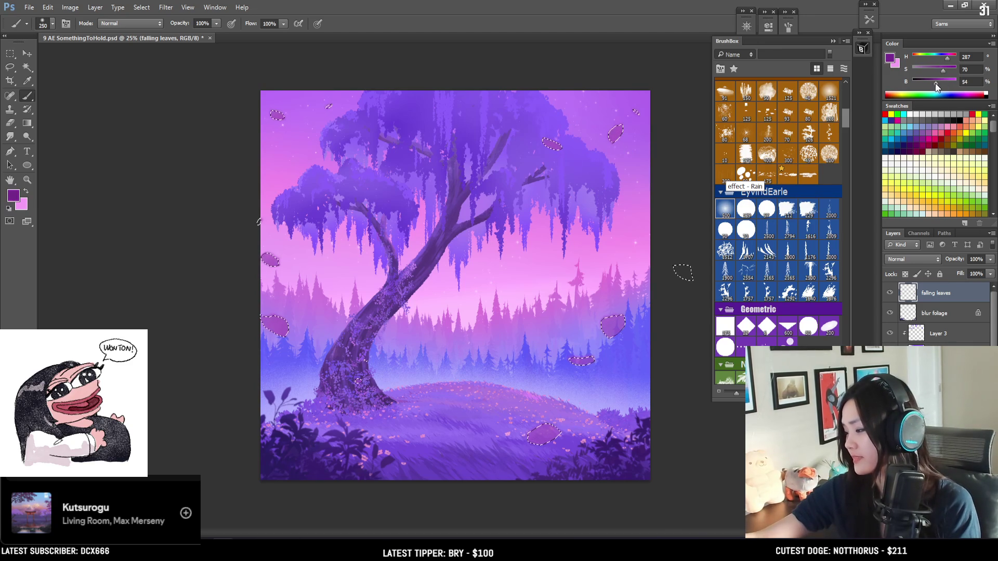
{"action": "key", "text": "bracketright"}
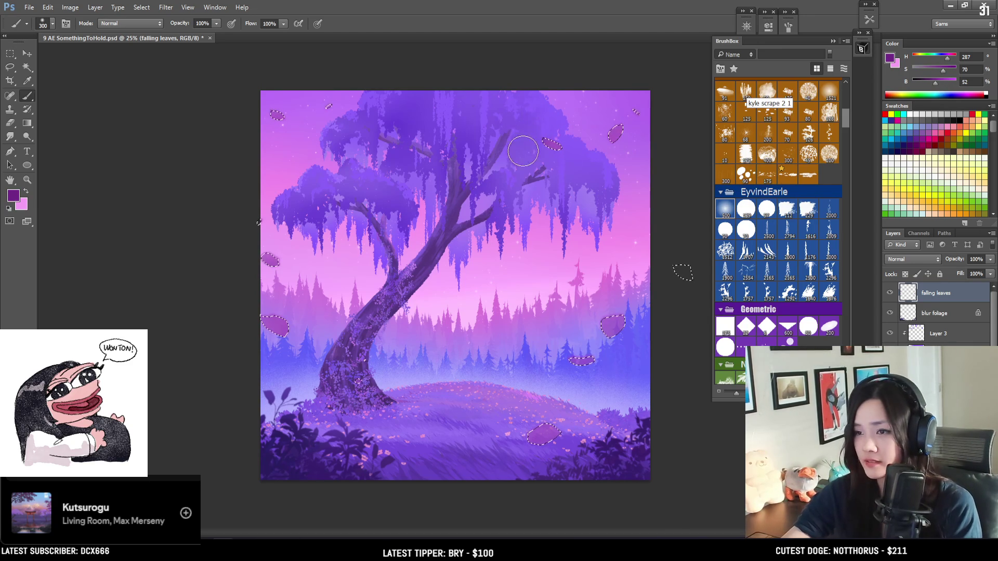
{"action": "key", "text": "bracketright"}
{"action": "key", "text": "bracketright"}
{"action": "left_click", "coordinate": [606, 307], "text": "alt"}
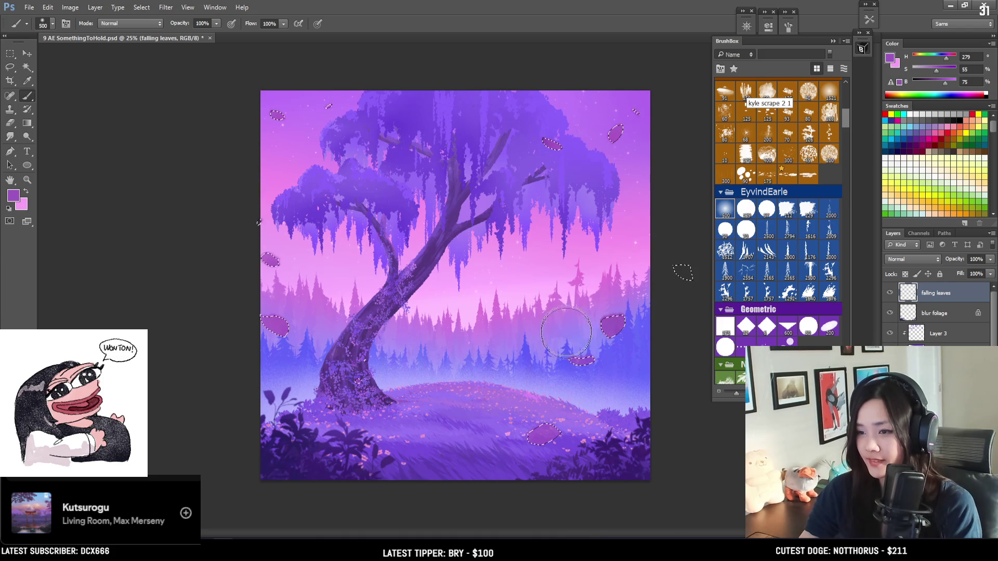
{"action": "left_click_drag", "start_coordinate": [945, 82], "coordinate": [952, 83]}
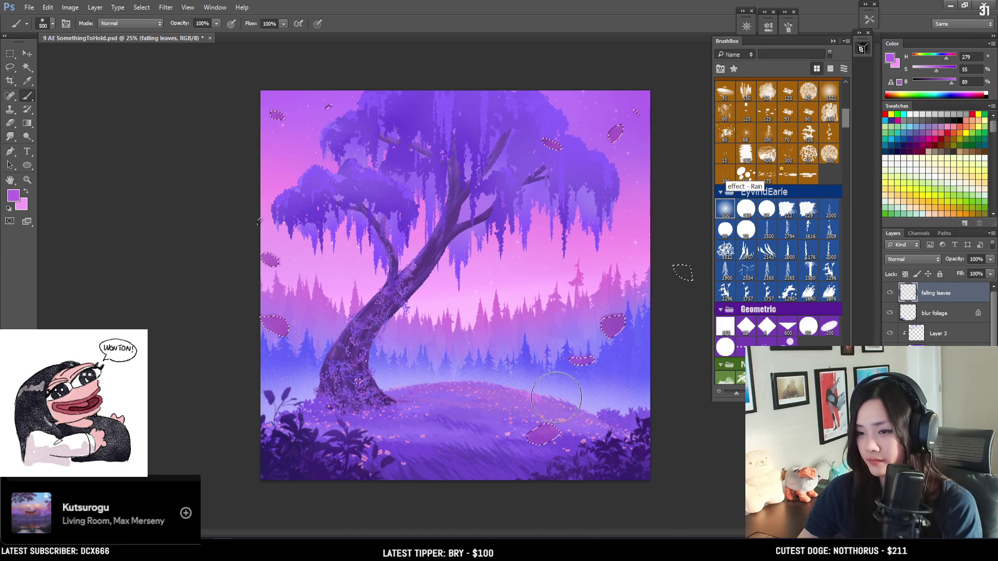
{"action": "key", "text": "bracketleft"}
{"action": "key", "text": "bracketleft"}
{"action": "key", "text": "bracketleft"}
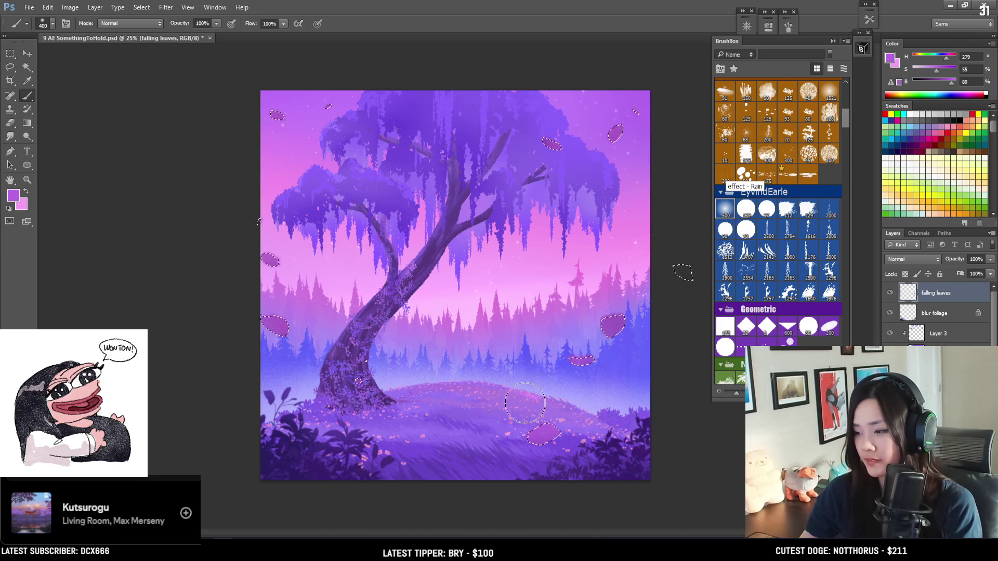
{"action": "left_click", "coordinate": [538, 436], "text": "alt"}
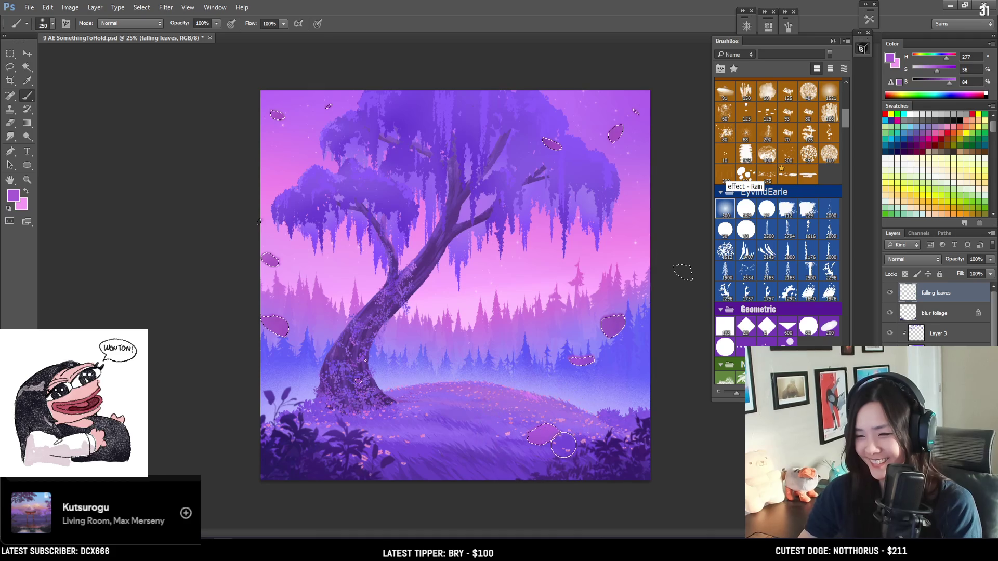
{"action": "left_click", "coordinate": [621, 128], "text": "alt"}
{"action": "key", "text": "ctrl+d"}
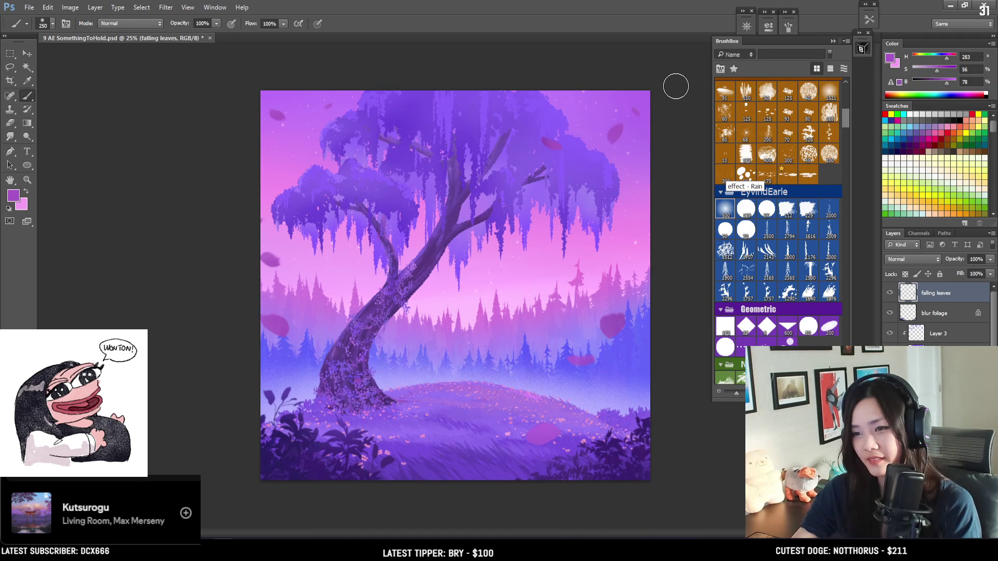
Step: Lasso the leaf at the left canvas edge, move it beside the trunk, and deselect
{"action": "key", "text": "l"}
{"action": "mouse_move", "coordinate": [291, 300]}
{"action": "left_mouse_down"}
{"action": "mouse_move", "coordinate": [223, 314]}
{"action": "mouse_move", "coordinate": [317, 317]}
{"action": "mouse_move", "coordinate": [296, 302]}
{"action": "mouse_move", "coordinate": [329, 312]}
{"action": "mouse_move", "coordinate": [329, 323]}
{"action": "mouse_move", "coordinate": [331, 311]}
{"action": "left_mouse_up"}
{"action": "key", "text": "v"}
{"action": "key", "text": "ctrl+d"}
Step: Smear the moved leaf with a smaller Smudge brush so it looks like it is falling
{"action": "key", "text": "e"}
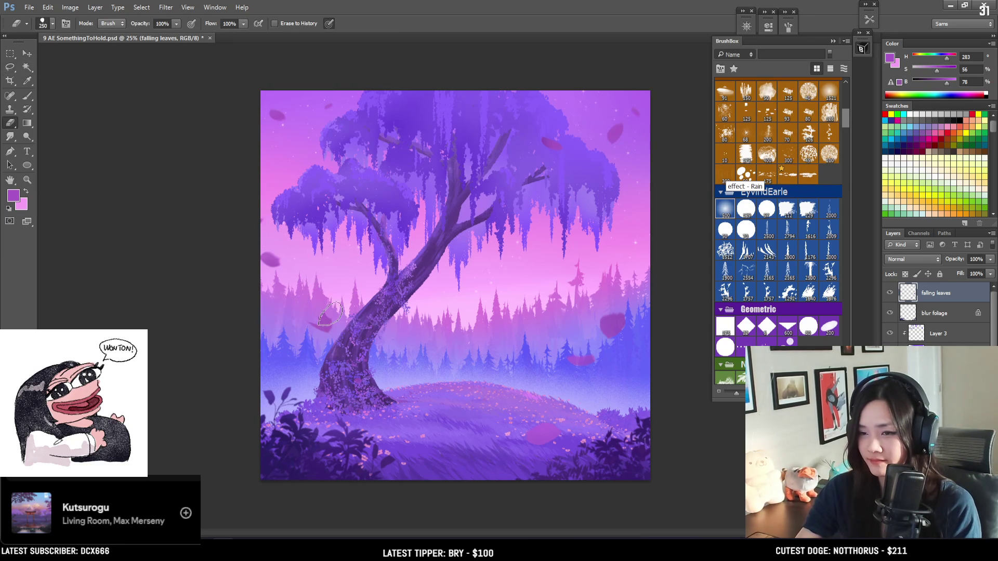
{"action": "key", "text": "r"}
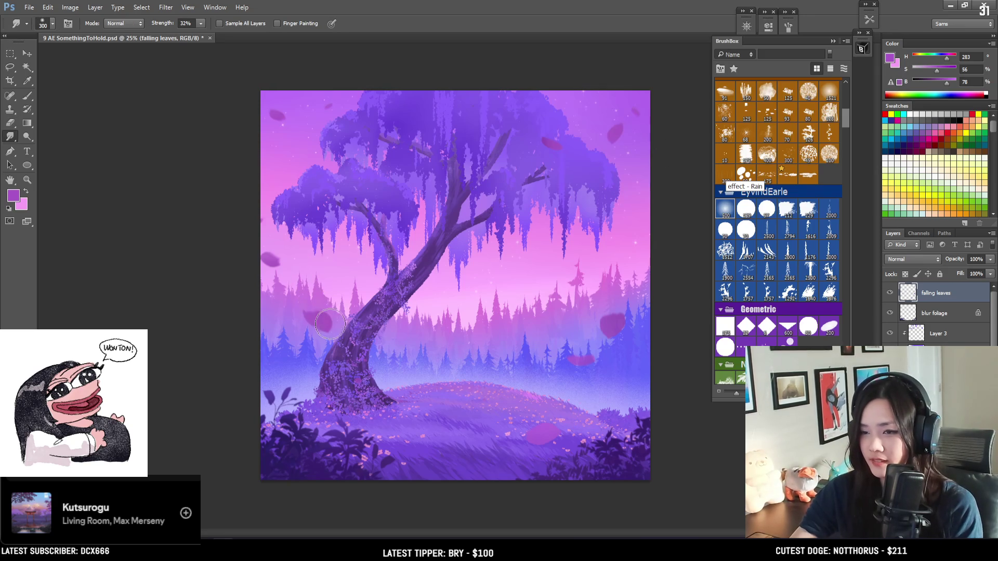
{"action": "key", "text": "bracketleft"}
{"action": "mouse_move", "coordinate": [317, 322]}
{"action": "left_mouse_down"}
{"action": "mouse_move", "coordinate": [330, 351]}
{"action": "mouse_move", "coordinate": [317, 310]}
{"action": "mouse_move", "coordinate": [322, 326]}
{"action": "mouse_move", "coordinate": [319, 318]}
{"action": "left_mouse_up"}
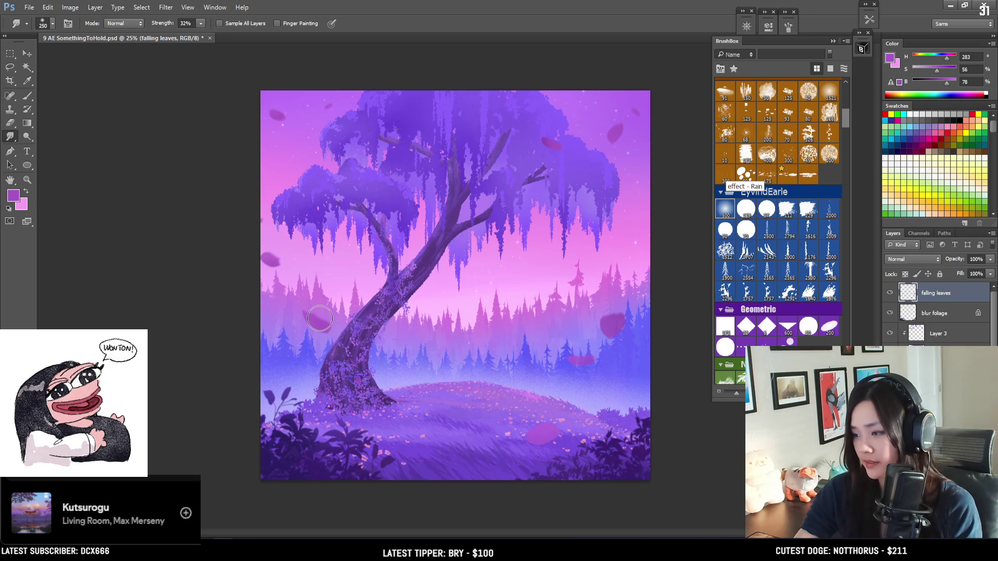
{"action": "key", "text": "b"}
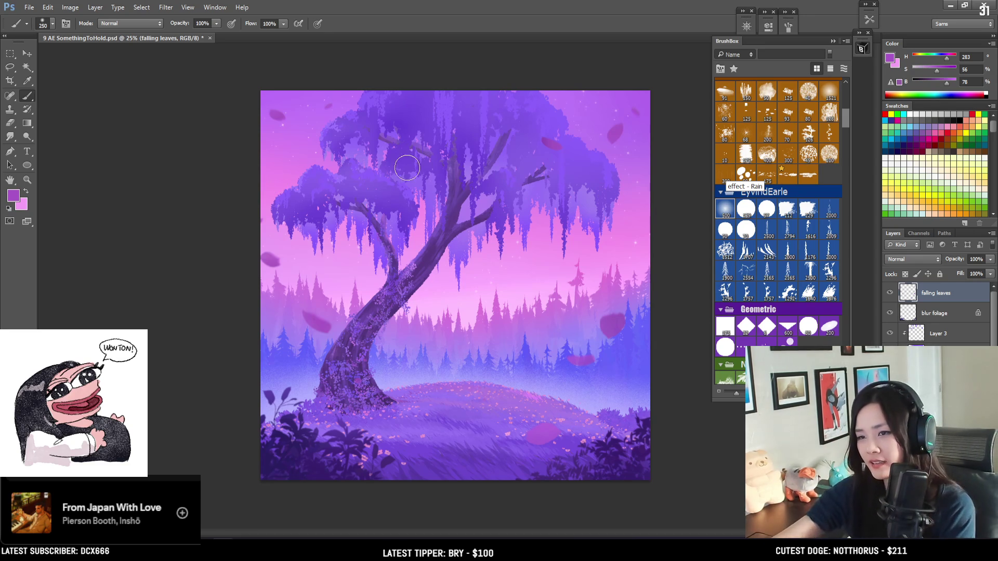
Step: Sample violets from the canopy and try a violet drip on Layer 2, undoing it
{"action": "key", "text": "ctrl+plus"}
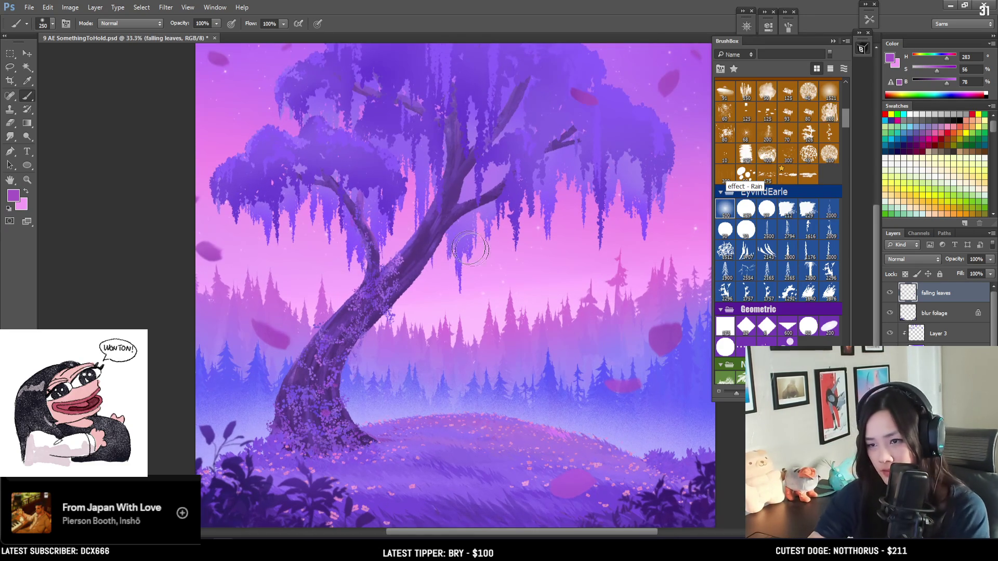
{"action": "left_click", "coordinate": [518, 194], "text": "alt"}
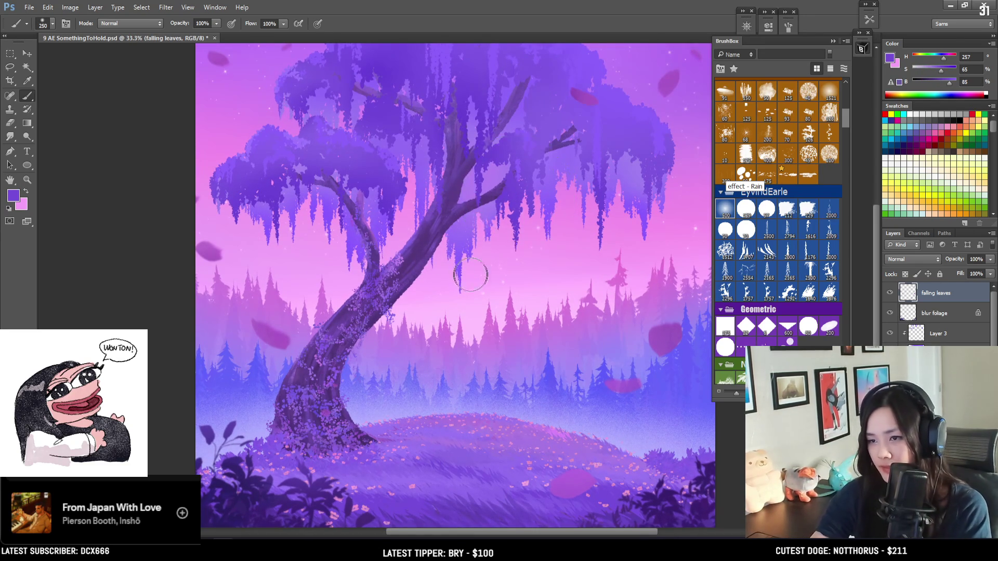
{"action": "key", "text": "alt+bracketright"}
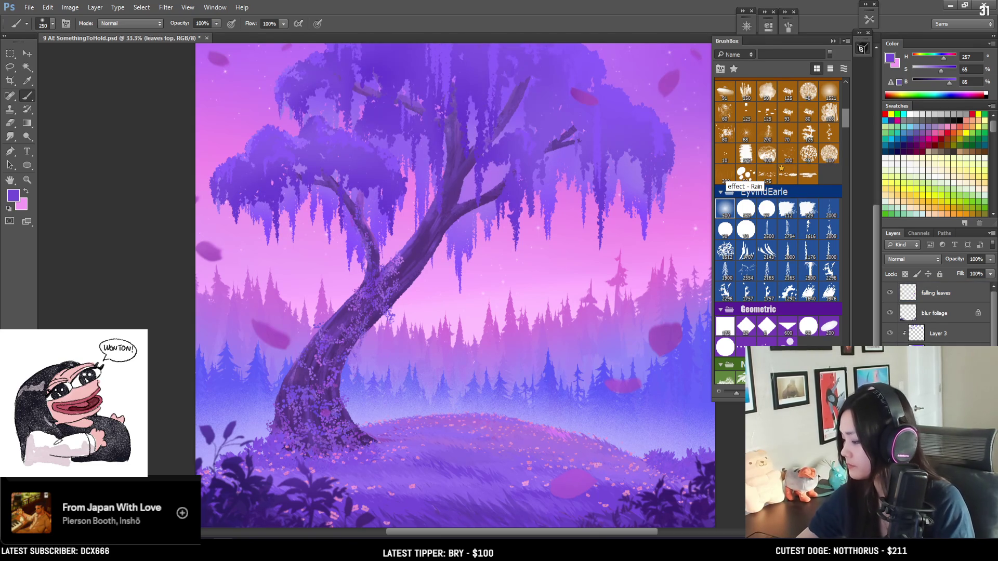
{"action": "key", "text": "alt+bracketleft"}
{"action": "left_click", "coordinate": [459, 255], "text": "alt"}
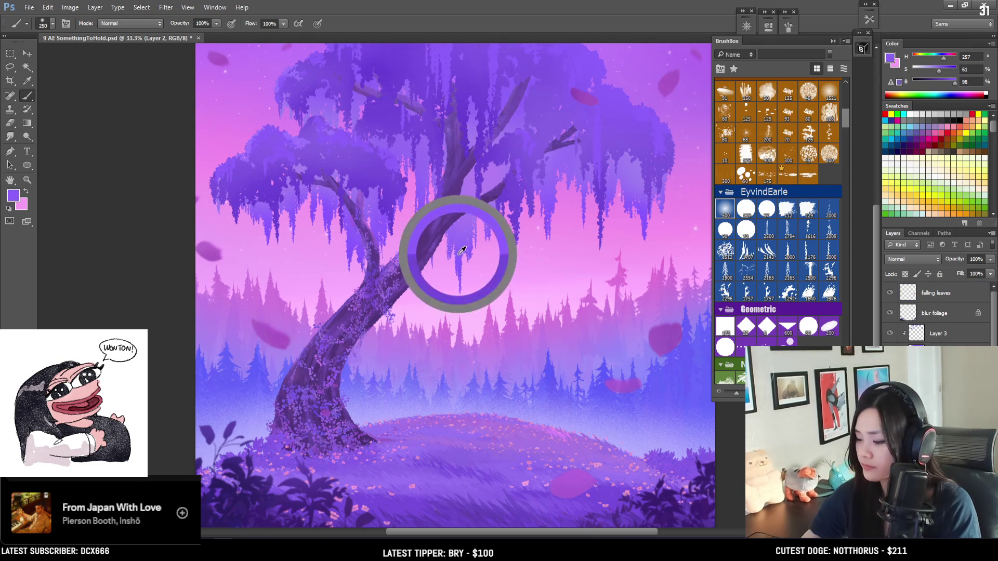
{"action": "left_click", "coordinate": [947, 69]}
{"action": "key", "text": "bracketleft"}
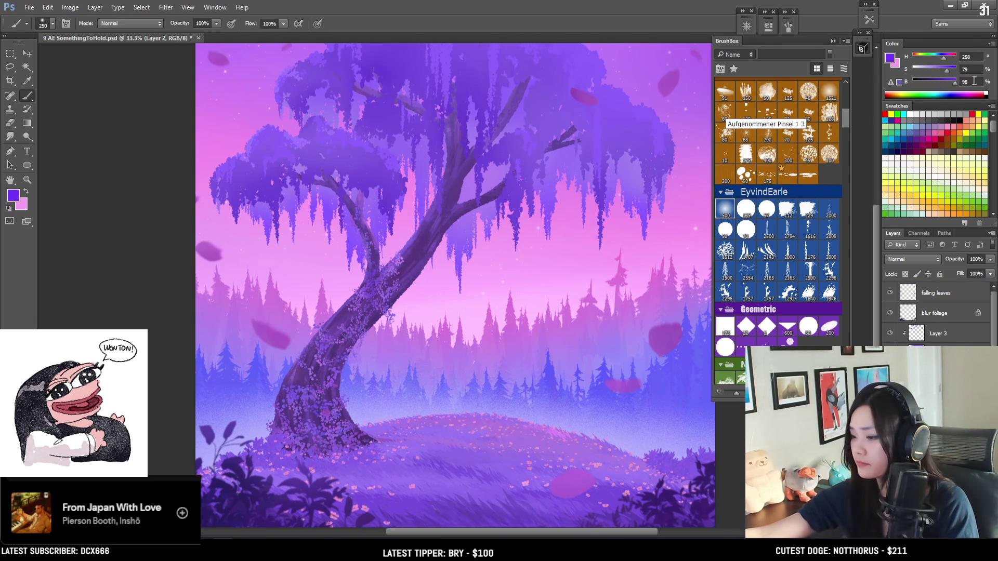
{"action": "left_click_drag", "start_coordinate": [459, 275], "coordinate": [458, 252]}
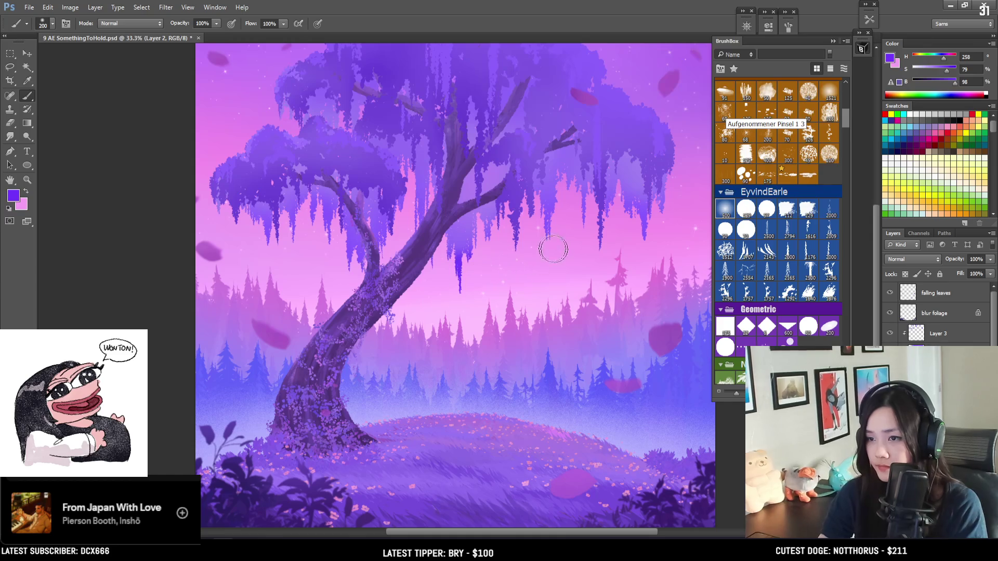
{"action": "key", "text": "ctrl+z"}
{"action": "key", "text": "bracketright"}
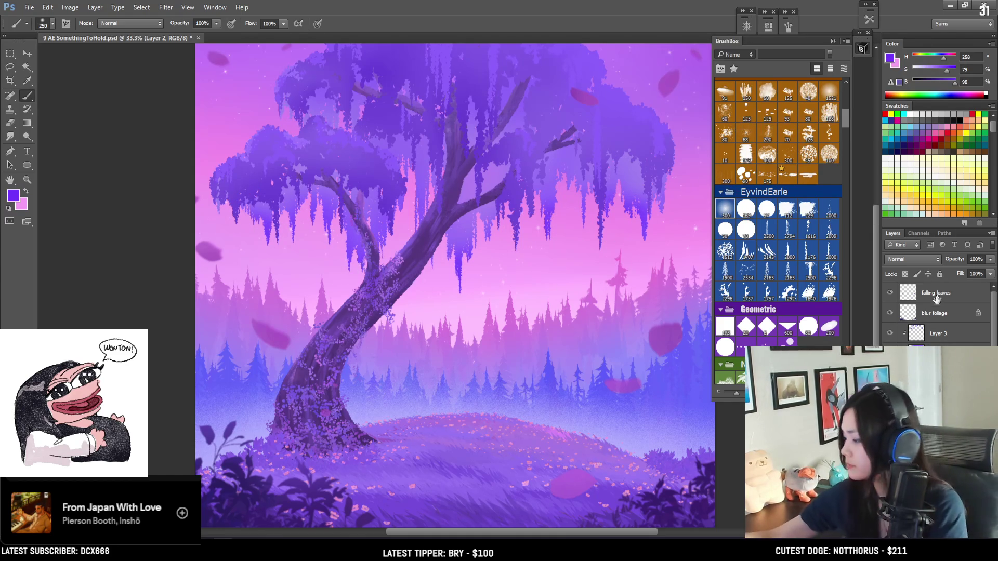
{"action": "key", "text": "alt+bracketright"}
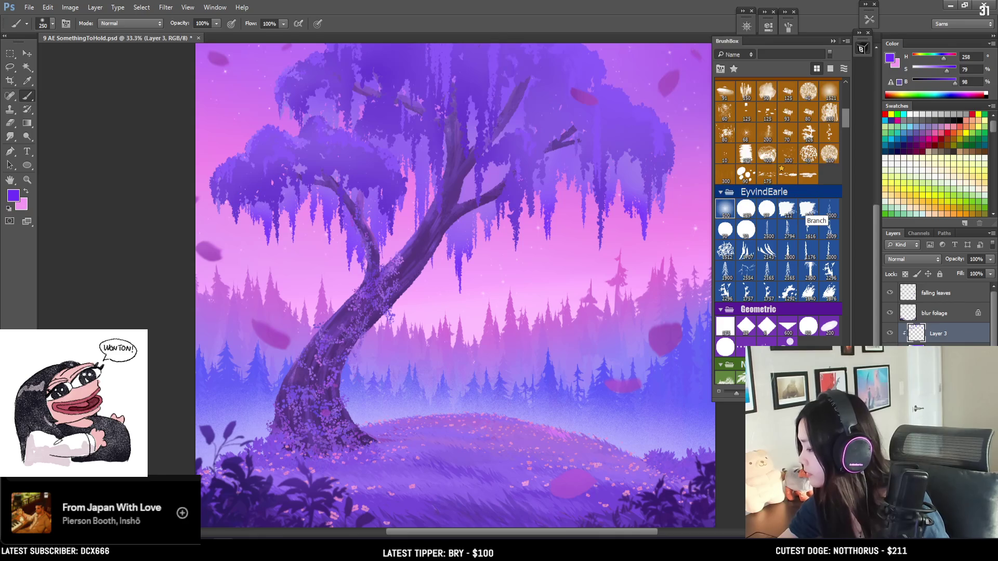
Step: Add a new empty layer and name it 'leaves op'
{"action": "key", "text": "ctrl+shift+alt+n"}
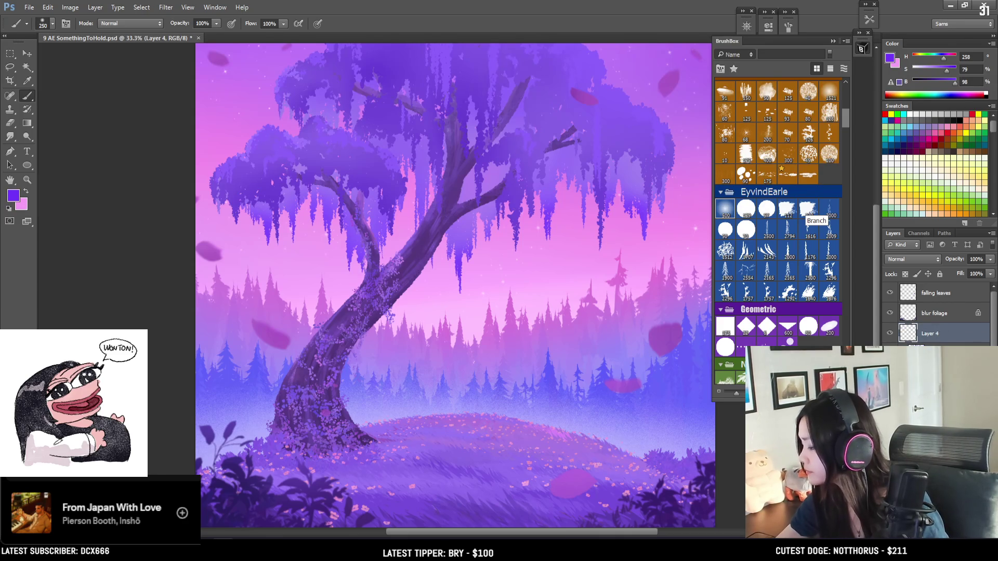
{"action": "double_click", "coordinate": [929, 334]}
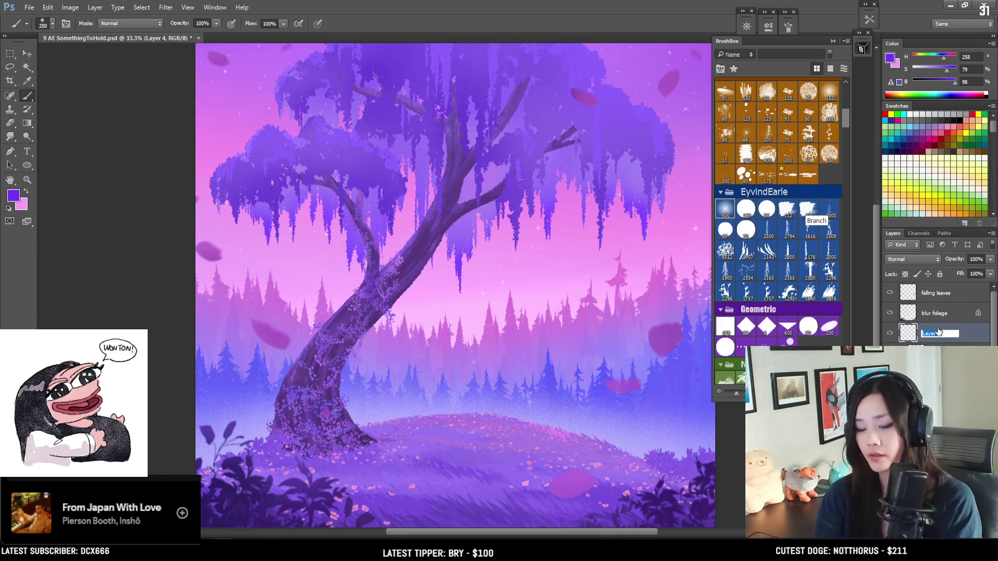
{"action": "type", "text": "leaves"}
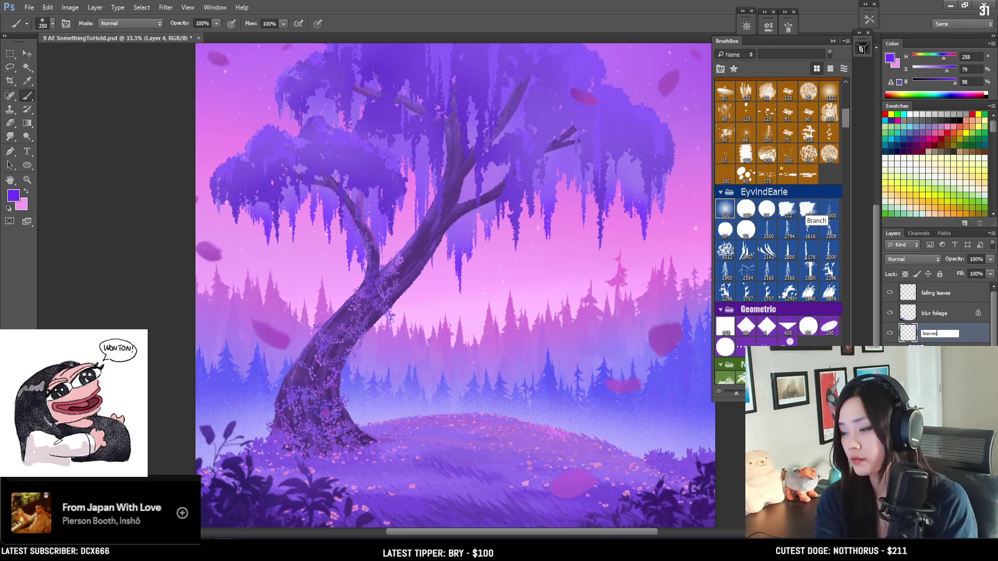
{"action": "key", "text": "Return"}
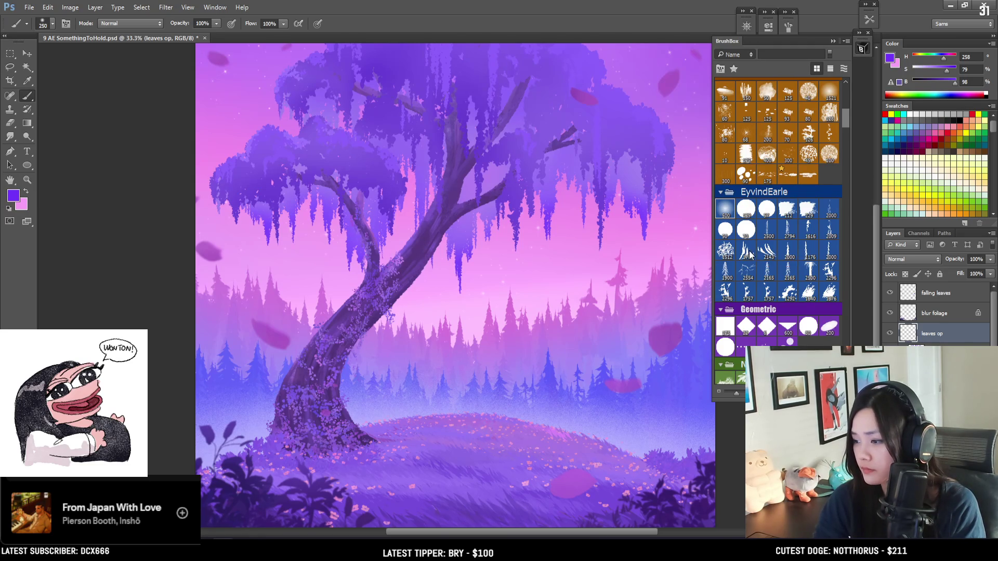
Step: Choose a leaf-cluster brush, sample a light purple, and paint leaf clusters on the foliage
{"action": "scroll", "coordinate": [751, 252], "scroll_direction": "up", "scroll_amount": 3}
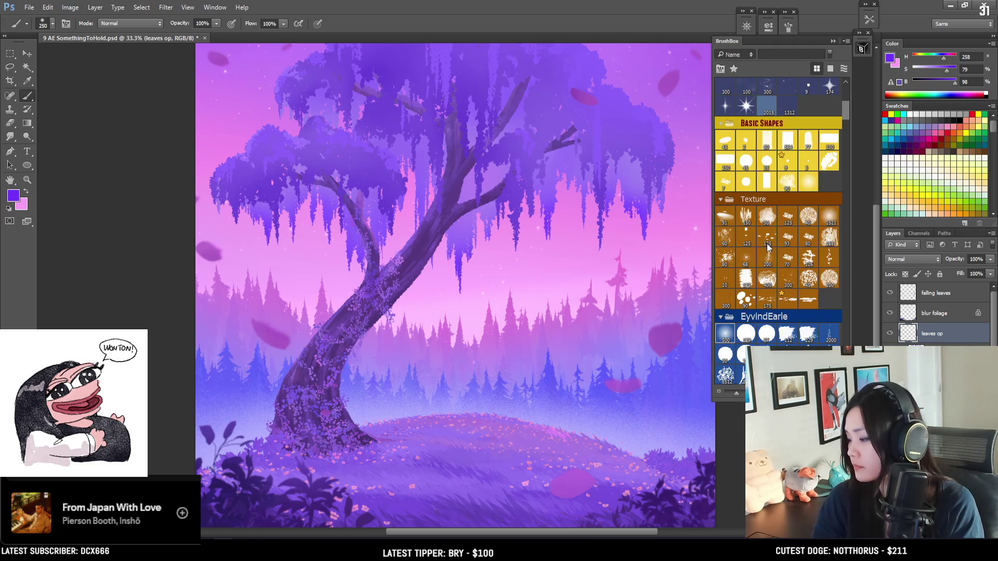
{"action": "scroll", "coordinate": [768, 248], "scroll_direction": "up", "scroll_amount": 5}
{"action": "left_click", "coordinate": [748, 123]}
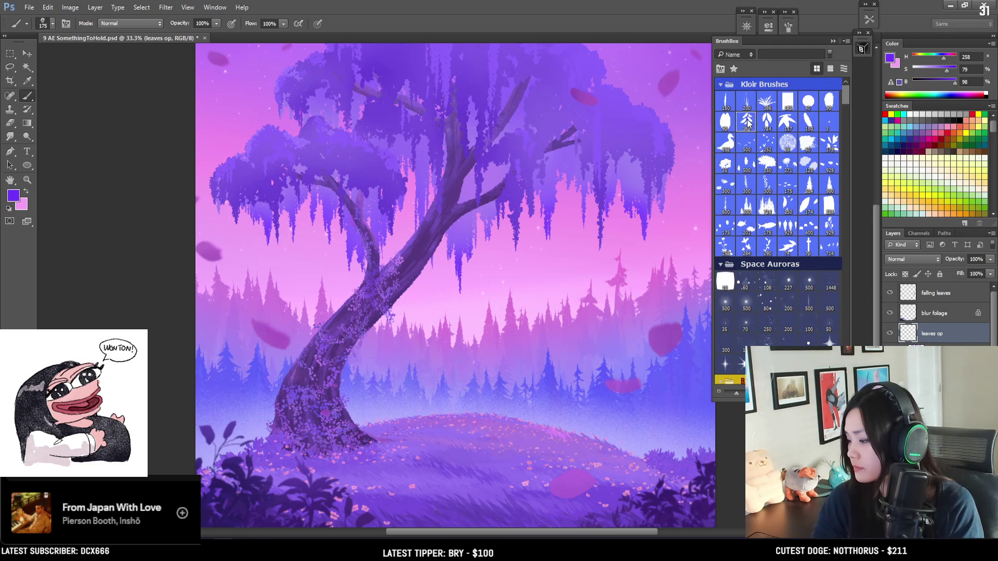
{"action": "left_click", "coordinate": [290, 192], "text": "alt"}
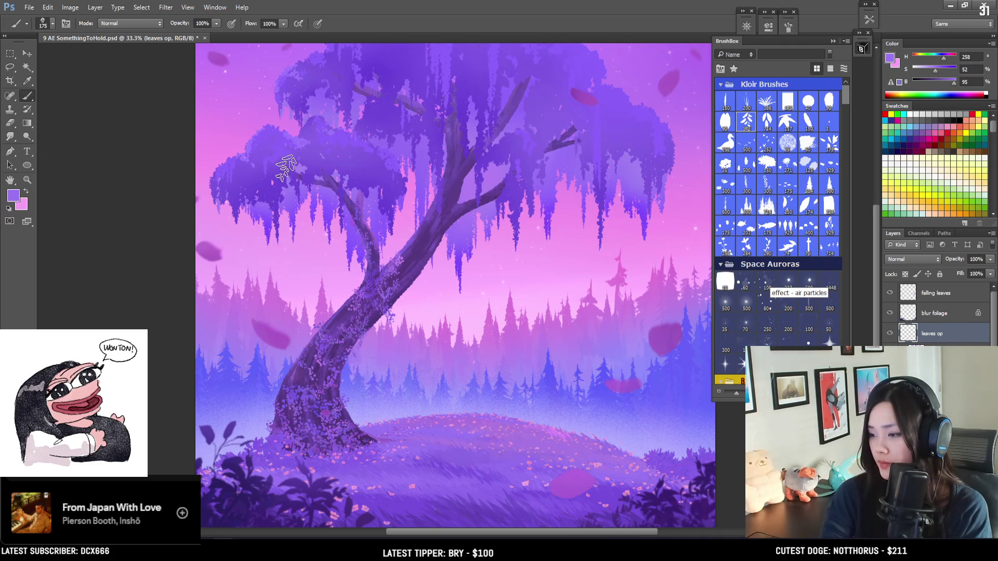
{"action": "left_click_drag", "start_coordinate": [292, 149], "coordinate": [276, 187]}
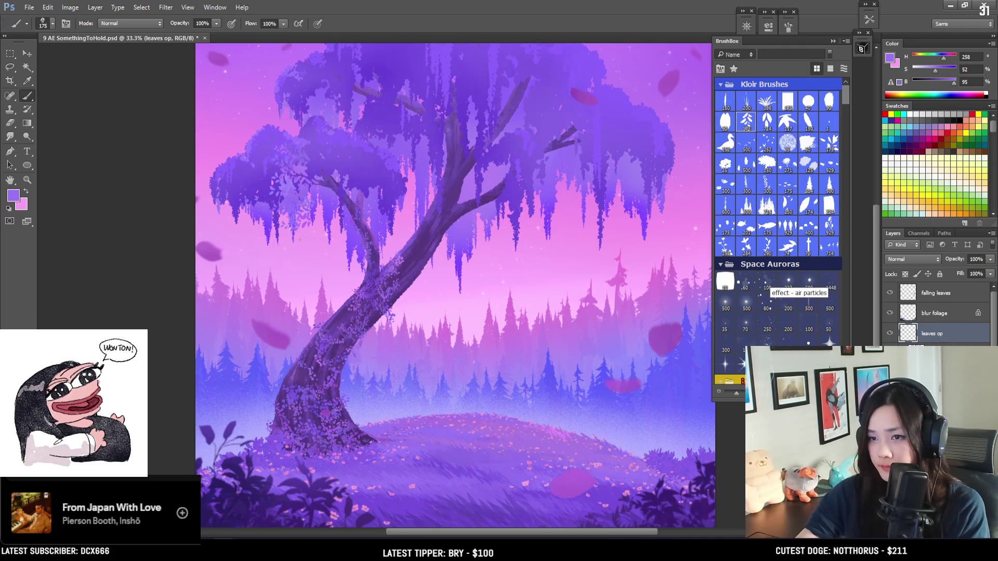
{"action": "key", "text": "ctrl+z"}
{"action": "left_click_drag", "start_coordinate": [322, 136], "coordinate": [332, 166]}
{"action": "key", "text": "ctrl+z"}
{"action": "mouse_move", "coordinate": [257, 197]}
{"action": "left_mouse_down"}
{"action": "mouse_move", "coordinate": [280, 221]}
{"action": "mouse_move", "coordinate": [312, 218]}
{"action": "left_mouse_up"}
Step: Paint leaves over the hanging foliage, then undo them
{"action": "key", "text": "ctrl+plus"}
{"action": "key", "text": "ctrl+plus"}
{"action": "mouse_move", "coordinate": [423, 208]}
{"action": "left_mouse_down"}
{"action": "mouse_move", "coordinate": [447, 239]}
{"action": "mouse_move", "coordinate": [499, 245]}
{"action": "left_mouse_up"}
{"action": "key", "text": "ctrl+z"}
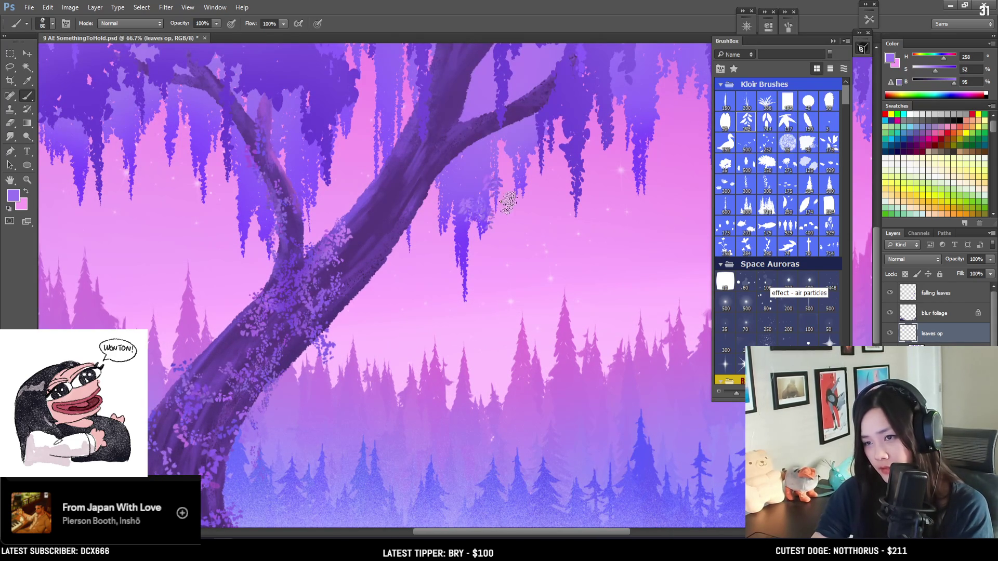
{"action": "left_click_drag", "start_coordinate": [467, 160], "coordinate": [469, 258]}
{"action": "scroll", "coordinate": [470, 258], "scroll_direction": "up", "scroll_amount": 5}
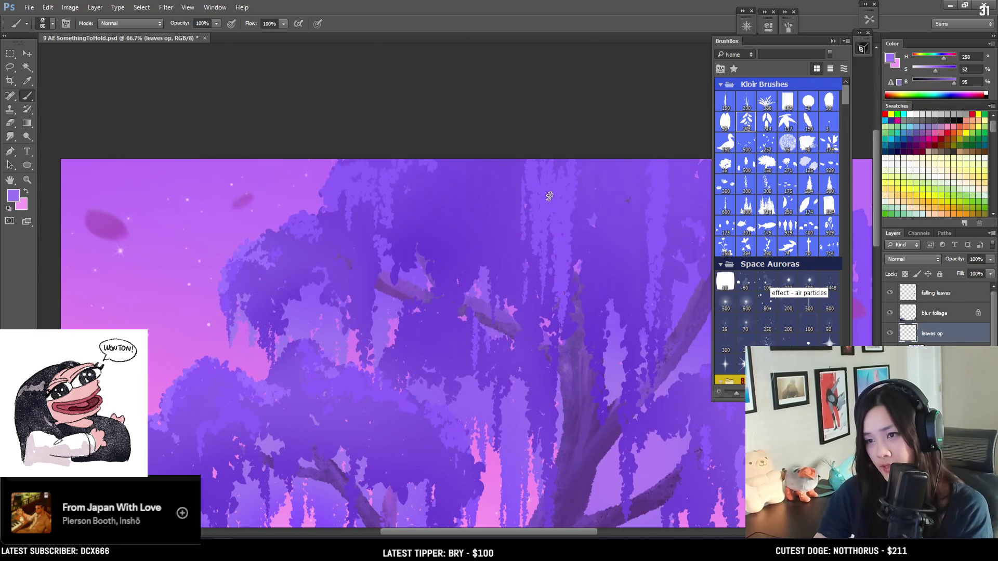
Step: Sample less saturated canopy colours, enlarge the brush, and stamp leaves near the canopy top
{"action": "left_click", "coordinate": [537, 169], "text": "alt"}
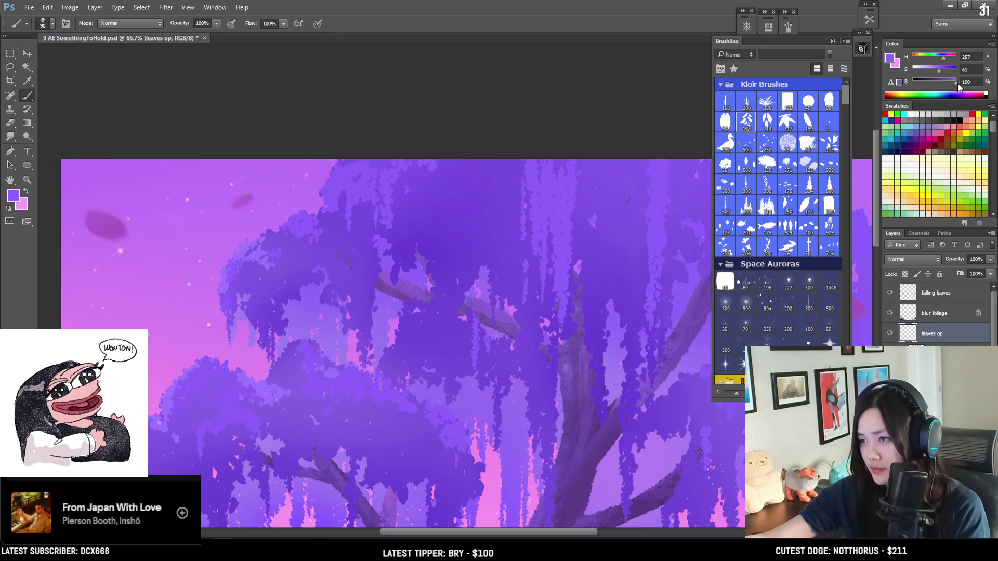
{"action": "left_click", "coordinate": [934, 69]}
{"action": "key", "text": "bracketright"}
{"action": "key", "text": "bracketright"}
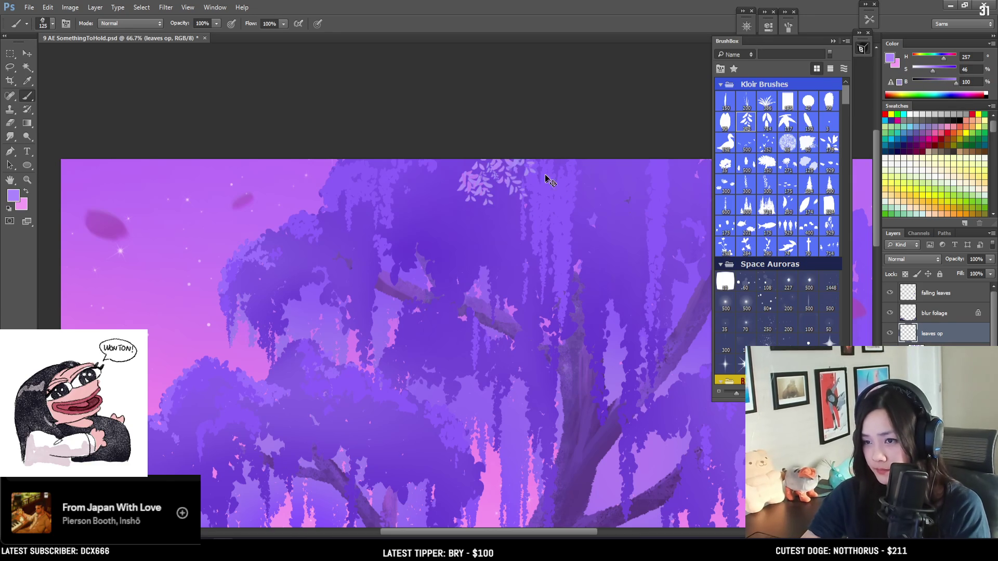
{"action": "left_click", "coordinate": [534, 167], "text": "alt"}
{"action": "key", "text": "bracketright"}
{"action": "key", "text": "bracketright"}
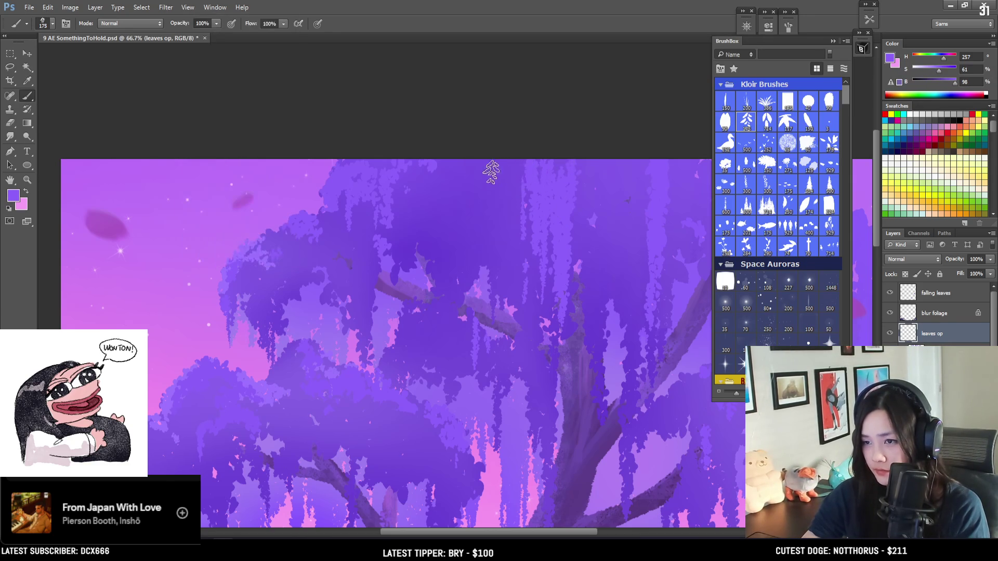
{"action": "left_click_drag", "start_coordinate": [499, 172], "coordinate": [565, 162]}
{"action": "key", "text": "bracketleft"}
{"action": "key", "text": "bracketleft"}
{"action": "scroll", "coordinate": [579, 167], "scroll_direction": "down", "scroll_amount": 5}
{"action": "left_click", "coordinate": [268, 237], "text": "alt"}
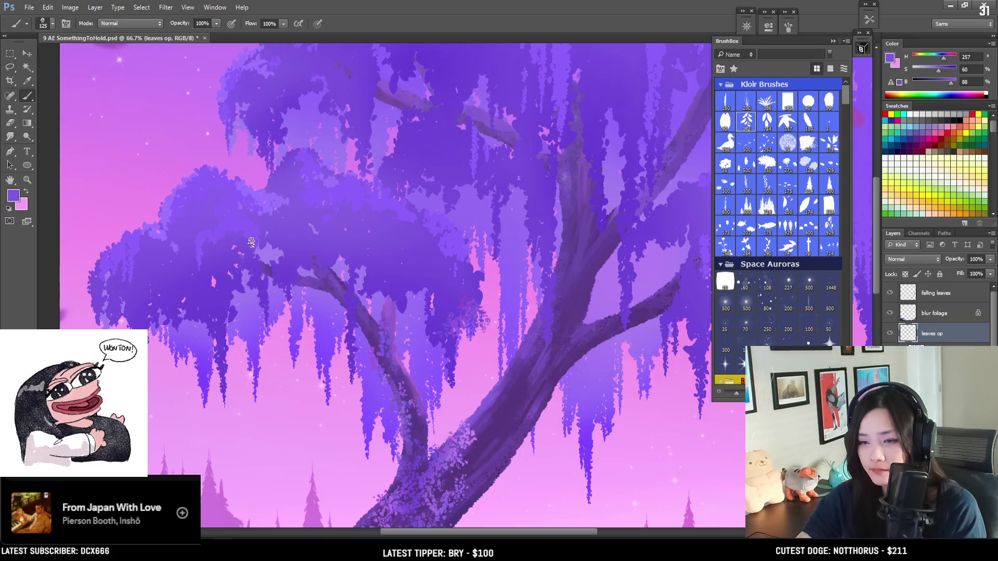
{"action": "left_click", "coordinate": [288, 246], "text": "alt"}
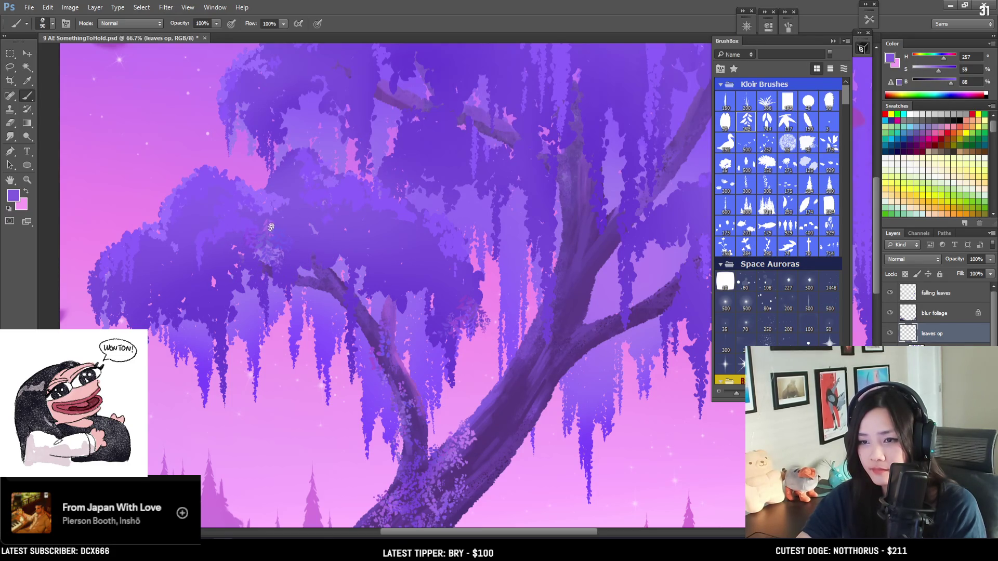
{"action": "key", "text": "bracketleft"}
Step: Enable Color Dynamics on the leaf brush with Foreground/Background Jitter at 9%
{"action": "left_click", "coordinate": [788, 27]}
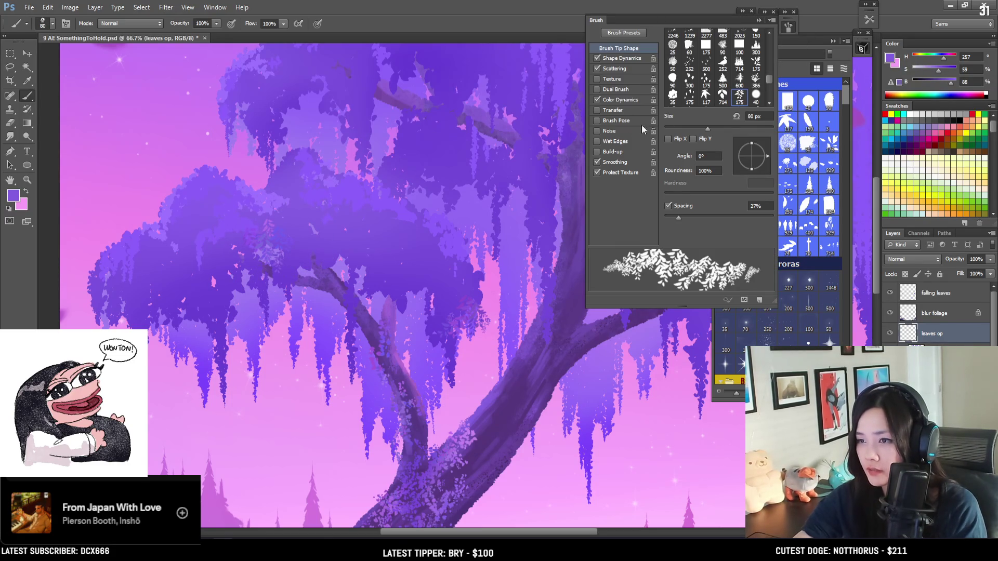
{"action": "left_click", "coordinate": [596, 99]}
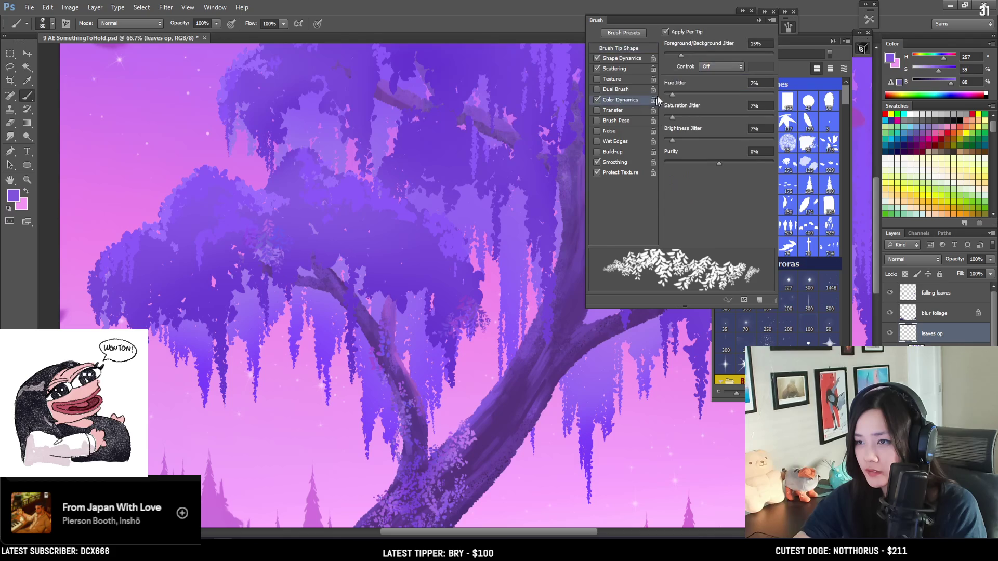
{"action": "left_click_drag", "start_coordinate": [676, 55], "coordinate": [674, 55]}
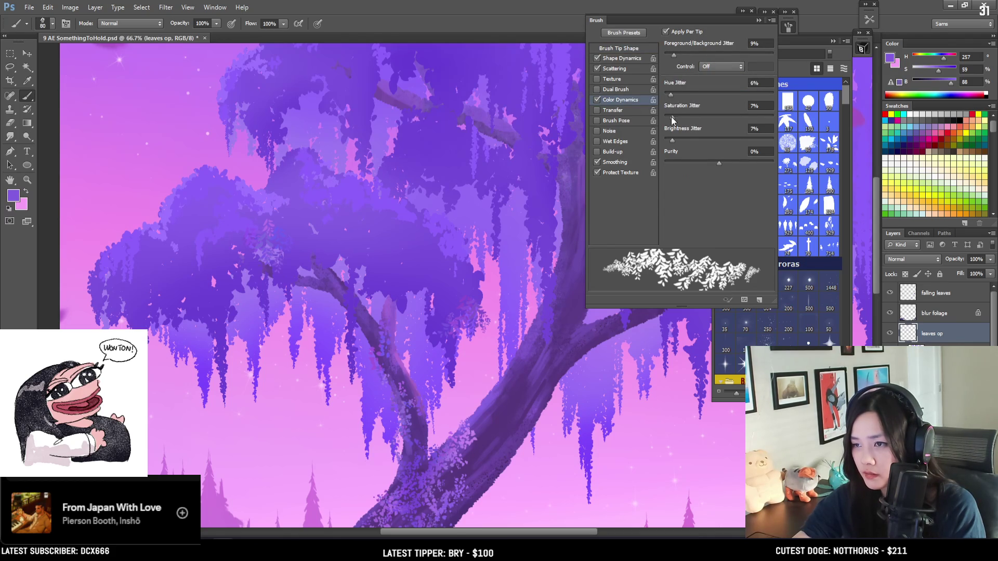
{"action": "left_click", "coordinate": [788, 26]}
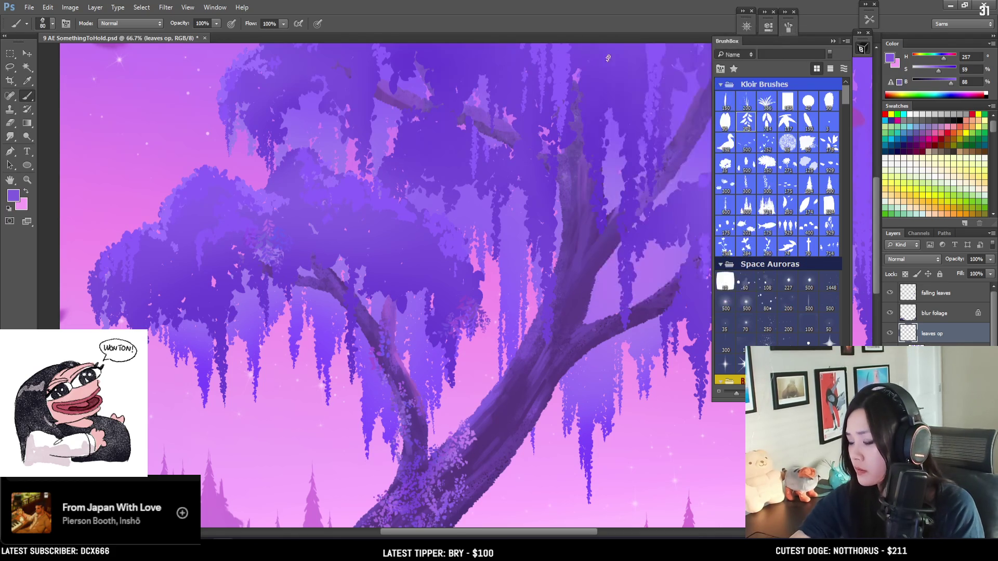
Step: Stamp mixed light and dark violet leaves across the canopy's left side, sampling foliage colours
{"action": "left_click_drag", "start_coordinate": [423, 178], "coordinate": [415, 107]}
{"action": "mouse_move", "coordinate": [414, 173]}
{"action": "left_mouse_down"}
{"action": "mouse_move", "coordinate": [435, 125]}
{"action": "mouse_move", "coordinate": [450, 200]}
{"action": "left_mouse_up"}
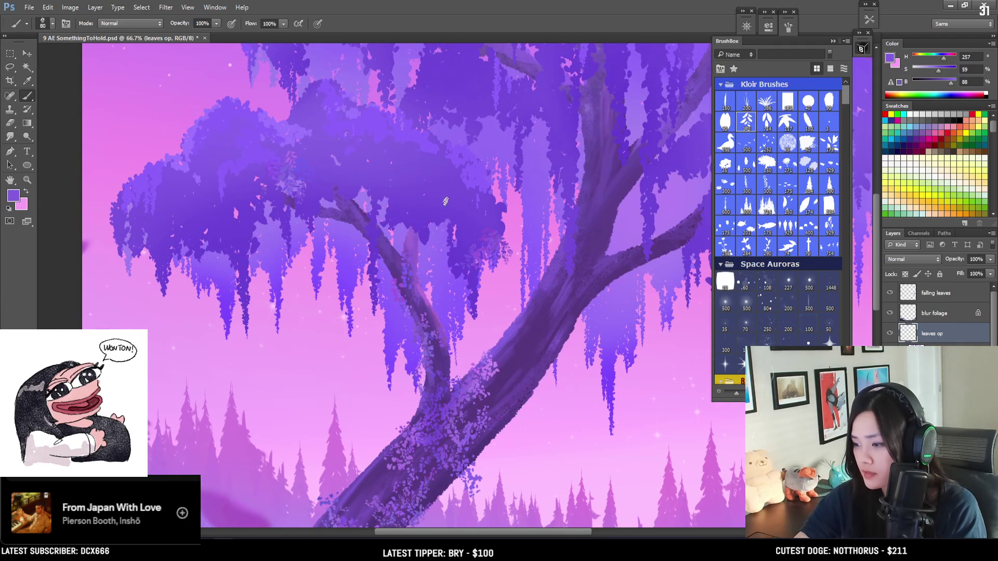
{"action": "key", "text": "bracketright"}
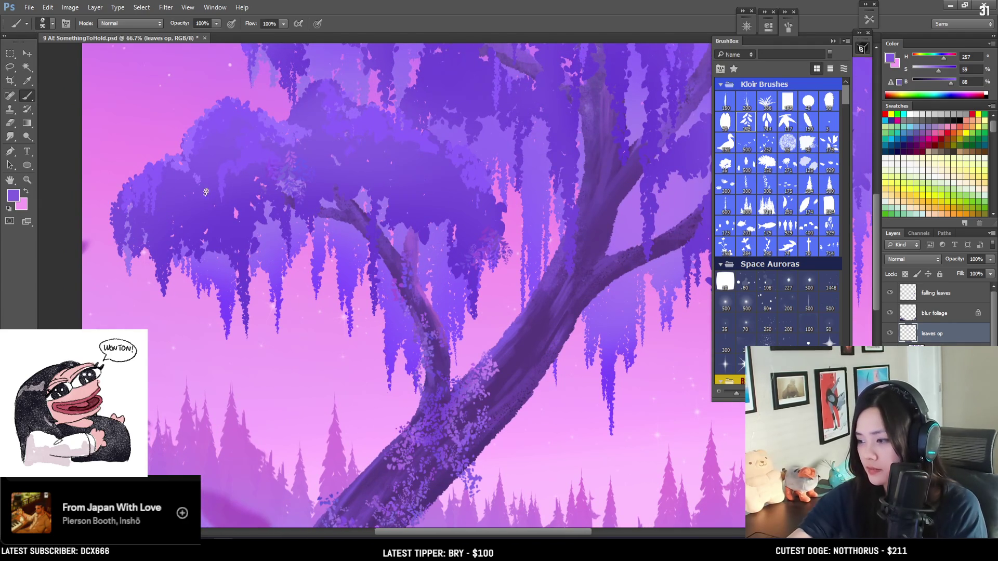
{"action": "mouse_move", "coordinate": [166, 226]}
{"action": "left_mouse_down"}
{"action": "mouse_move", "coordinate": [198, 186]}
{"action": "mouse_move", "coordinate": [325, 200]}
{"action": "left_mouse_up"}
{"action": "key", "text": "ctrl+z"}
{"action": "key", "text": "ctrl+z"}
{"action": "key", "text": "ctrl+z"}
{"action": "key", "text": "ctrl+z"}
{"action": "mouse_move", "coordinate": [254, 198]}
{"action": "left_mouse_down"}
{"action": "mouse_move", "coordinate": [337, 226]}
{"action": "mouse_move", "coordinate": [242, 243]}
{"action": "mouse_move", "coordinate": [224, 275]}
{"action": "left_mouse_up"}
{"action": "left_click", "coordinate": [233, 224], "text": "alt"}
{"action": "left_click", "coordinate": [231, 223]}
{"action": "key", "text": "ctrl+z"}
{"action": "key", "text": "ctrl+z"}
{"action": "left_click", "coordinate": [192, 214], "text": "alt"}
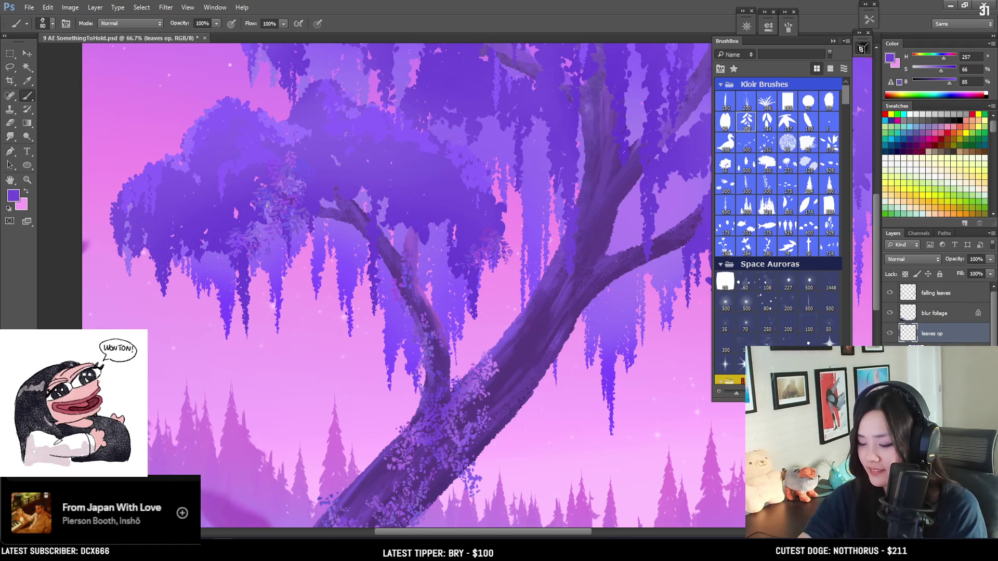
{"action": "left_click", "coordinate": [222, 167], "text": "alt"}
{"action": "left_click", "coordinate": [213, 161]}
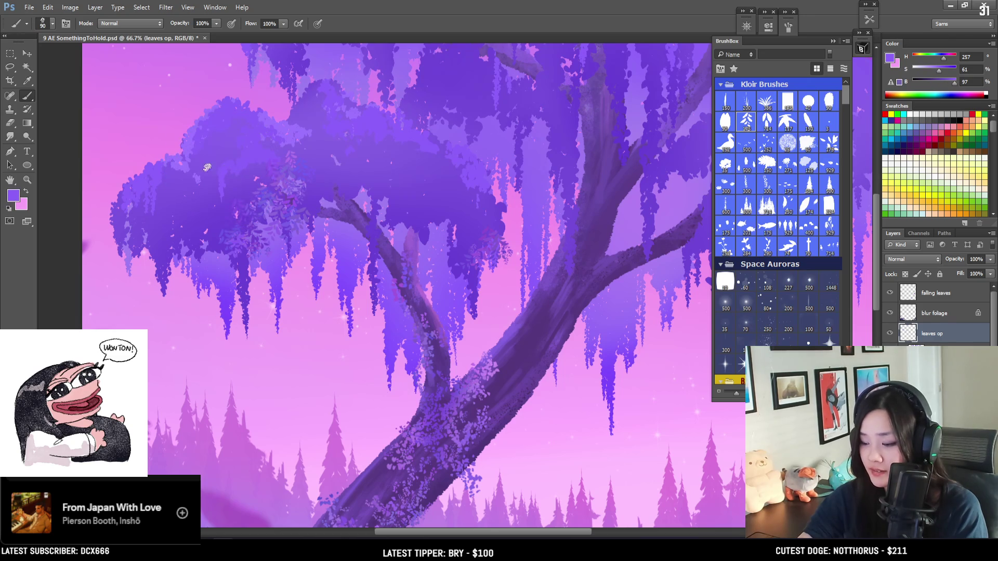
{"action": "left_click", "coordinate": [188, 138], "text": "alt"}
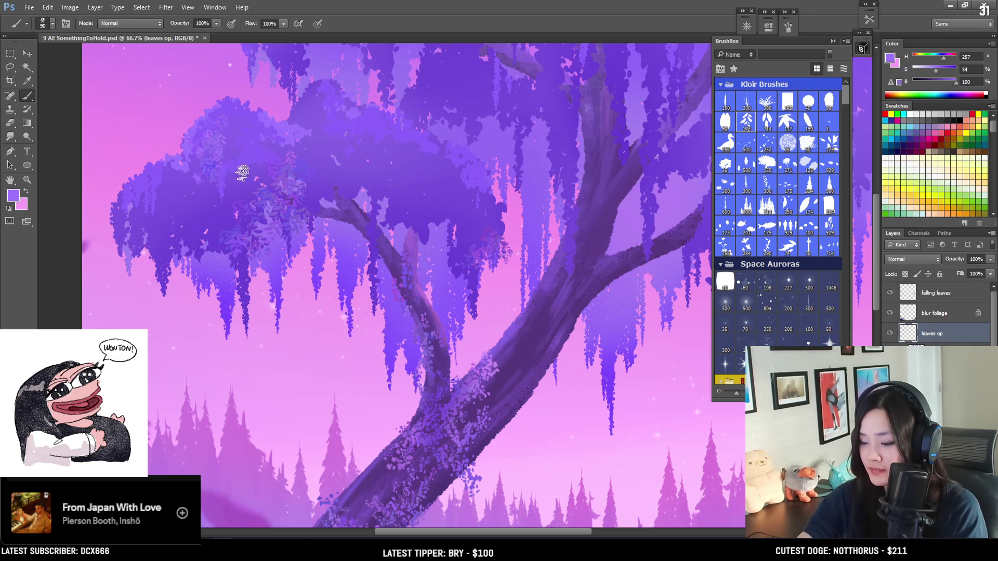
Step: Erase unwanted leaf stamps with a smaller eraser and paint more leaf clusters on the canopy
{"action": "key", "text": "e"}
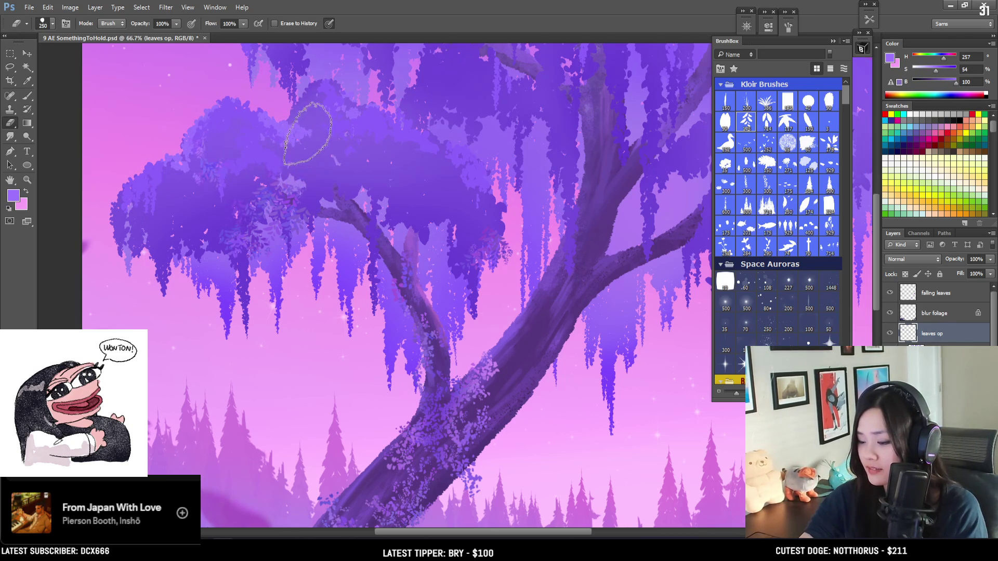
{"action": "key", "text": "bracketleft"}
{"action": "key", "text": "bracketleft"}
{"action": "key", "text": "bracketleft"}
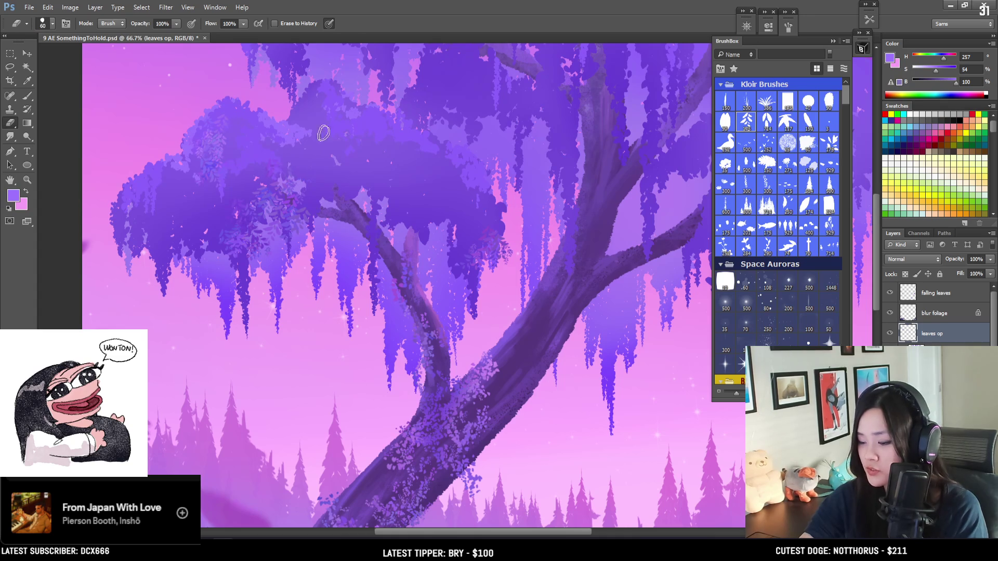
{"action": "key", "text": "b"}
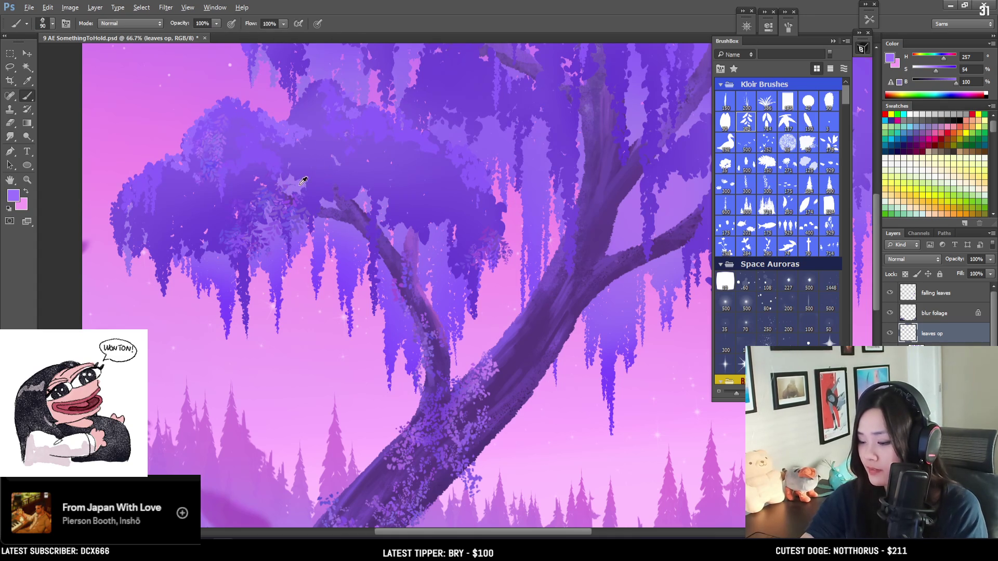
{"action": "left_click", "coordinate": [276, 162], "text": "alt"}
{"action": "left_click_drag", "start_coordinate": [288, 179], "coordinate": [356, 169]}
{"action": "key", "text": "e"}
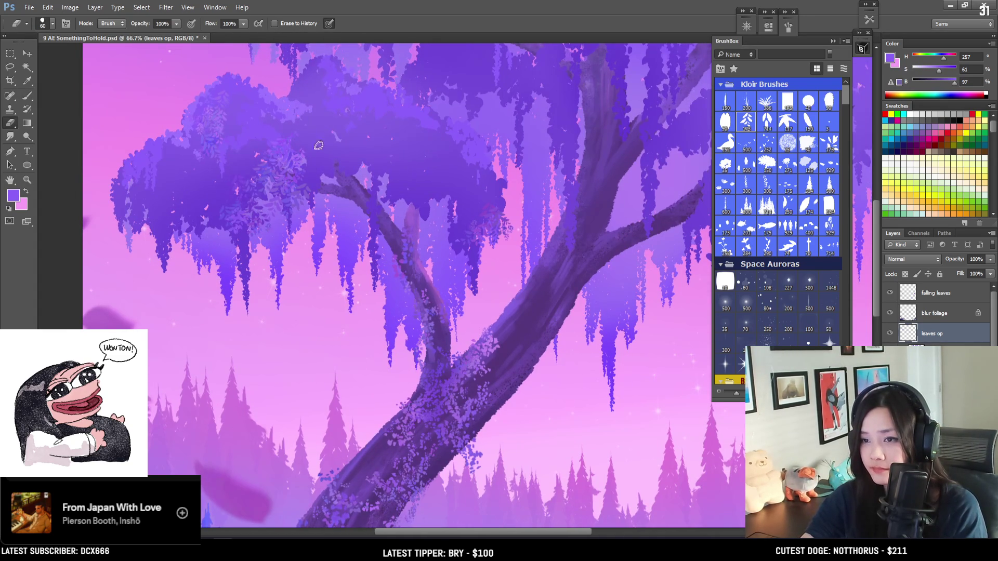
{"action": "key", "text": "b"}
Step: Sample more canopy colours and zoom out to show the tree and forest
{"action": "mouse_move", "coordinate": [335, 218]}
{"action": "left_mouse_down"}
{"action": "mouse_move", "coordinate": [282, 240]}
{"action": "mouse_move", "coordinate": [268, 302]}
{"action": "left_mouse_up"}
{"action": "left_click", "coordinate": [310, 114], "text": "alt"}
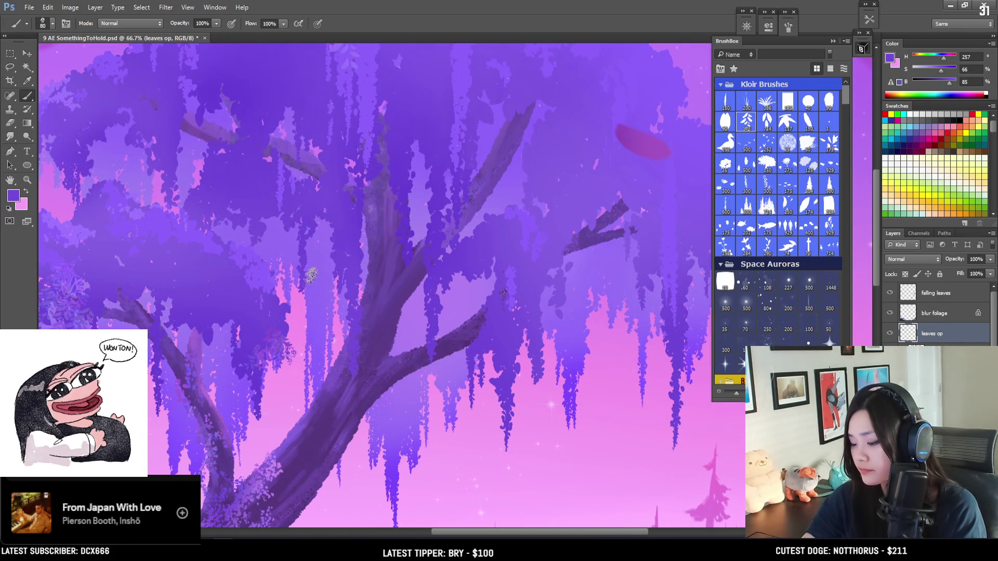
{"action": "left_click", "coordinate": [275, 314], "text": "alt"}
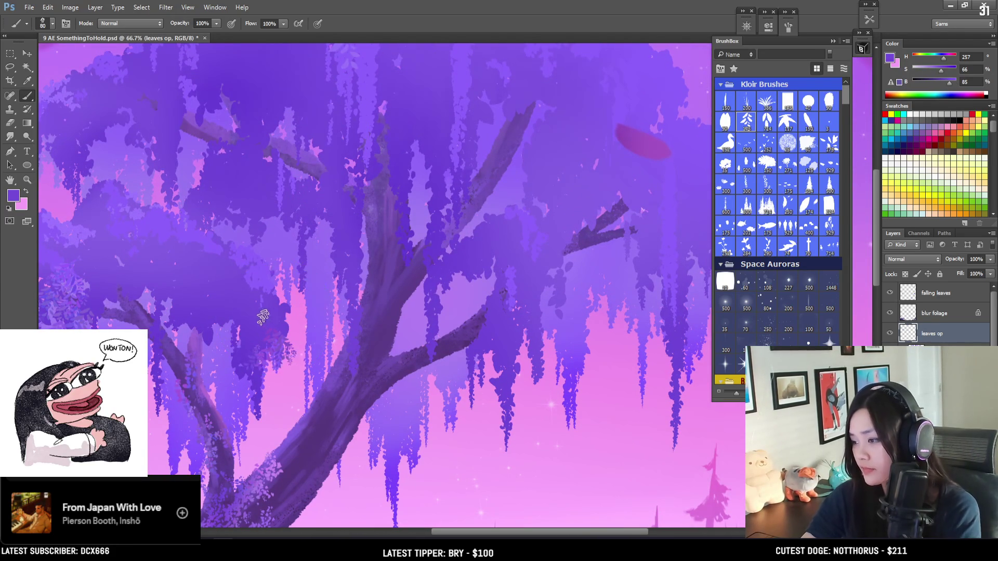
{"action": "scroll", "coordinate": [264, 318], "scroll_direction": "down", "scroll_amount": 1}
{"action": "mouse_move", "coordinate": [352, 205]}
{"action": "left_mouse_down"}
{"action": "mouse_move", "coordinate": [418, 136]}
{"action": "mouse_move", "coordinate": [382, 229]}
{"action": "left_mouse_up"}
{"action": "left_click", "coordinate": [99, 302], "text": "alt"}
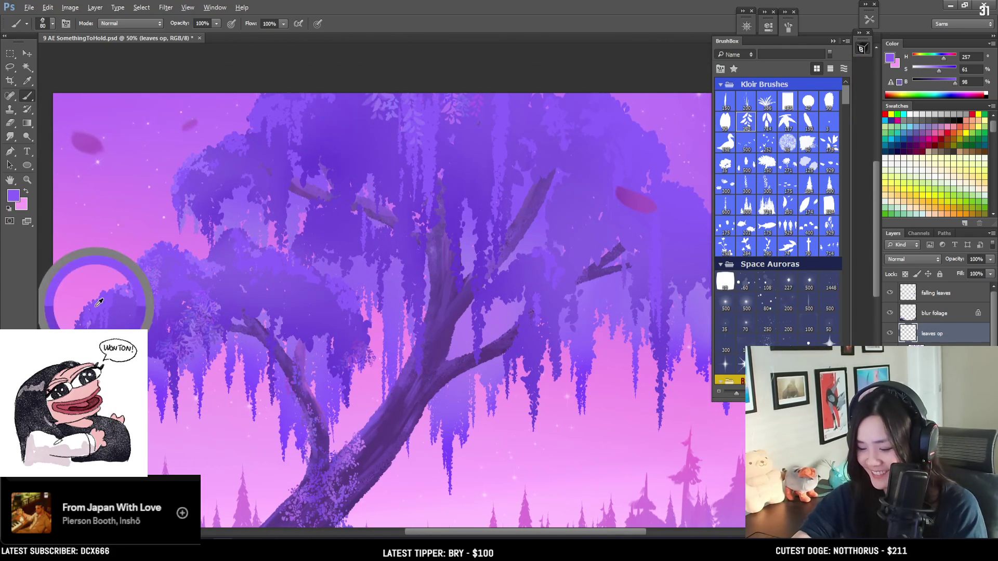
Step: Sample lighter and darker purples from the lower-left foliage, adjusting the foliage brush size
{"action": "key", "text": "bracketleft"}
{"action": "key", "text": "bracketleft"}
{"action": "key", "text": "bracketleft"}
{"action": "key", "text": "bracketright"}
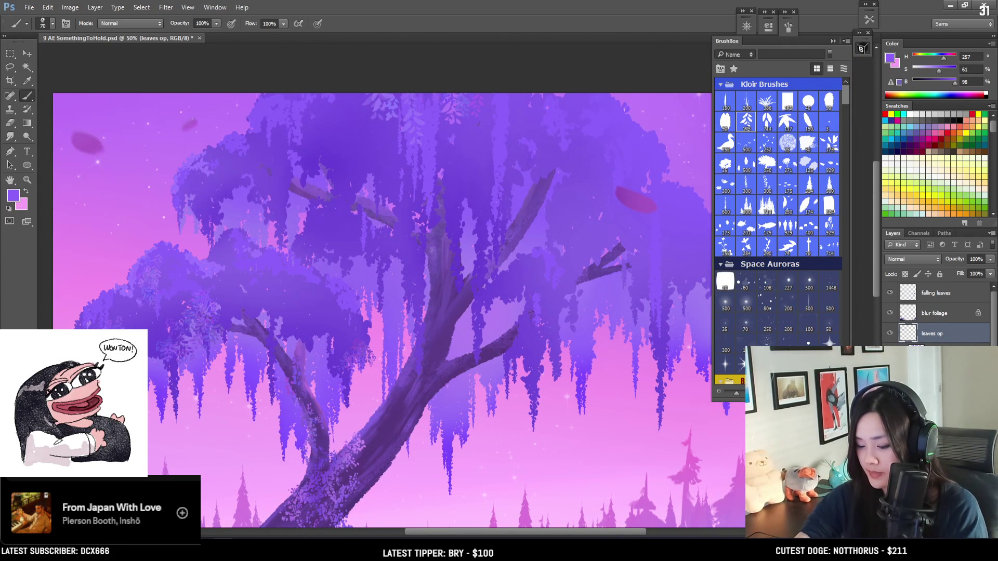
{"action": "key", "text": "bracketright"}
{"action": "left_click", "coordinate": [87, 343], "text": "alt"}
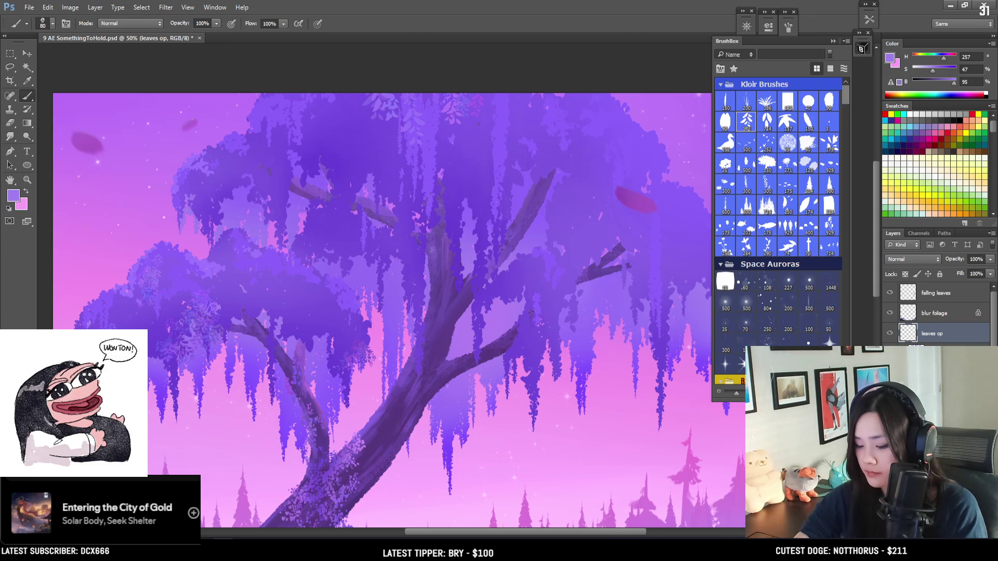
{"action": "left_click", "coordinate": [117, 357], "text": "alt"}
{"action": "key", "text": "bracketright"}
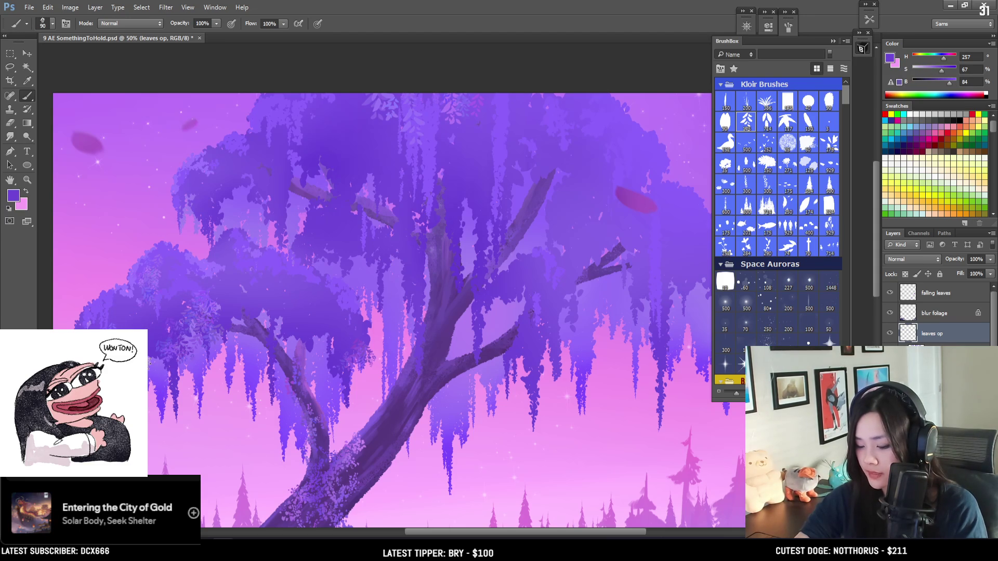
{"action": "left_click", "coordinate": [148, 340], "text": "alt"}
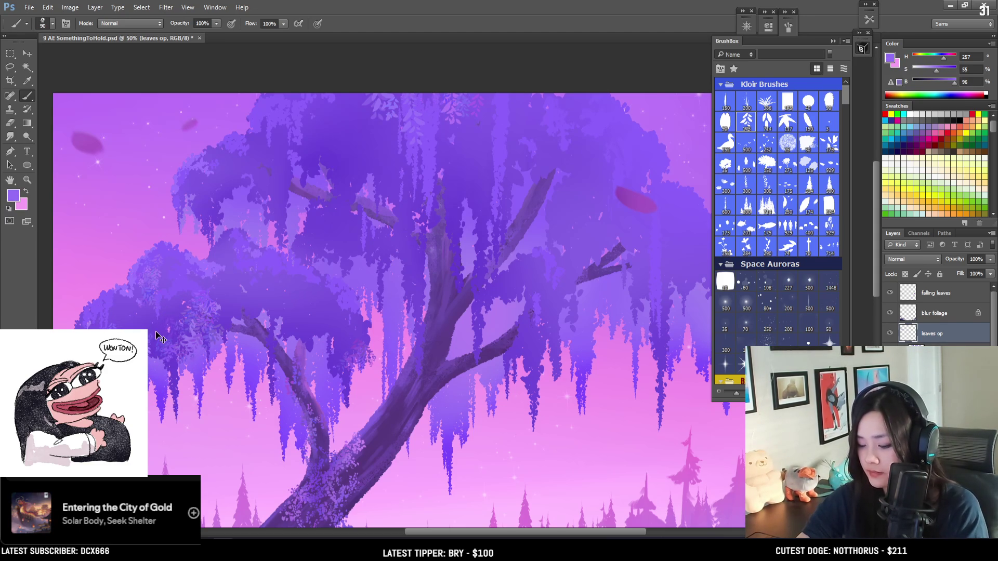
Step: Pick darker and light purples from the left canopy at a slightly resized brush
{"action": "key", "text": "bracketright"}
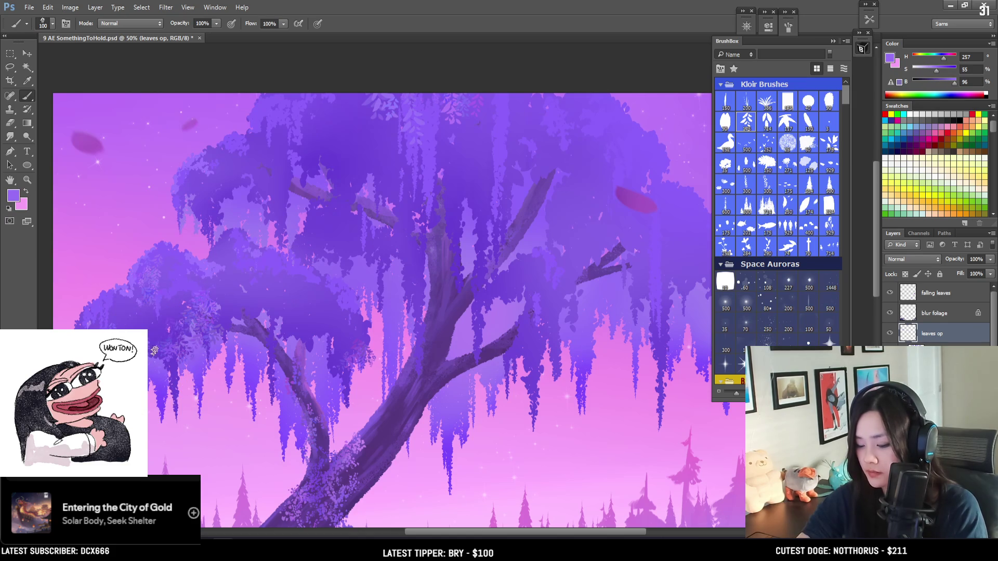
{"action": "key", "text": "bracketleft"}
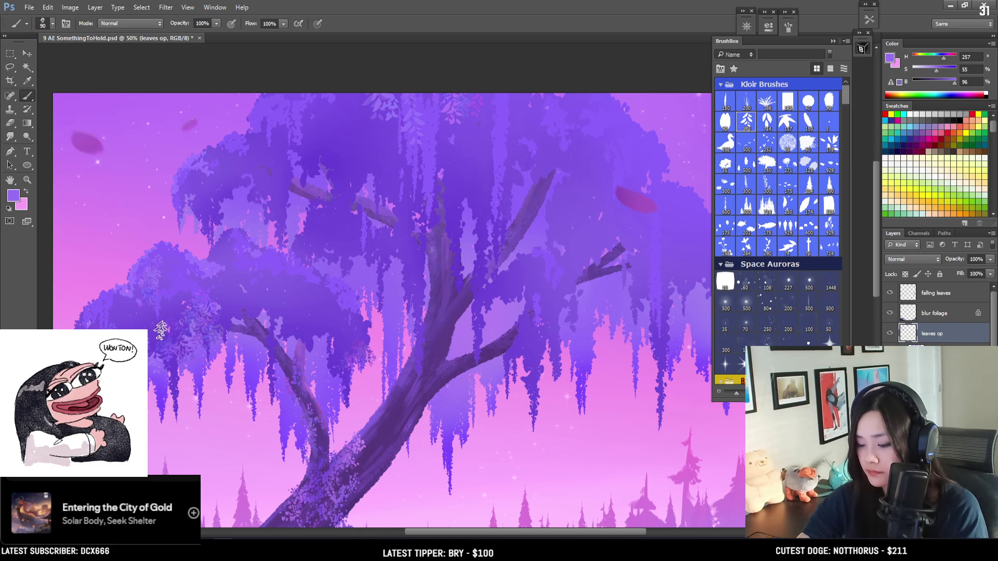
{"action": "left_click", "coordinate": [156, 334], "text": "alt"}
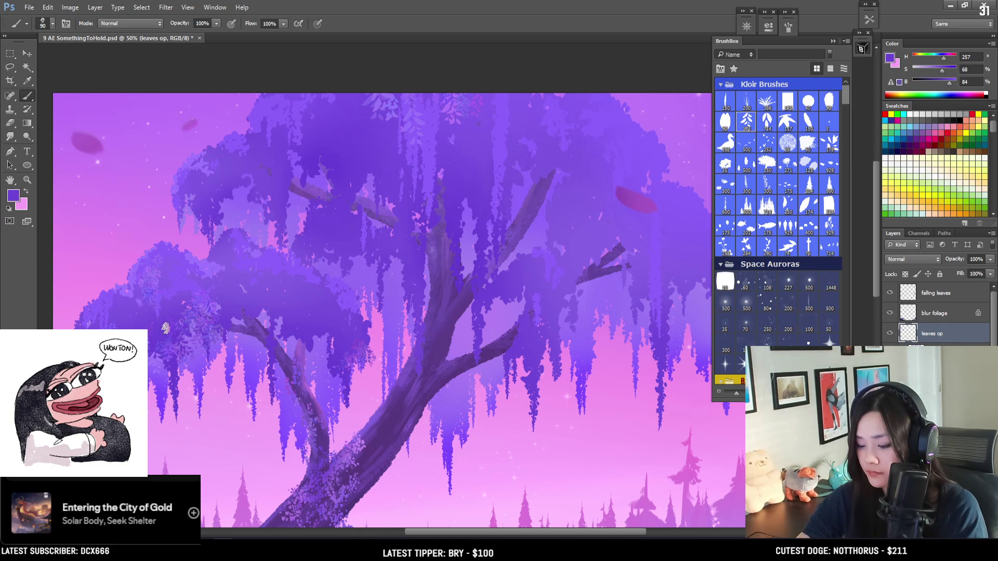
{"action": "left_click", "coordinate": [166, 286], "text": "alt"}
{"action": "key", "text": "bracketright"}
{"action": "key", "text": "bracketleft"}
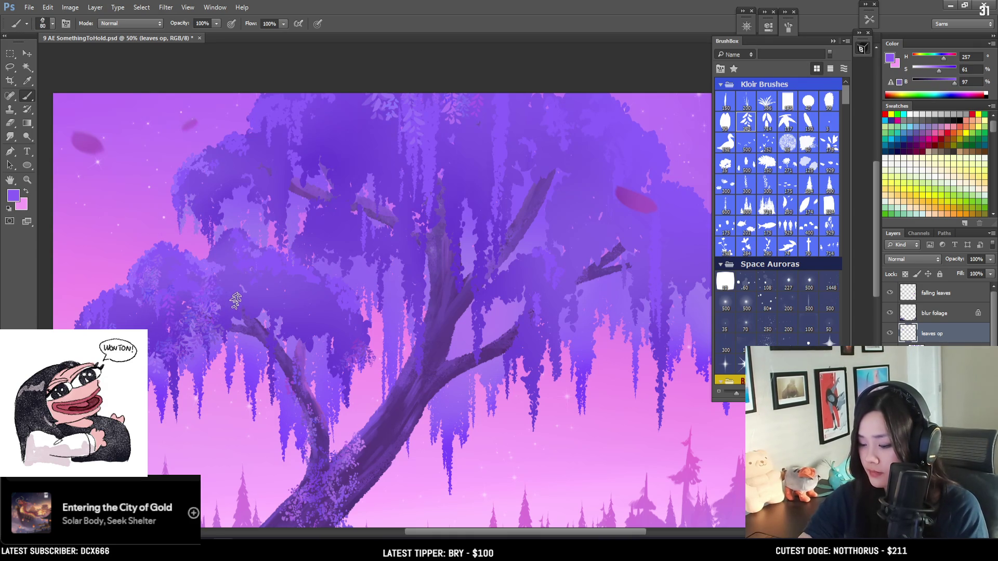
Step: Over the middle foliage, sample dark and mid purples and stamp a dark leaf cluster, then undo it
{"action": "left_click_drag", "start_coordinate": [250, 309], "coordinate": [220, 200]}
{"action": "left_click_drag", "start_coordinate": [310, 172], "coordinate": [300, 206]}
{"action": "left_click", "coordinate": [268, 257], "text": "alt"}
{"action": "key", "text": "bracketright"}
{"action": "key", "text": "bracketright"}
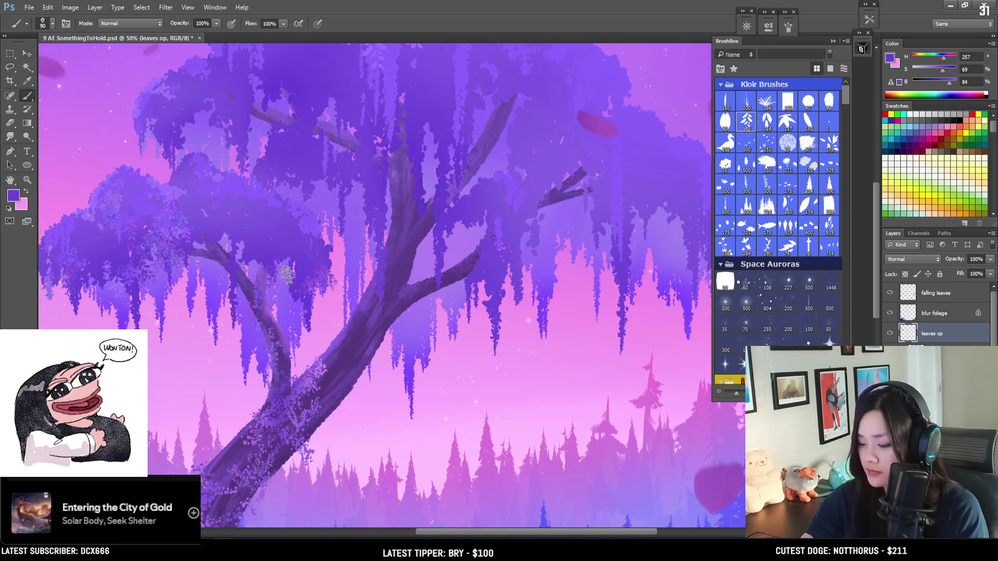
{"action": "left_click", "coordinate": [287, 238], "text": "alt"}
{"action": "key", "text": "bracketright"}
{"action": "left_click", "coordinate": [286, 262], "text": "alt"}
{"action": "key", "text": "bracketleft"}
{"action": "key", "text": "bracketleft"}
{"action": "key", "text": "bracketleft"}
{"action": "left_click", "coordinate": [289, 245]}
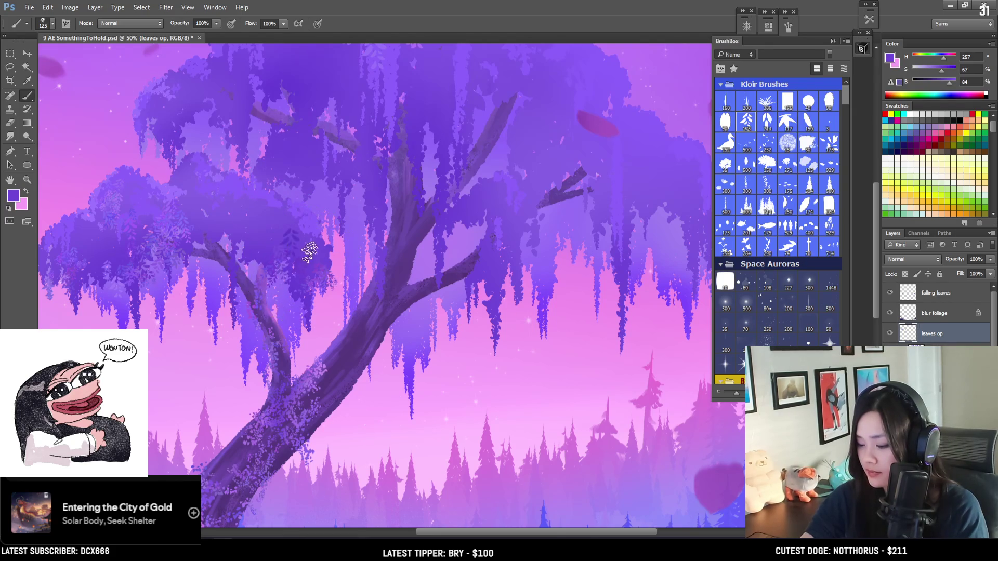
{"action": "key", "text": "ctrl+z"}
Step: Resample the foliage colour and pick a light purple from the upper foliage with a larger brush
{"action": "left_click", "coordinate": [289, 241], "text": "alt"}
{"action": "key", "text": "bracketright"}
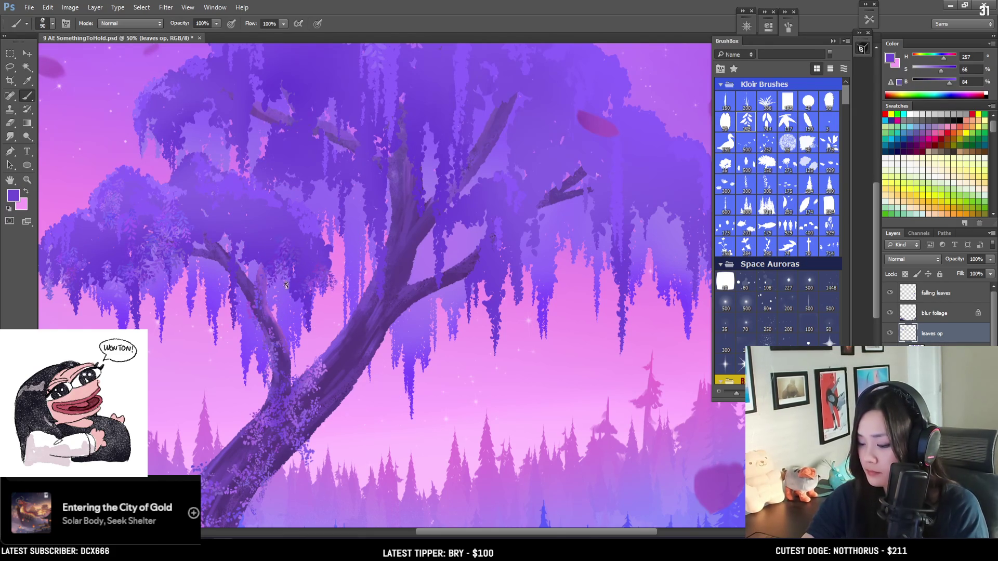
{"action": "left_click", "coordinate": [328, 257], "text": "alt"}
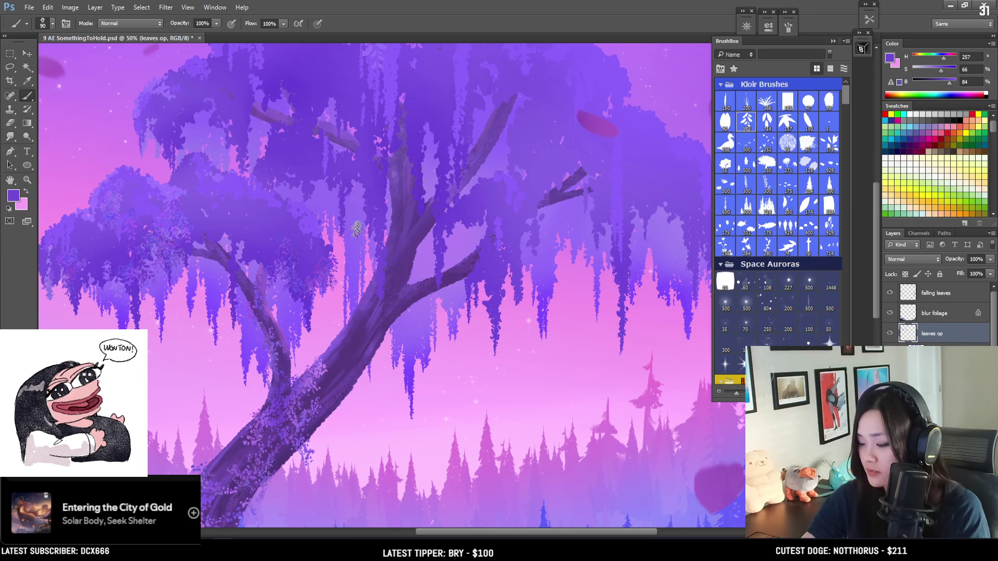
{"action": "left_click_drag", "start_coordinate": [453, 174], "coordinate": [400, 223]}
{"action": "key", "text": "bracketright"}
{"action": "left_click", "coordinate": [133, 210], "text": "alt"}
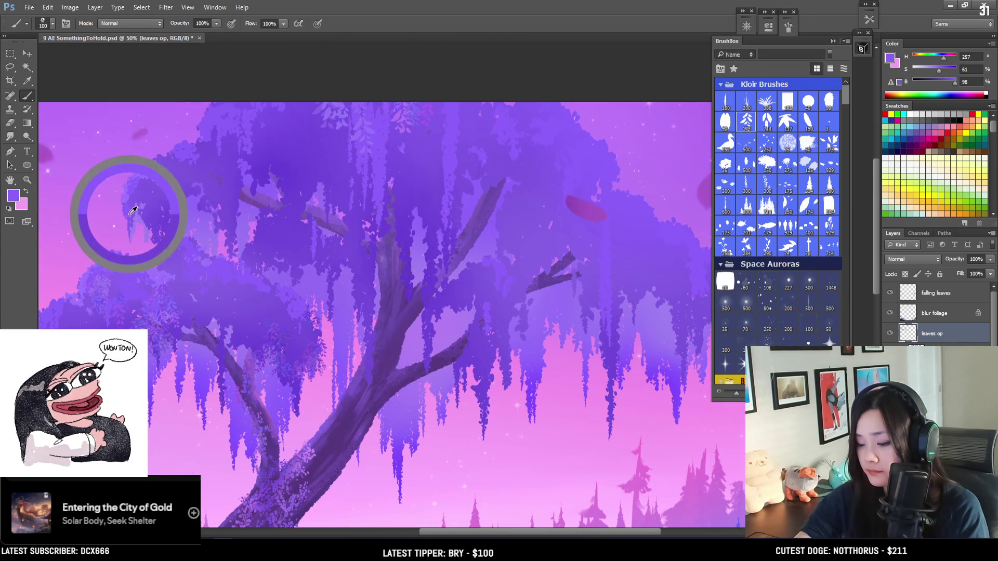
Step: Sample darker, deeper and bright light purples across the top of the canopy
{"action": "mouse_move", "coordinate": [184, 218]}
{"action": "left_mouse_down"}
{"action": "mouse_move", "coordinate": [246, 129]}
{"action": "mouse_move", "coordinate": [259, 122]}
{"action": "mouse_move", "coordinate": [273, 153]}
{"action": "left_mouse_up"}
{"action": "key", "text": "bracketright"}
{"action": "key", "text": "bracketleft"}
{"action": "left_click", "coordinate": [223, 148], "text": "alt"}
{"action": "key", "text": "bracketleft"}
{"action": "key", "text": "bracketleft"}
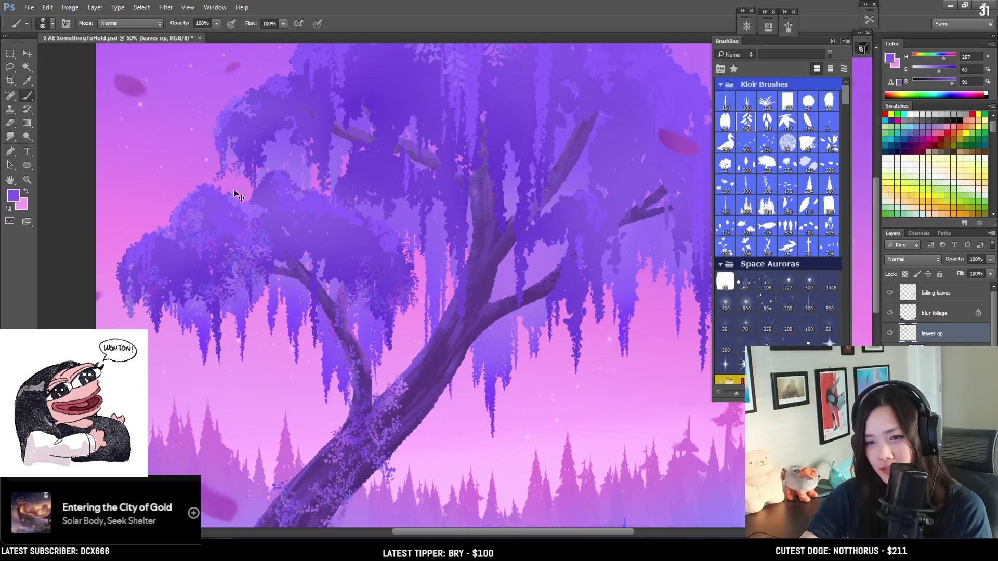
{"action": "left_click", "coordinate": [264, 134], "text": "alt"}
{"action": "key", "text": "bracketright"}
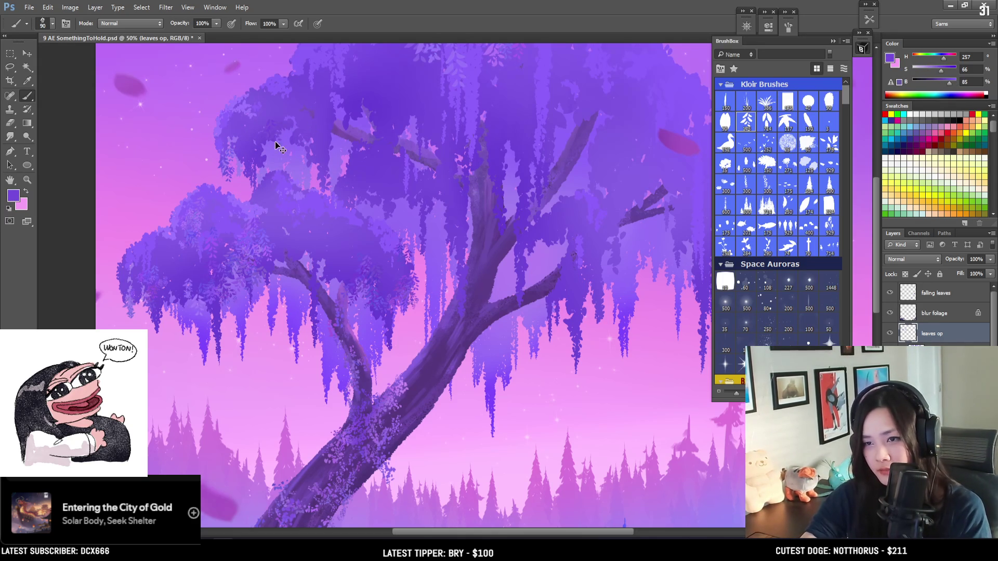
{"action": "left_click", "coordinate": [256, 120], "text": "alt"}
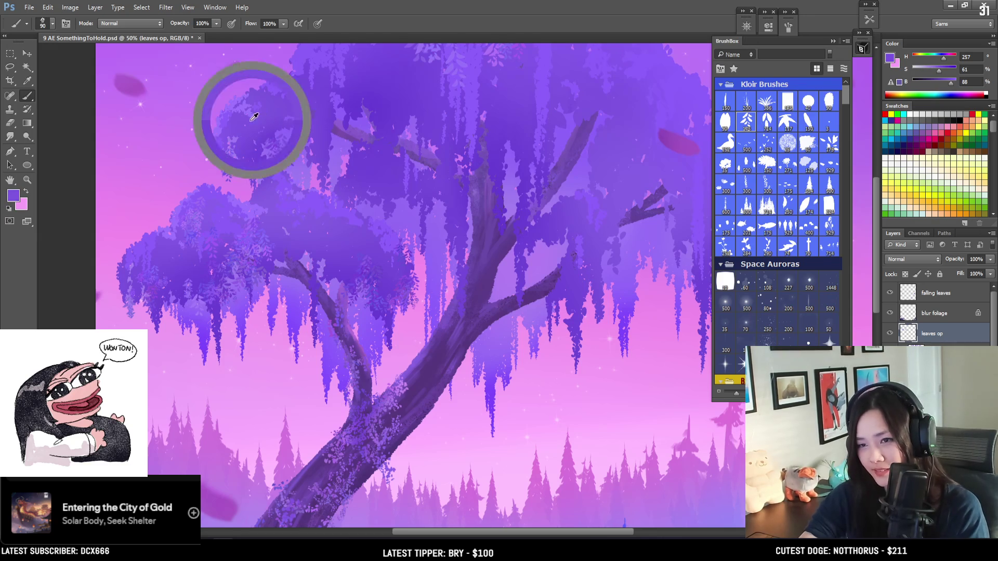
{"action": "key", "text": "bracketright"}
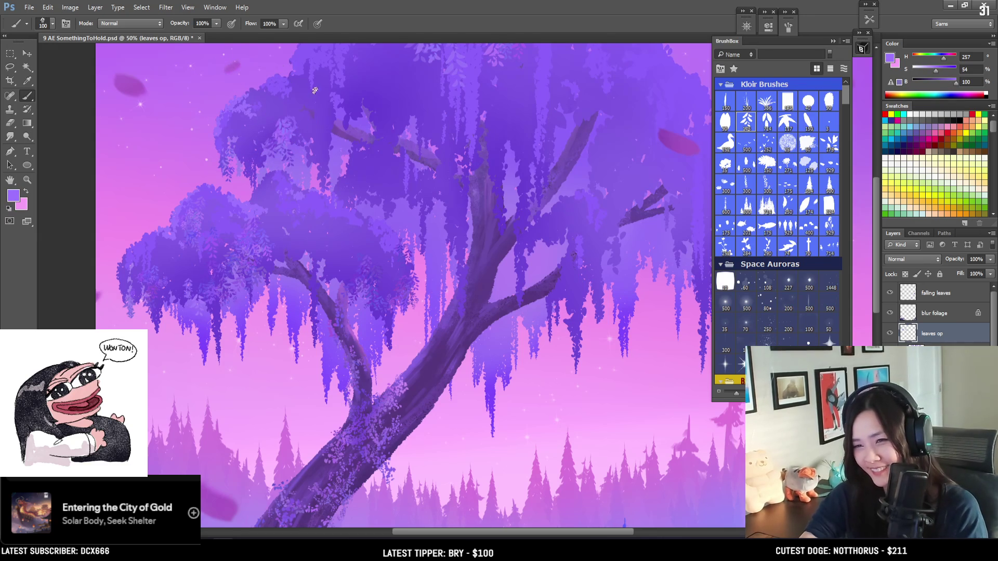
Step: On the tree's right side, paint dark purple leaf texture along the branch
{"action": "left_click_drag", "start_coordinate": [477, 141], "coordinate": [295, 143]}
{"action": "left_click", "coordinate": [317, 166], "text": "alt"}
{"action": "key", "text": "bracketright"}
{"action": "key", "text": "bracketright"}
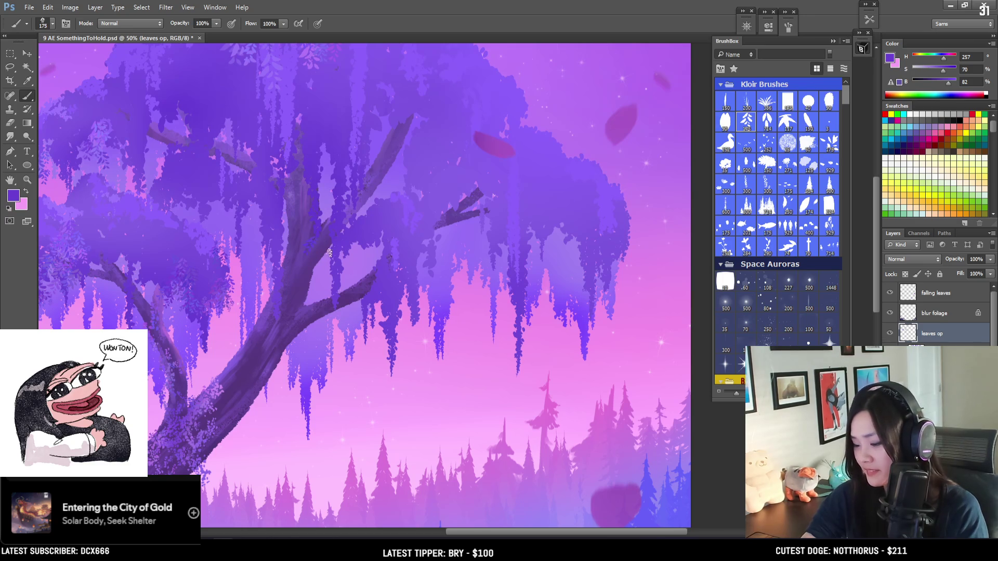
{"action": "mouse_move", "coordinate": [310, 218]}
{"action": "left_mouse_down"}
{"action": "mouse_move", "coordinate": [315, 236]}
{"action": "mouse_move", "coordinate": [338, 226]}
{"action": "left_mouse_up"}
{"action": "key", "text": "bracketleft"}
{"action": "key", "text": "bracketleft"}
{"action": "left_click_drag", "start_coordinate": [356, 266], "coordinate": [416, 166]}
Step: Stamp sampled-purple leaf texture into the upper canopy
{"action": "scroll", "coordinate": [416, 165], "scroll_direction": "down", "scroll_amount": 1}
{"action": "scroll", "coordinate": [402, 187], "scroll_direction": "down", "scroll_amount": 1}
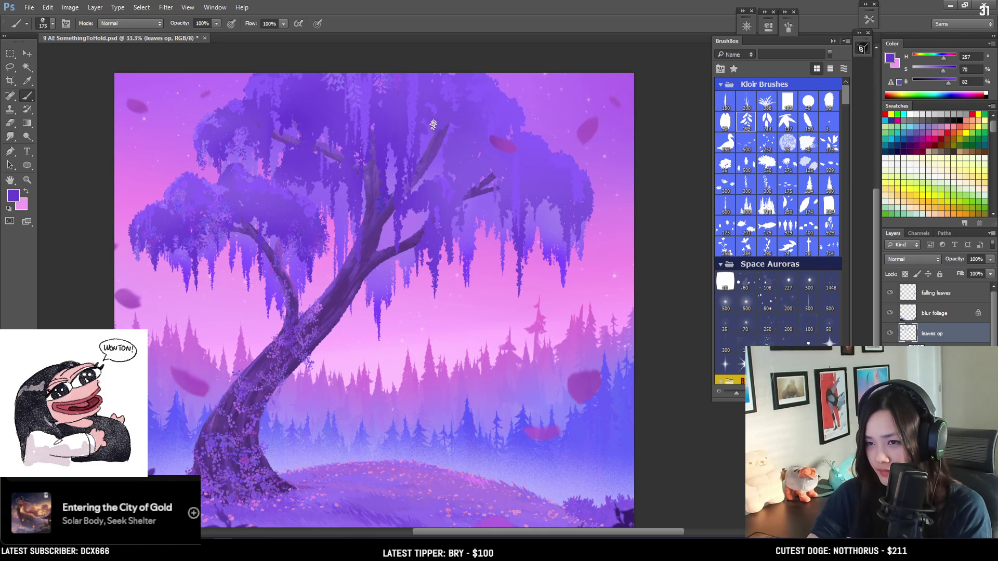
{"action": "left_click", "coordinate": [445, 173], "text": "alt"}
{"action": "left_click", "coordinate": [448, 169]}
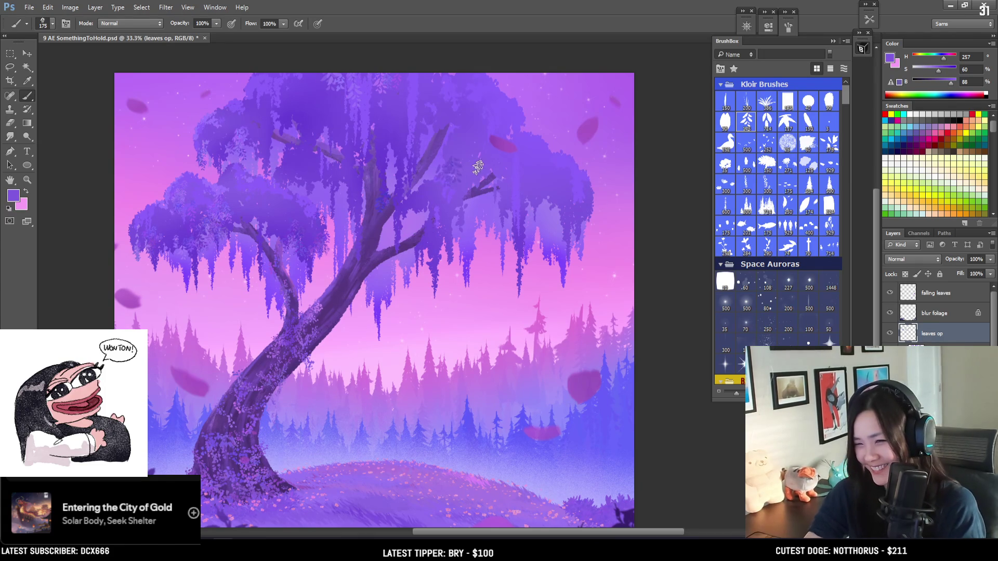
{"action": "left_click", "coordinate": [450, 161], "text": "alt"}
{"action": "left_click", "coordinate": [445, 164]}
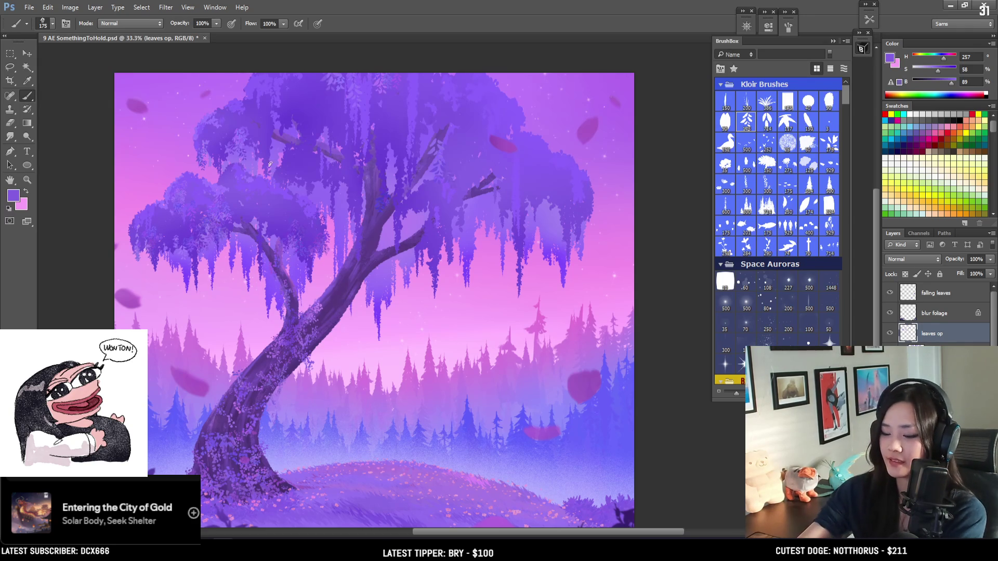
Step: Move in closer on the canopy and sample a light purple at a smaller brush size
{"action": "scroll", "coordinate": [263, 168], "scroll_direction": "up", "scroll_amount": 1}
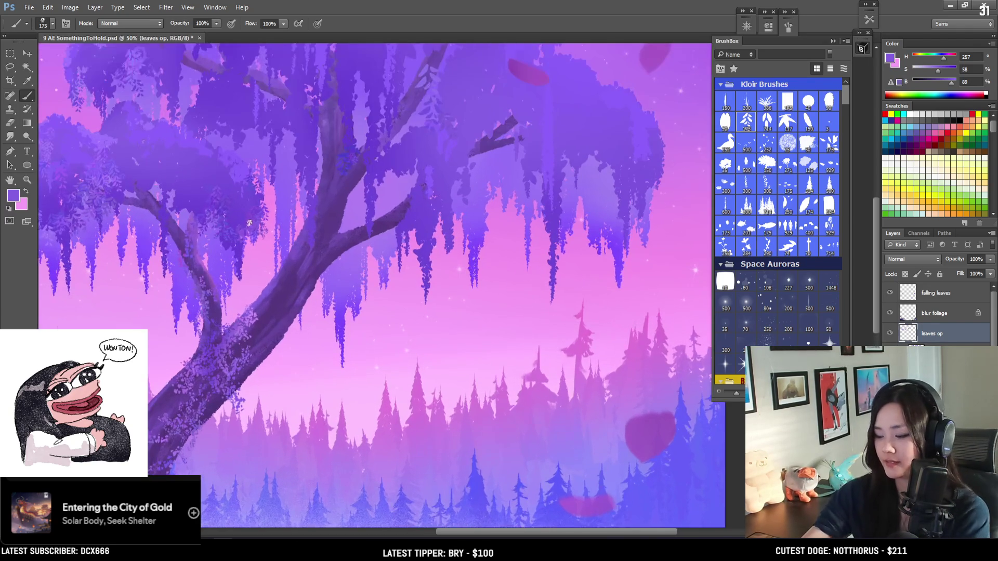
{"action": "mouse_move", "coordinate": [327, 218]}
{"action": "left_mouse_down"}
{"action": "mouse_move", "coordinate": [303, 298]}
{"action": "mouse_move", "coordinate": [332, 273]}
{"action": "left_mouse_up"}
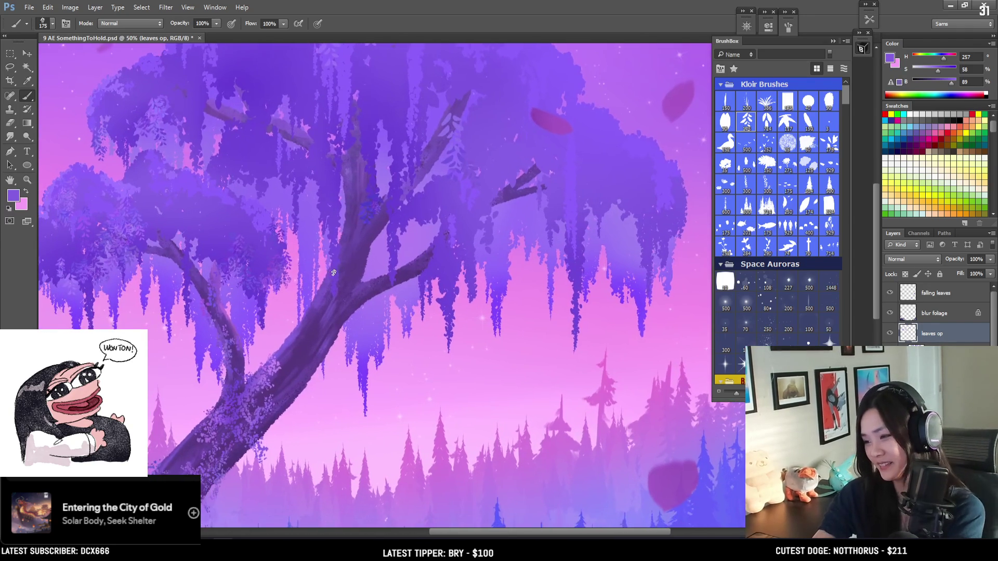
{"action": "scroll", "coordinate": [333, 276], "scroll_direction": "down", "scroll_amount": 1}
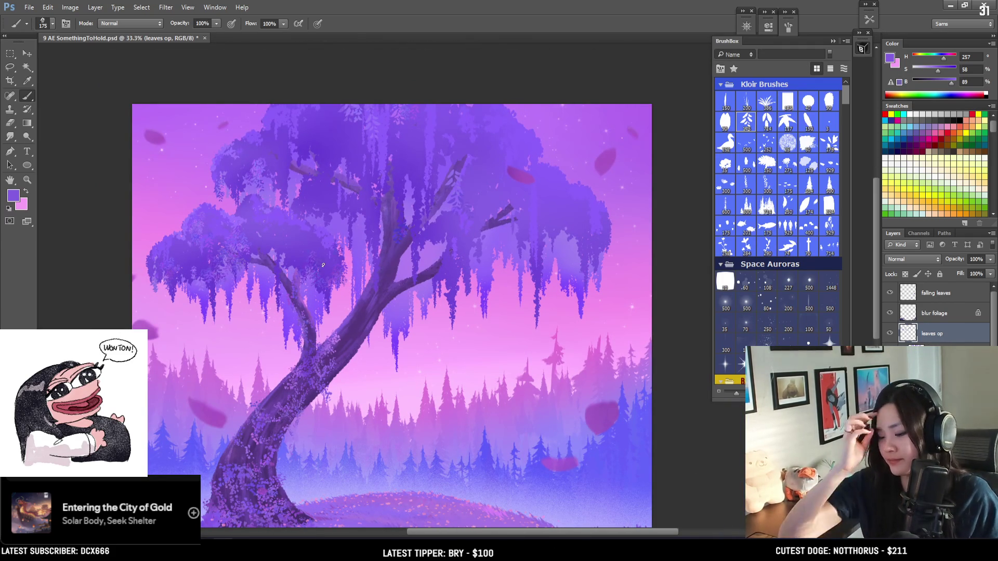
{"action": "left_click", "coordinate": [229, 286], "text": "alt"}
{"action": "key", "text": "bracketleft"}
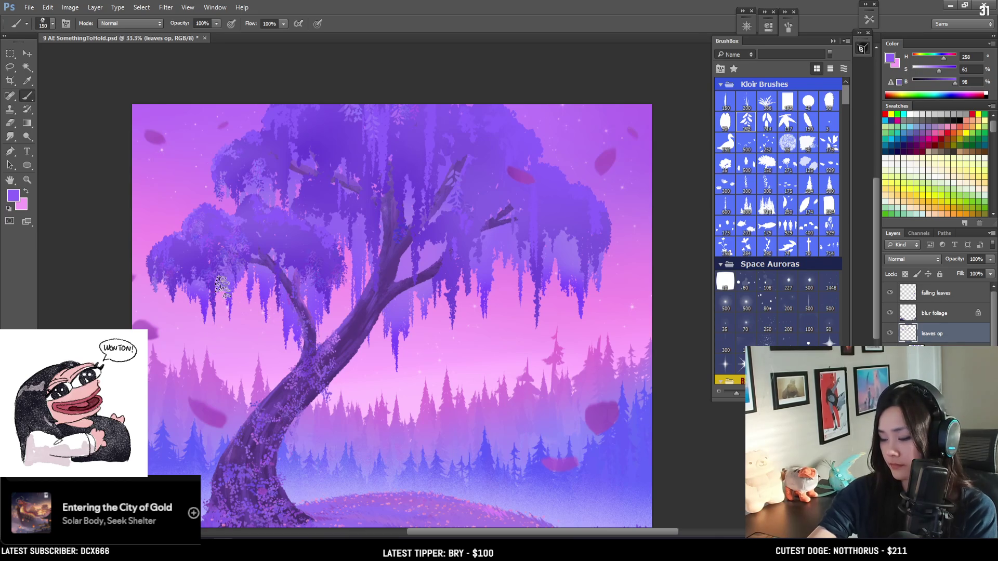
{"action": "mouse_move", "coordinate": [239, 269]}
{"action": "left_mouse_down"}
{"action": "mouse_move", "coordinate": [199, 227]}
{"action": "mouse_move", "coordinate": [203, 251]}
{"action": "mouse_move", "coordinate": [194, 232]}
{"action": "mouse_move", "coordinate": [169, 261]}
{"action": "mouse_move", "coordinate": [171, 243]}
{"action": "left_mouse_up"}
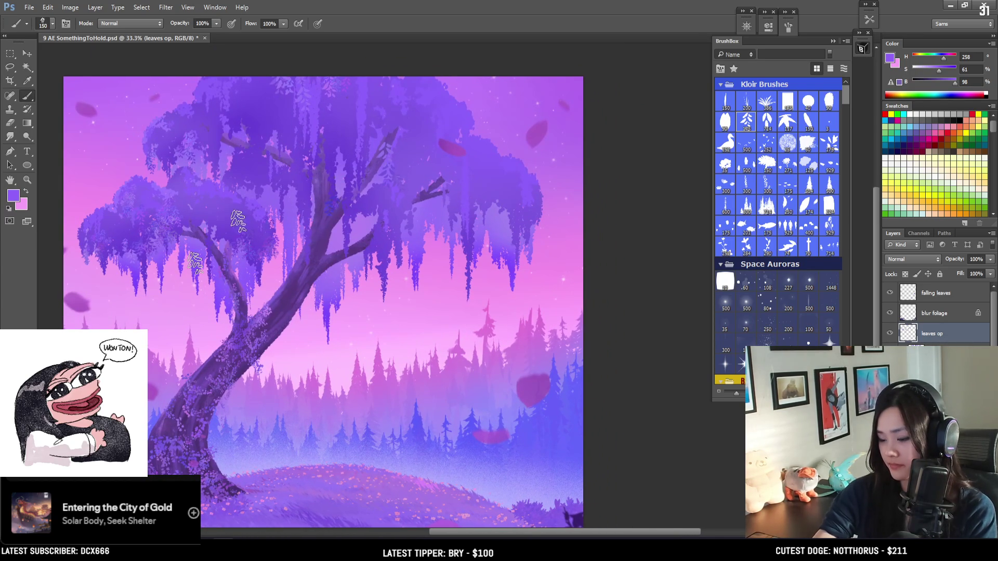
Step: Pick paler and dark purples from the tree, enlarging the brush
{"action": "left_click", "coordinate": [271, 202], "text": "alt"}
{"action": "key", "text": "bracketleft"}
{"action": "key", "text": "bracketleft"}
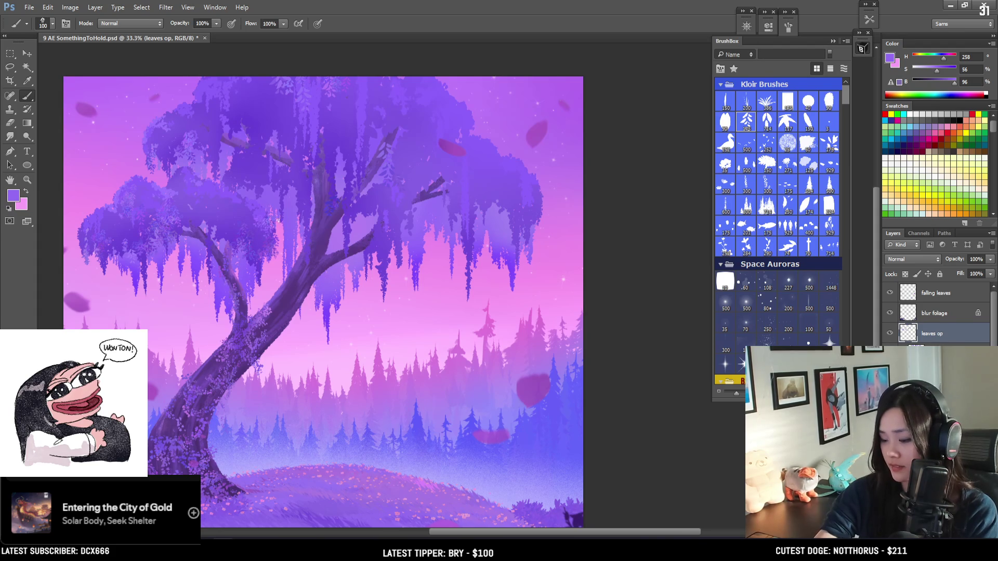
{"action": "key", "text": "bracketright"}
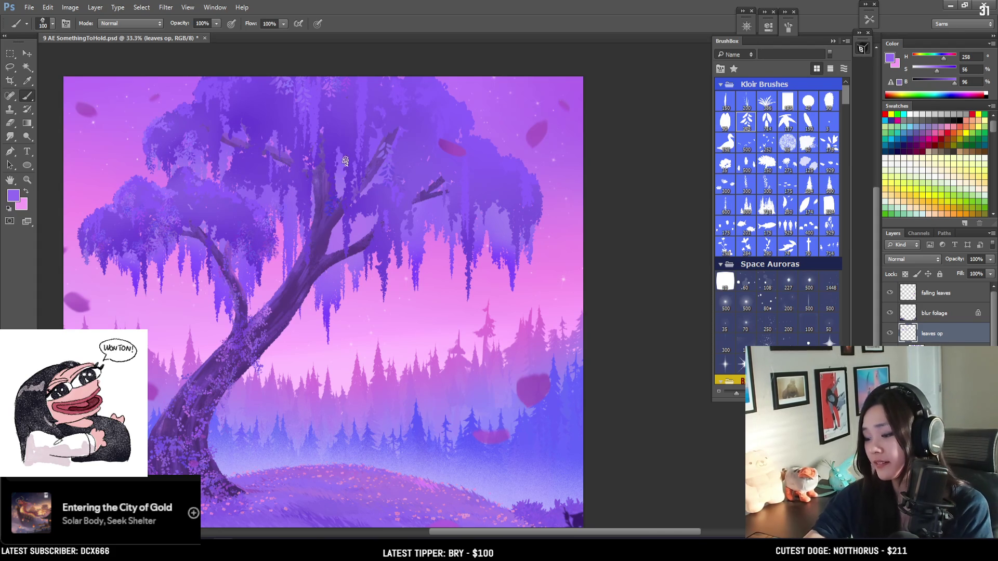
{"action": "left_click", "coordinate": [333, 138], "text": "alt"}
{"action": "key", "text": "alt+v"}
{"action": "key", "text": "bracketright"}
{"action": "key", "text": "bracketright"}
{"action": "key", "text": "bracketright"}
{"action": "left_click_drag", "start_coordinate": [337, 182], "coordinate": [335, 193]}
{"action": "key", "text": "bracketright"}
{"action": "key", "text": "bracketright"}
Step: Sample light and darker purples from the right foliage with a smaller brush
{"action": "mouse_move", "coordinate": [481, 191]}
{"action": "left_mouse_down", "text": "alt"}
{"action": "mouse_move", "coordinate": [466, 186]}
{"action": "mouse_move", "coordinate": [499, 170]}
{"action": "mouse_move", "coordinate": [535, 98]}
{"action": "left_mouse_up", "text": "alt"}
{"action": "key", "text": "bracketleft"}
{"action": "key", "text": "bracketleft"}
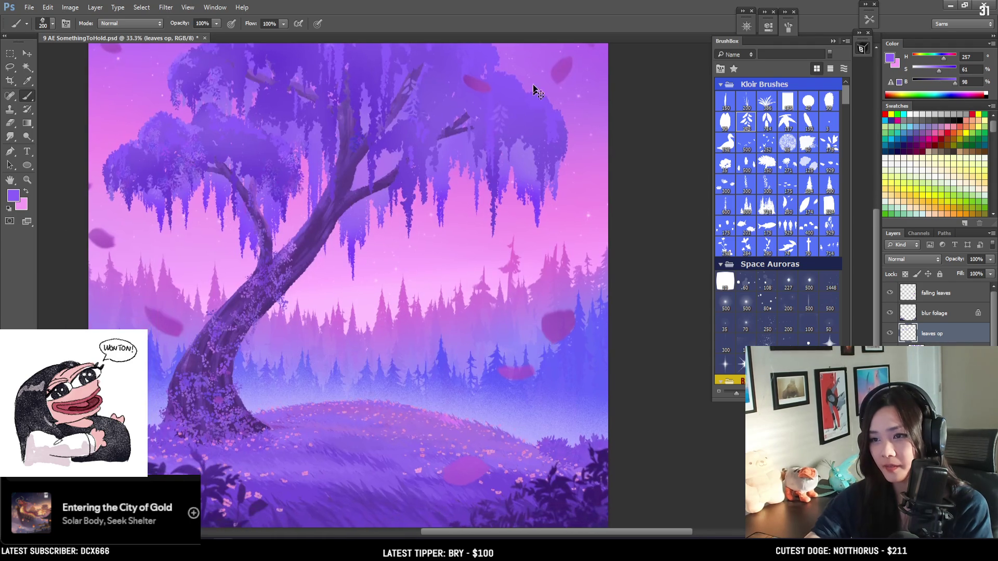
{"action": "key", "text": "bracketleft"}
{"action": "key", "text": "bracketleft"}
{"action": "key", "text": "bracketleft"}
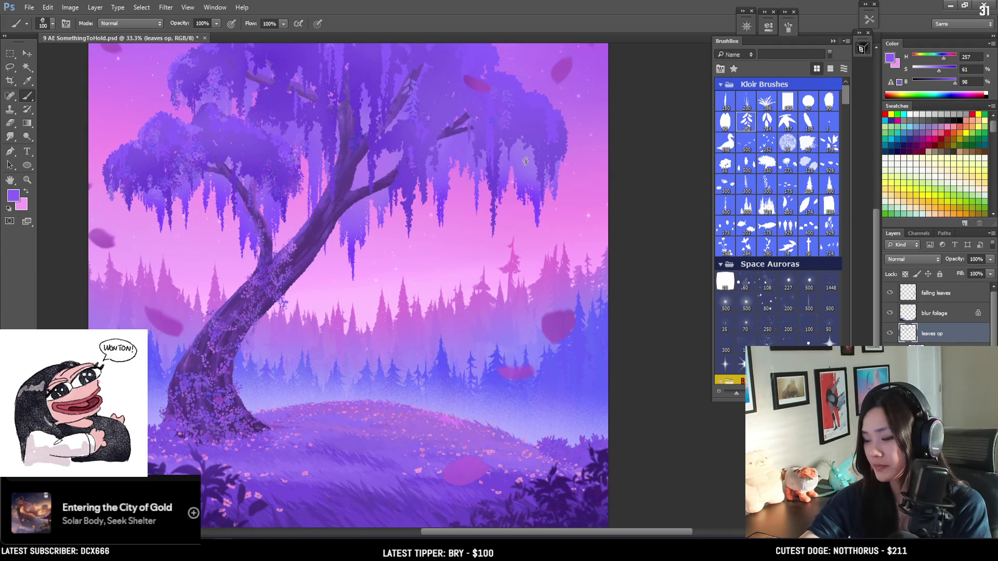
{"action": "mouse_move", "coordinate": [525, 157]}
{"action": "left_mouse_down", "text": "alt"}
{"action": "mouse_move", "coordinate": [516, 140]}
{"action": "mouse_move", "coordinate": [509, 148]}
{"action": "left_mouse_up", "text": "alt"}
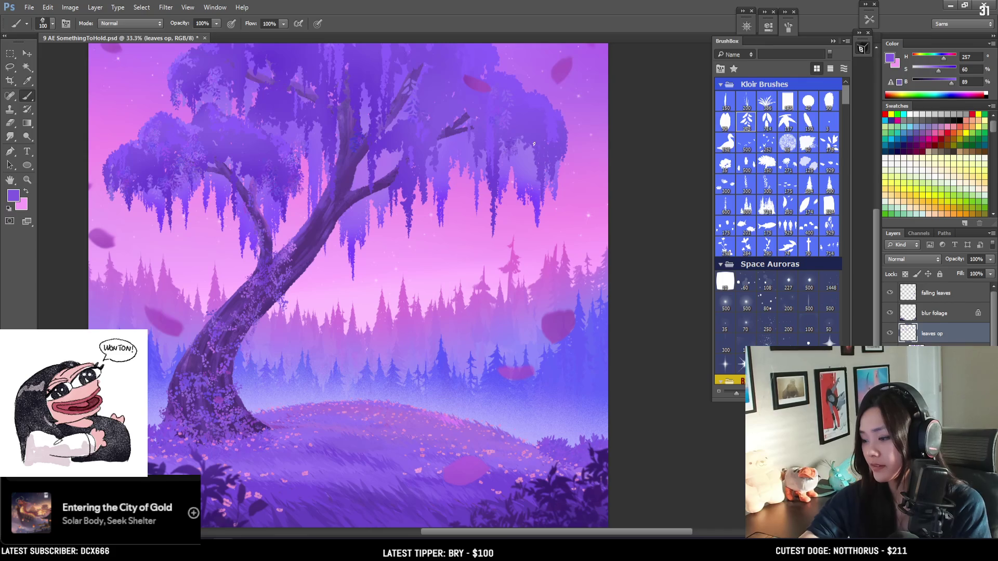
{"action": "key", "text": "bracketleft"}
{"action": "left_click_drag", "start_coordinate": [541, 152], "coordinate": [544, 156], "text": "alt"}
Step: Dab darker leaves and a dark strand into the hanging foliage, then pick lighter canopy purples
{"action": "left_click", "coordinate": [549, 199]}
{"action": "left_click_drag", "start_coordinate": [492, 207], "coordinate": [494, 208], "text": "alt"}
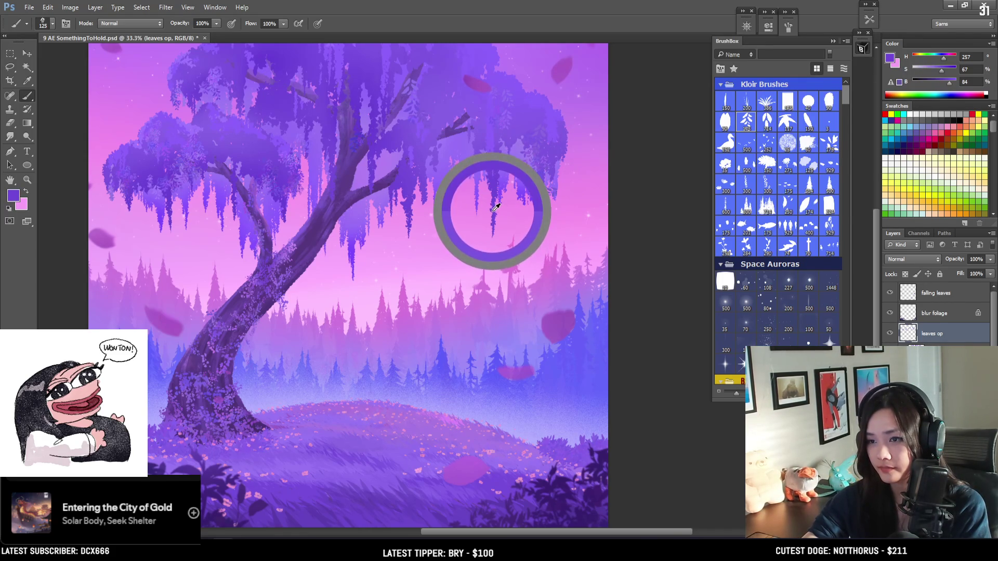
{"action": "left_click", "coordinate": [495, 228]}
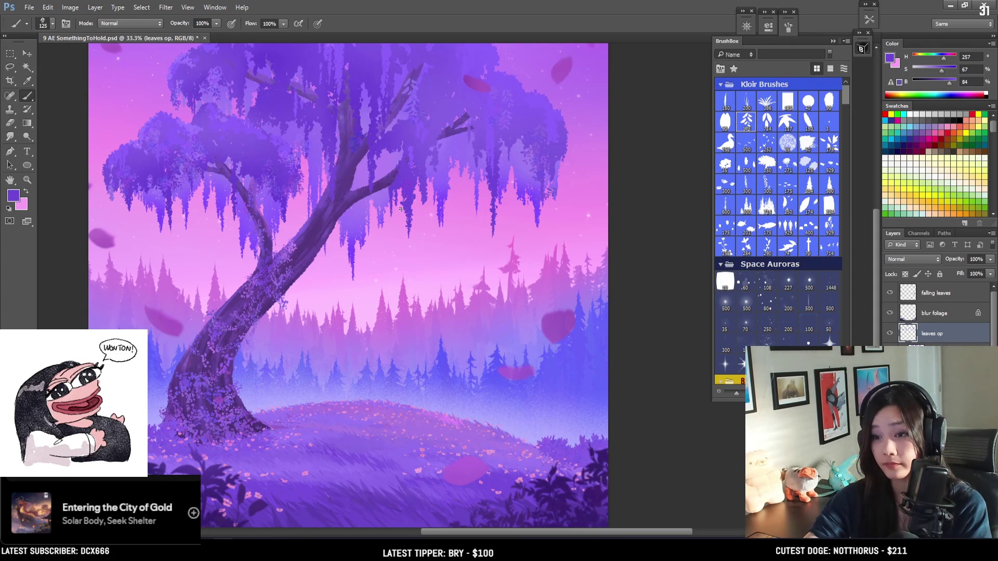
{"action": "left_click", "coordinate": [397, 127], "text": "alt"}
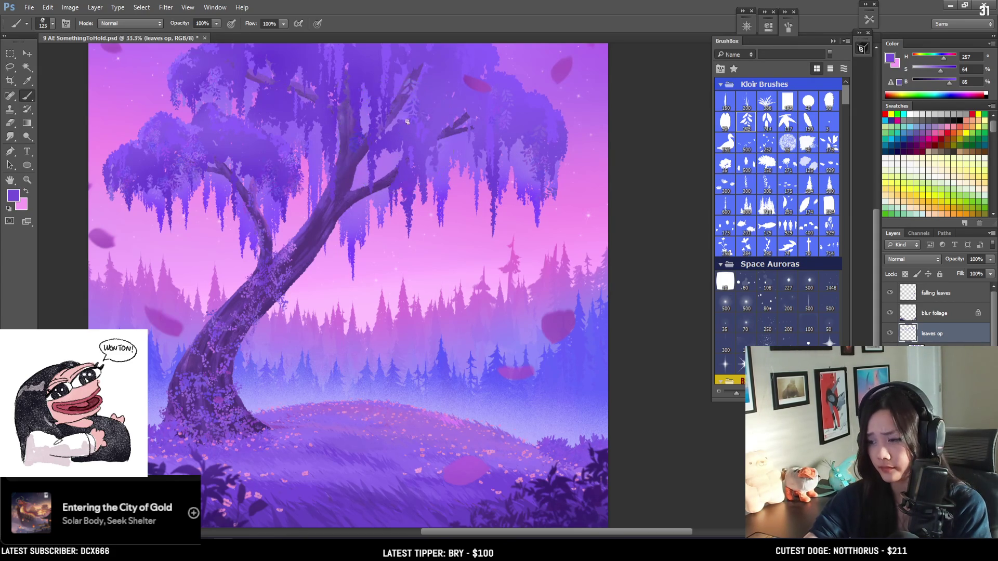
{"action": "left_click_drag", "start_coordinate": [419, 173], "coordinate": [446, 226]}
{"action": "key", "text": "bracketright"}
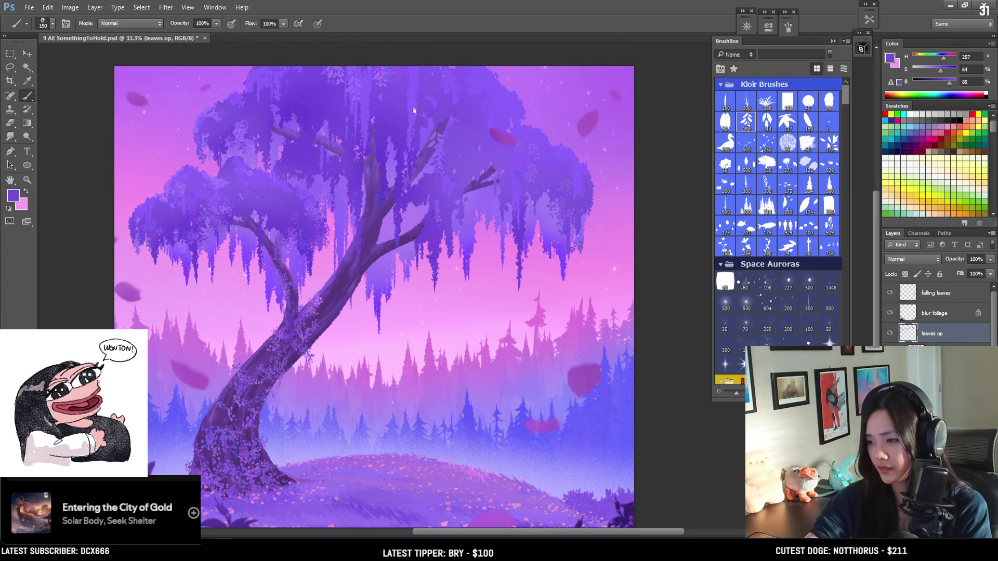
Step: Paint a darker stroke along the branch, resampling branch and canopy tones
{"action": "left_click_drag", "start_coordinate": [414, 176], "coordinate": [444, 170]}
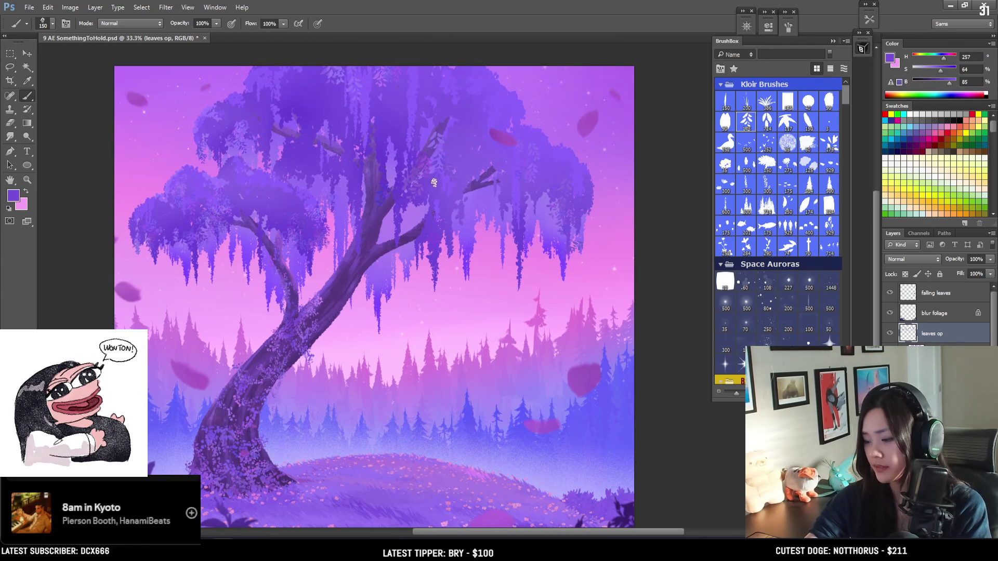
{"action": "left_click", "coordinate": [426, 182], "text": "alt"}
{"action": "left_click", "coordinate": [418, 198], "text": "alt"}
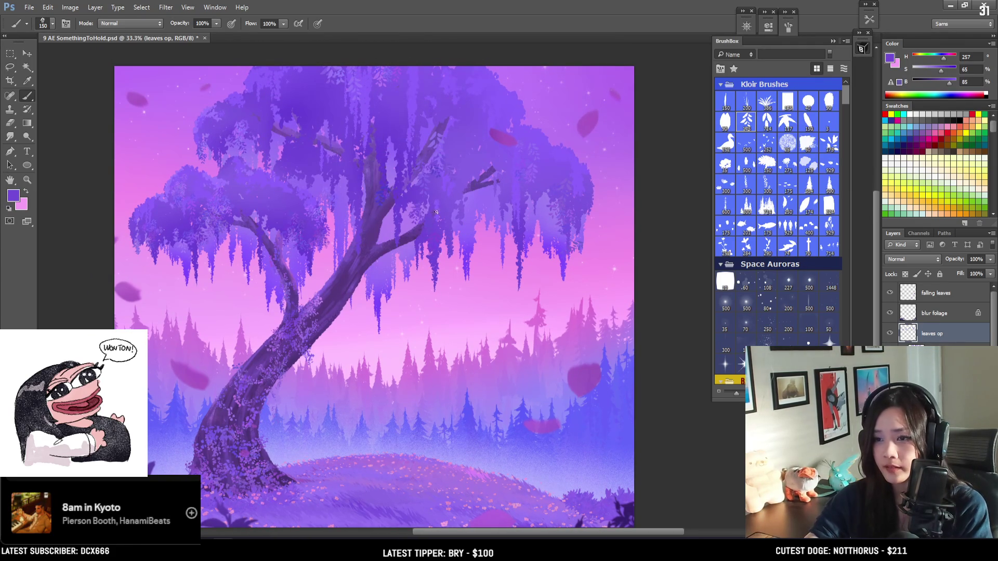
{"action": "key", "text": "bracketright"}
{"action": "key", "text": "bracketright"}
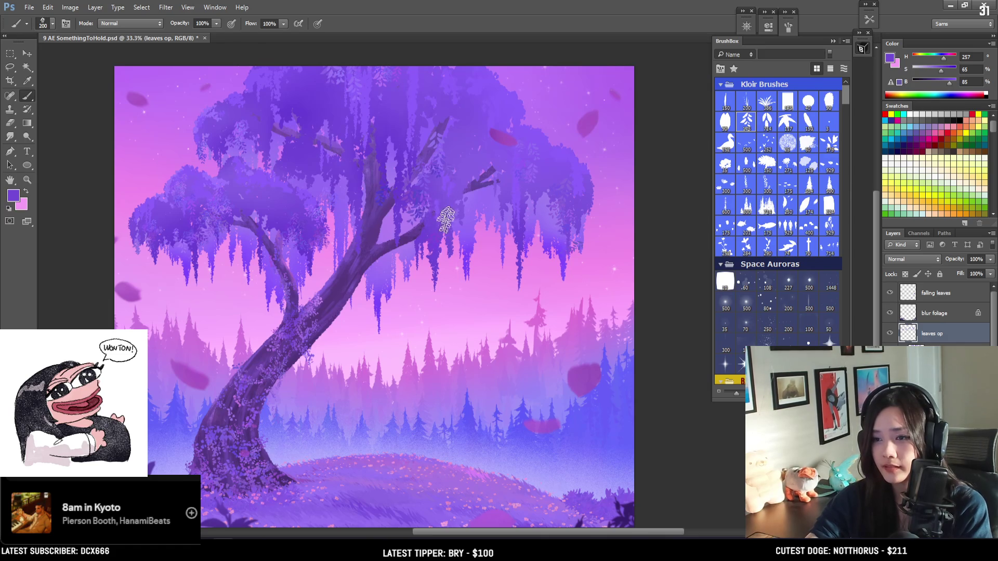
{"action": "left_click", "coordinate": [435, 235], "text": "alt"}
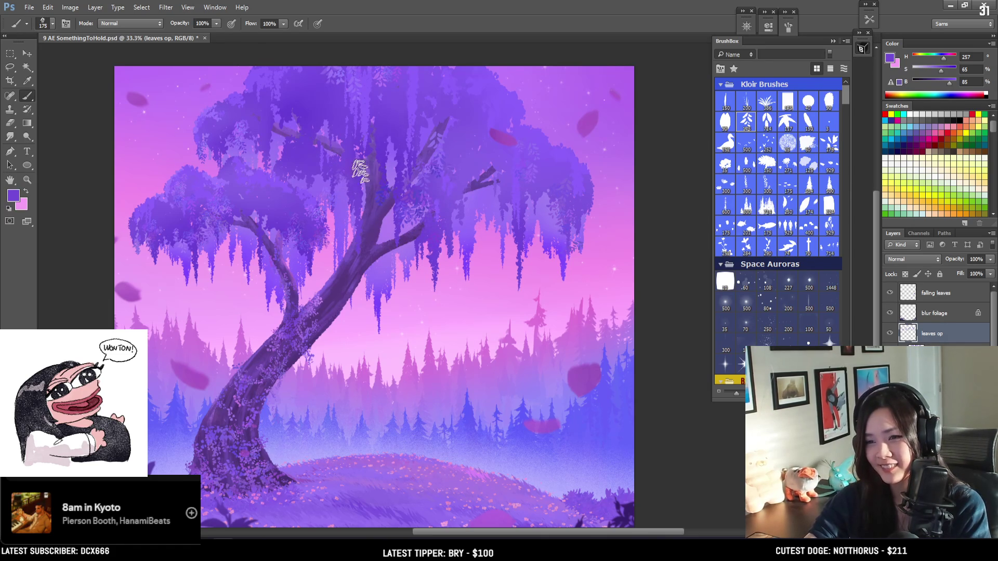
{"action": "key", "text": "bracketleft"}
{"action": "left_click", "coordinate": [358, 190], "text": "alt"}
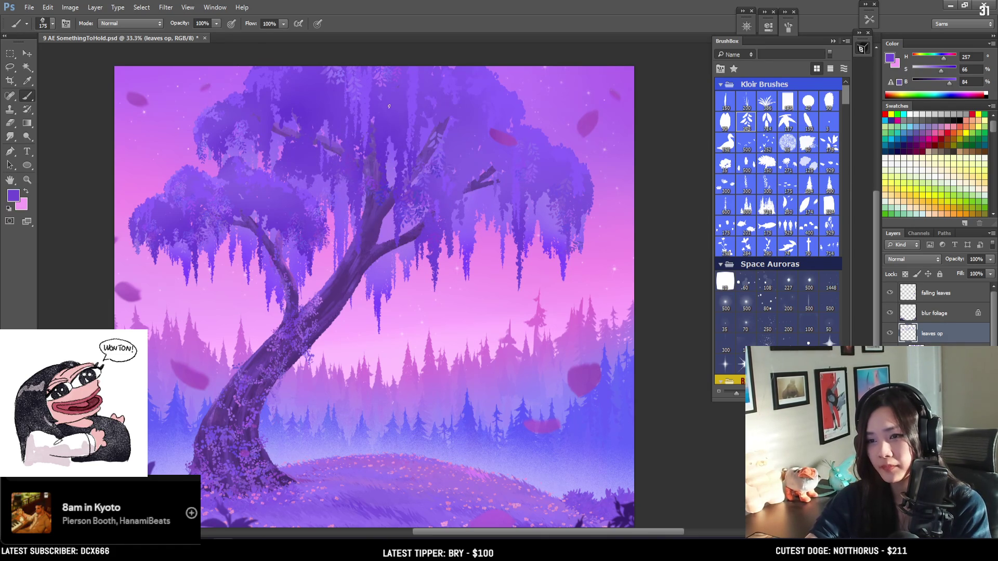
{"action": "key", "text": "bracketright"}
Step: Alternate lighter and deeper purples from the upper canopy with a shrinking brush
{"action": "scroll", "coordinate": [391, 183], "scroll_direction": "up", "scroll_amount": 1}
{"action": "left_click", "coordinate": [393, 129], "text": "alt"}
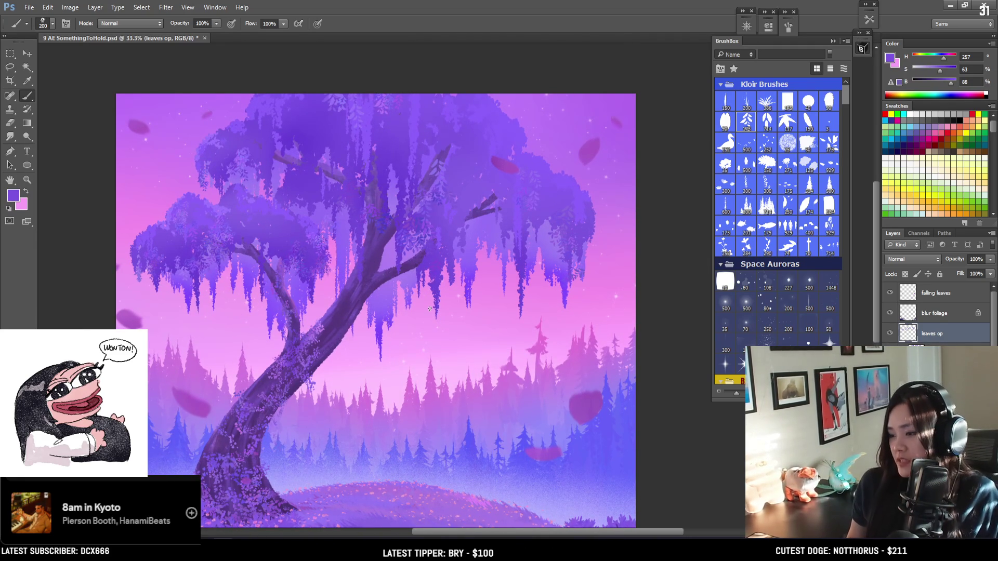
{"action": "left_click", "coordinate": [297, 148], "text": "alt"}
{"action": "key", "text": "bracketleft"}
{"action": "left_click", "coordinate": [284, 136], "text": "alt"}
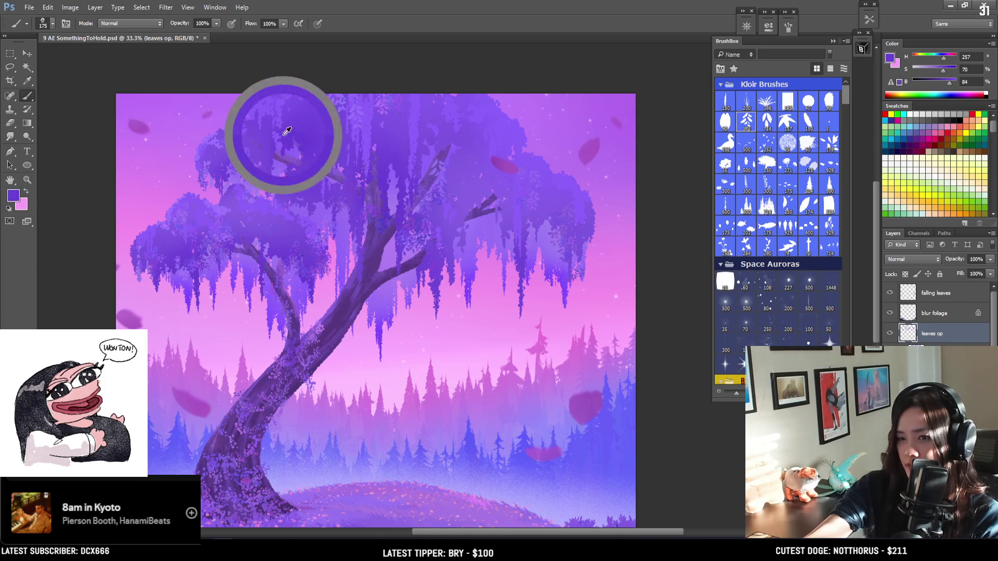
{"action": "key", "text": "bracketleft"}
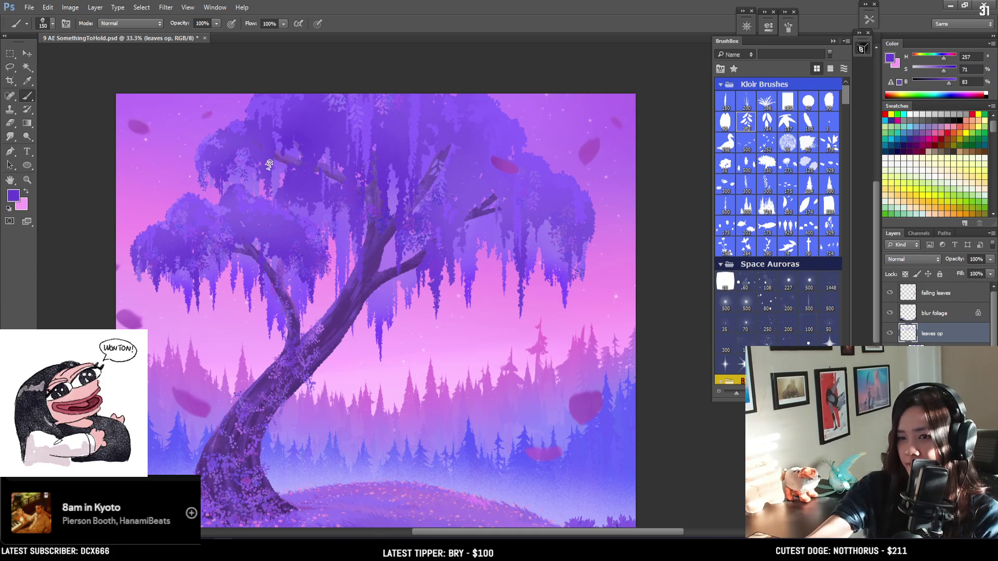
{"action": "left_click", "coordinate": [266, 162], "text": "alt"}
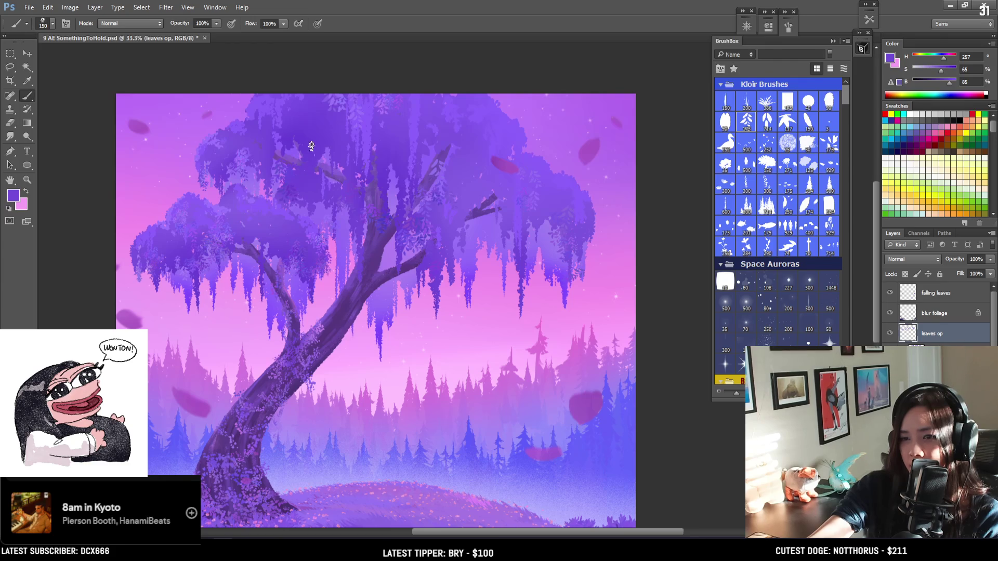
{"action": "left_click", "coordinate": [312, 154], "text": "alt"}
Step: Resample mid purples from the canopy and finish on a light lavender
{"action": "key", "text": "bracketleft"}
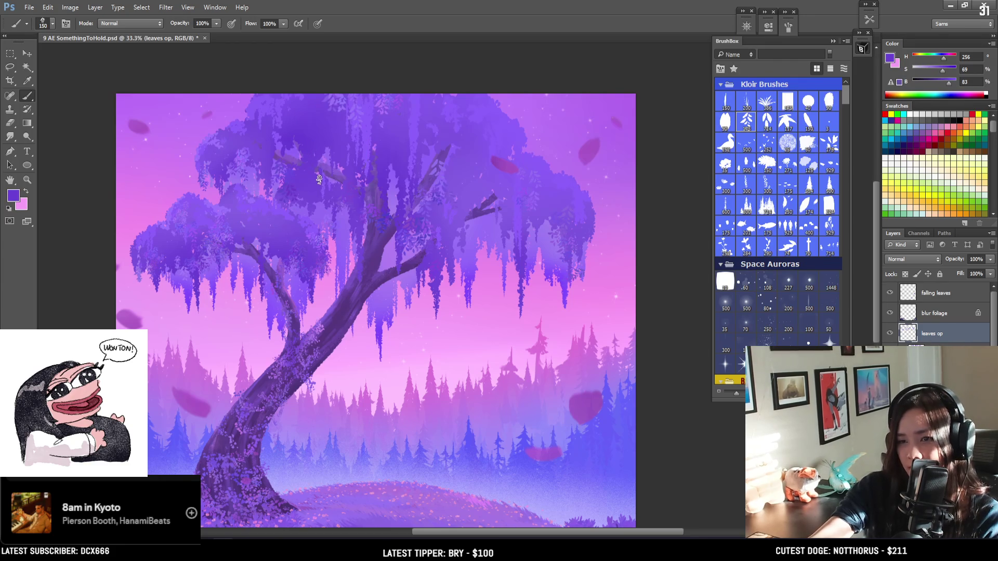
{"action": "left_click", "coordinate": [298, 182], "text": "alt"}
{"action": "key", "text": "bracketright"}
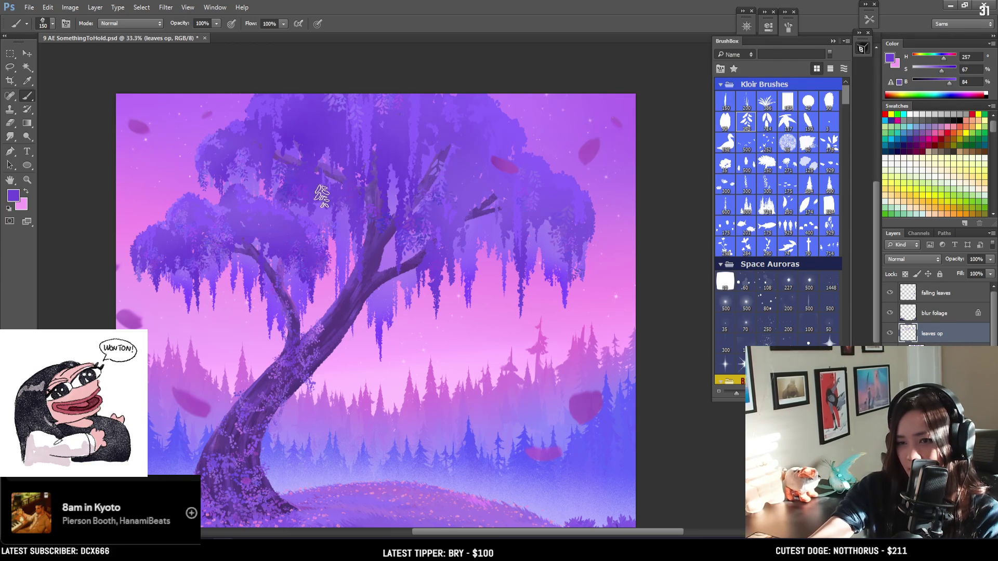
{"action": "left_click", "coordinate": [315, 201], "text": "alt"}
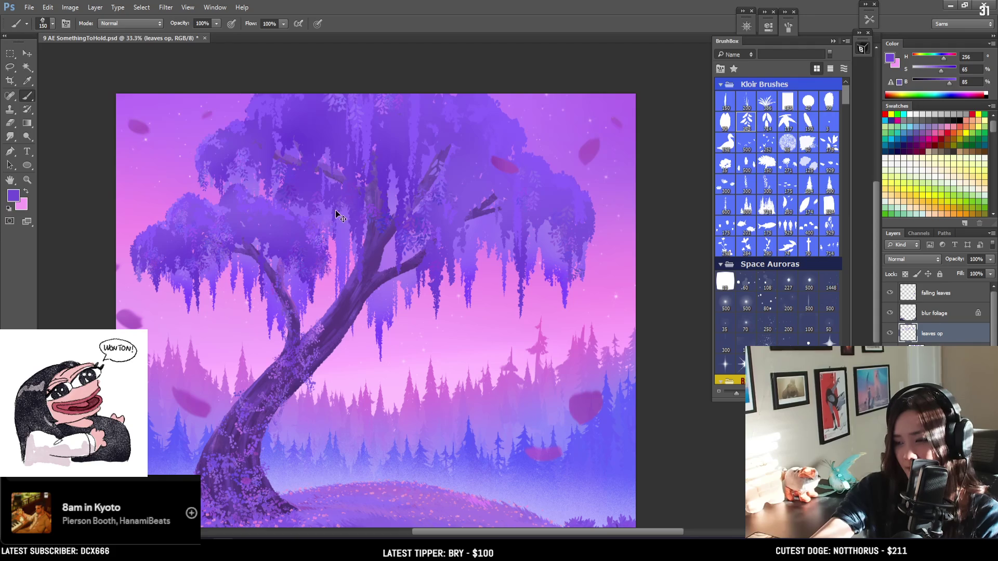
{"action": "mouse_move", "coordinate": [336, 208]}
{"action": "left_mouse_down"}
{"action": "mouse_move", "coordinate": [269, 158]}
{"action": "mouse_move", "coordinate": [305, 177]}
{"action": "mouse_move", "coordinate": [305, 189]}
{"action": "left_mouse_up"}
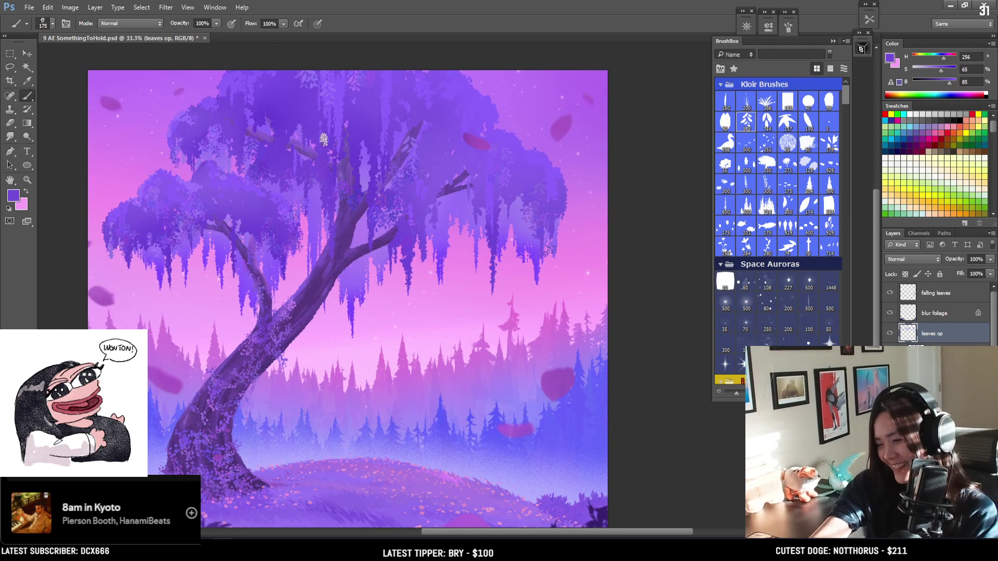
{"action": "left_click", "coordinate": [386, 101], "text": "alt"}
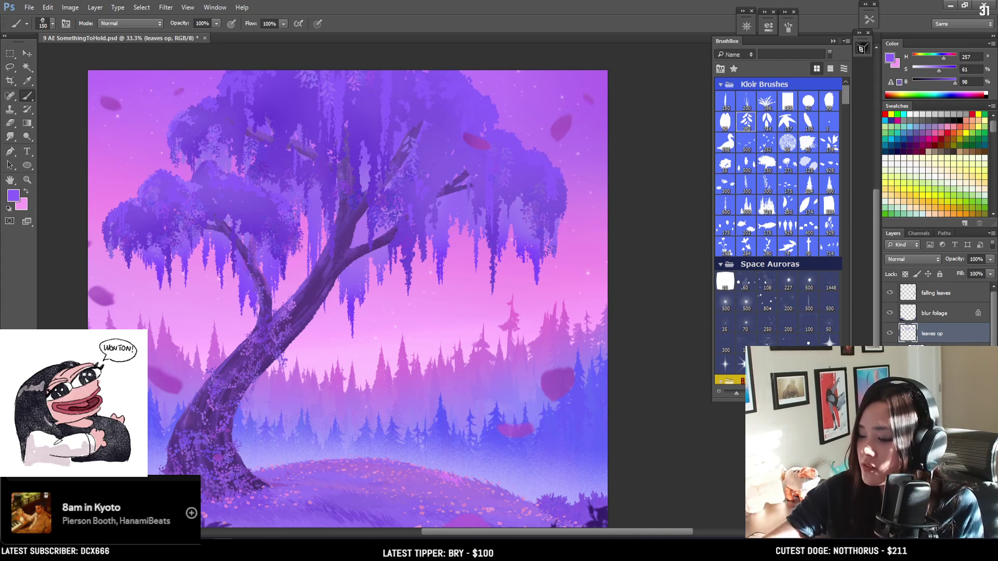
Step: Sample pale lavender and deeper purples near the tree top with a much larger brush
{"action": "left_click", "coordinate": [308, 77], "text": "alt"}
{"action": "key", "text": "bracketright"}
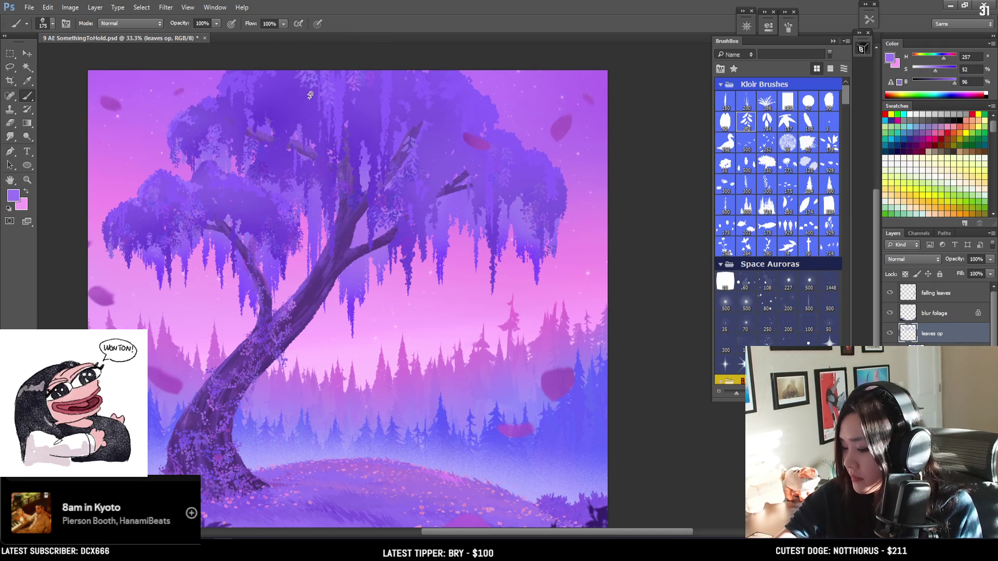
{"action": "left_click", "coordinate": [331, 89], "text": "alt"}
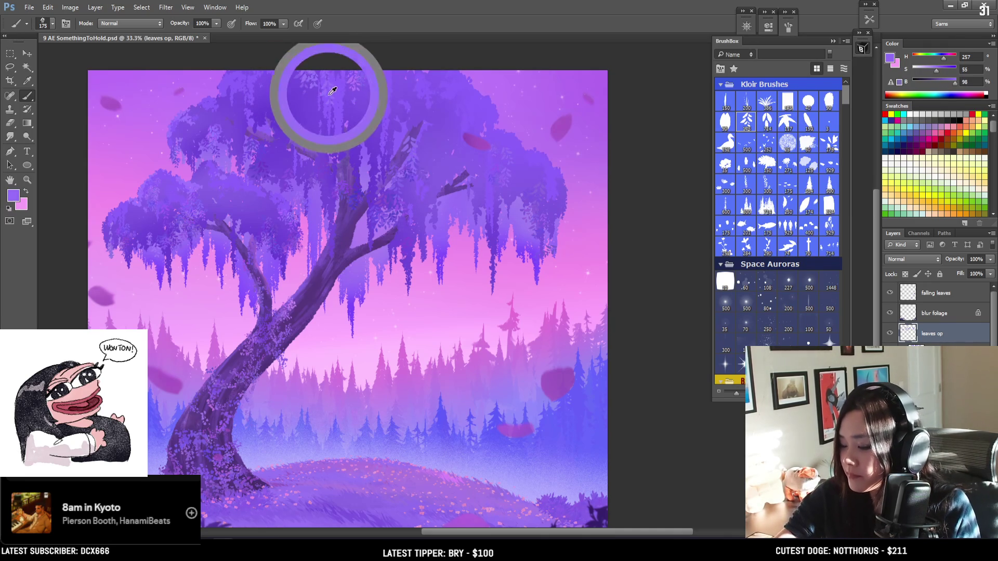
{"action": "key", "text": "bracketright"}
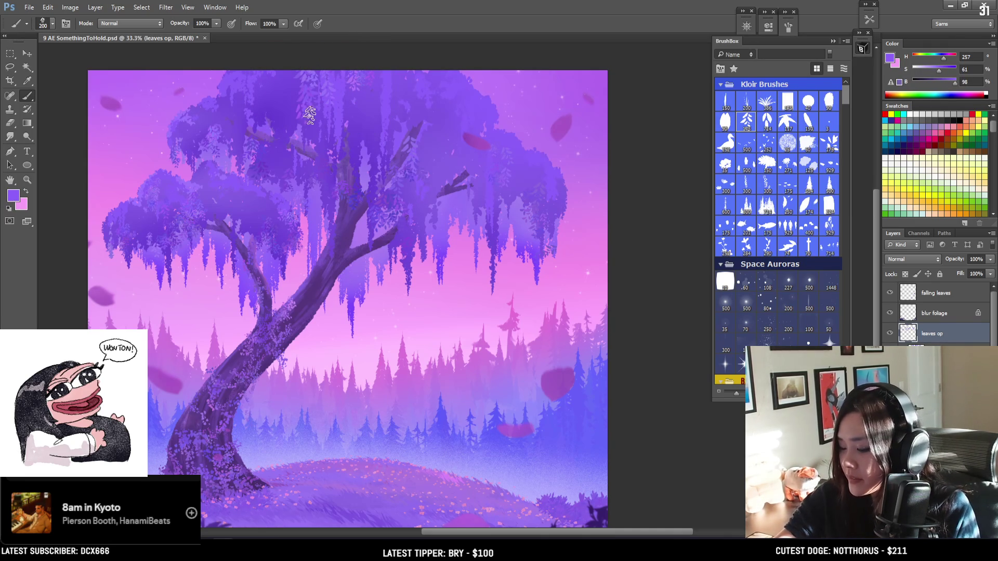
{"action": "left_click", "coordinate": [269, 100], "text": "alt"}
{"action": "mouse_move", "coordinate": [289, 136]}
{"action": "left_mouse_down"}
{"action": "mouse_move", "coordinate": [283, 109]}
{"action": "mouse_move", "coordinate": [294, 115]}
{"action": "left_mouse_up"}
{"action": "key", "text": "bracketright"}
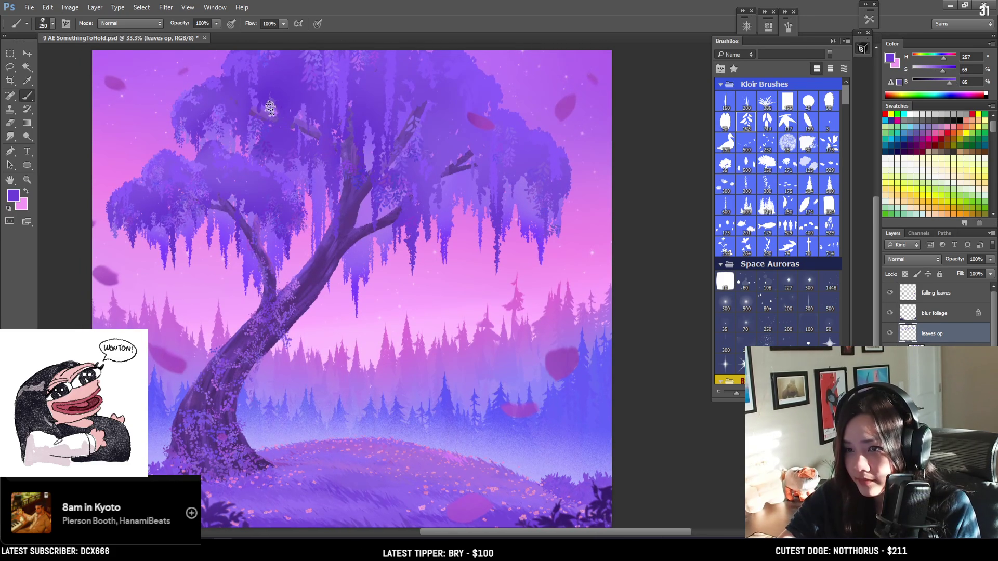
{"action": "left_click", "coordinate": [267, 97], "text": "alt"}
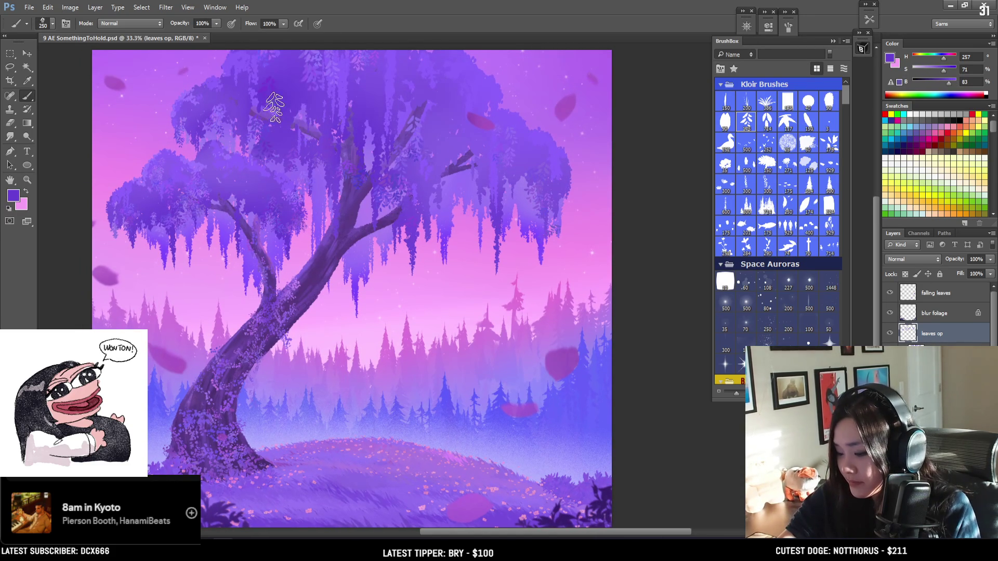
{"action": "left_click", "coordinate": [300, 77], "text": "alt"}
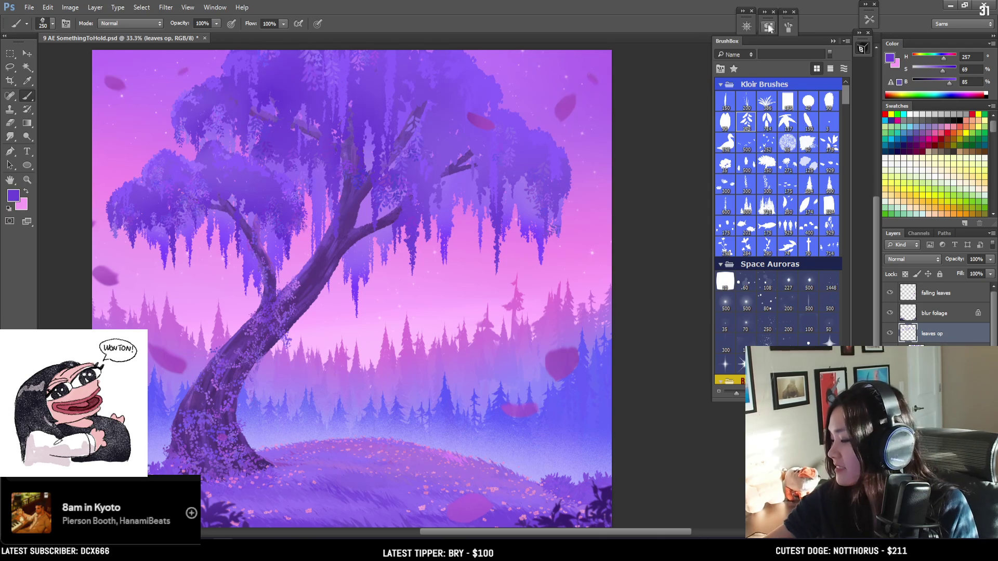
Step: Check the brush settings and save the painting
{"action": "left_click", "coordinate": [787, 29]}
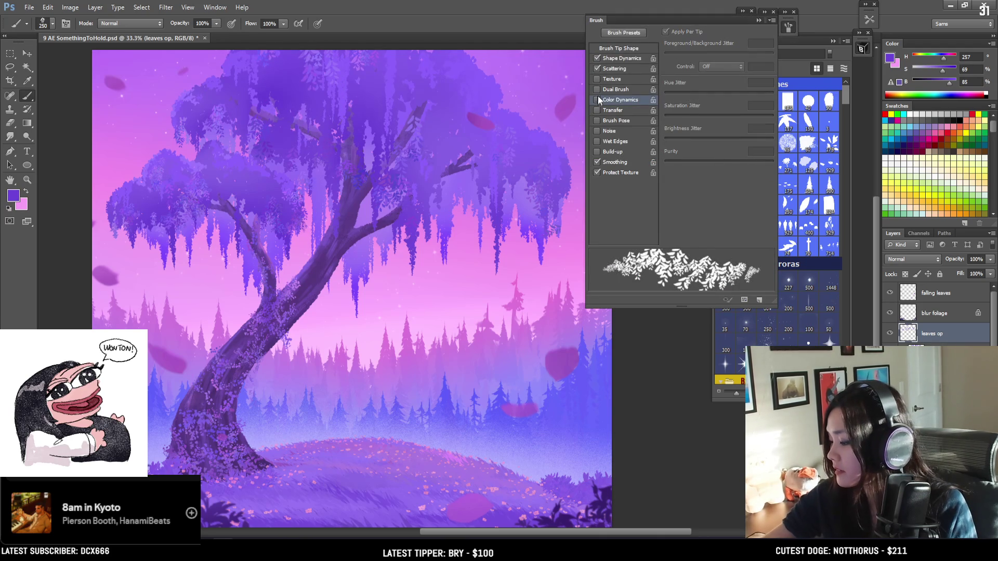
{"action": "left_click", "coordinate": [788, 27]}
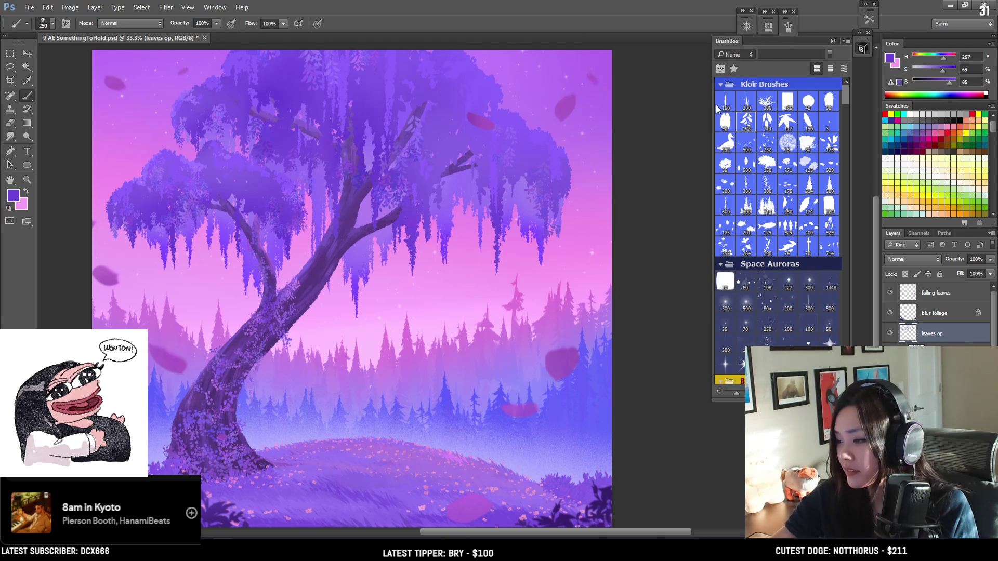
{"action": "key", "text": "ctrl+s"}
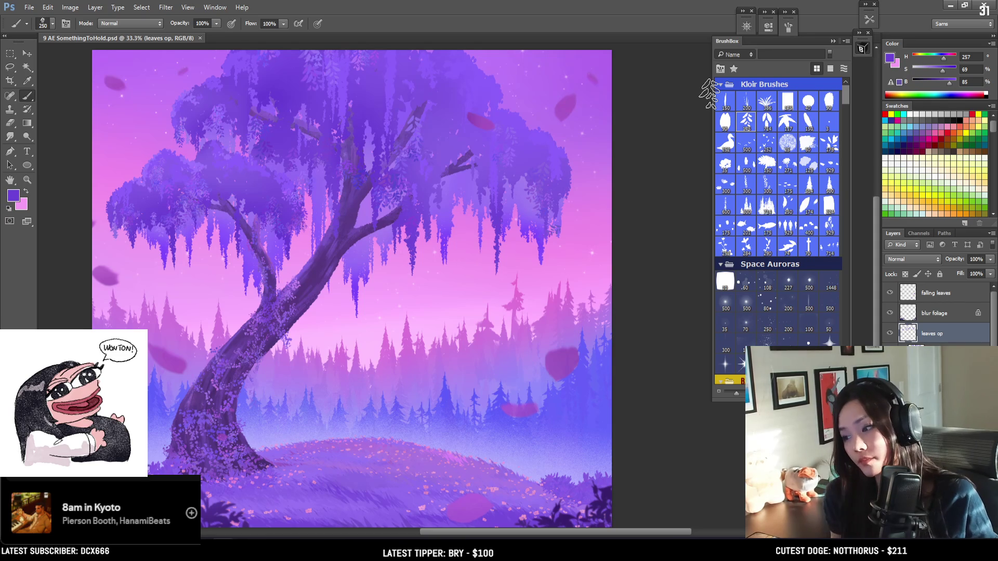
Step: Stamp more leaf clusters into the canopy
{"action": "left_click_drag", "start_coordinate": [710, 93], "coordinate": [717, 76]}
{"action": "left_click", "coordinate": [334, 151], "text": "alt"}
{"action": "left_click", "coordinate": [340, 167]}
{"action": "key", "text": "bracketleft"}
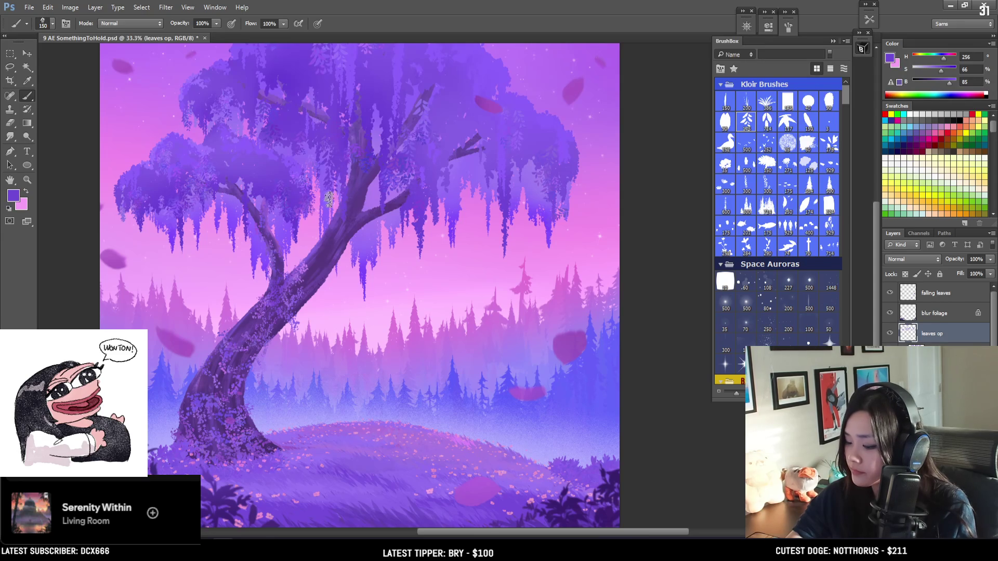
Step: Pick a deeper canopy purple and enlarge the brush across the willow canopy
{"action": "key", "text": "bracketleft"}
{"action": "key", "text": "bracketleft"}
{"action": "key", "text": "bracketleft"}
{"action": "left_click", "coordinate": [382, 156], "text": "alt"}
{"action": "key", "text": "bracketright"}
{"action": "key", "text": "bracketright"}
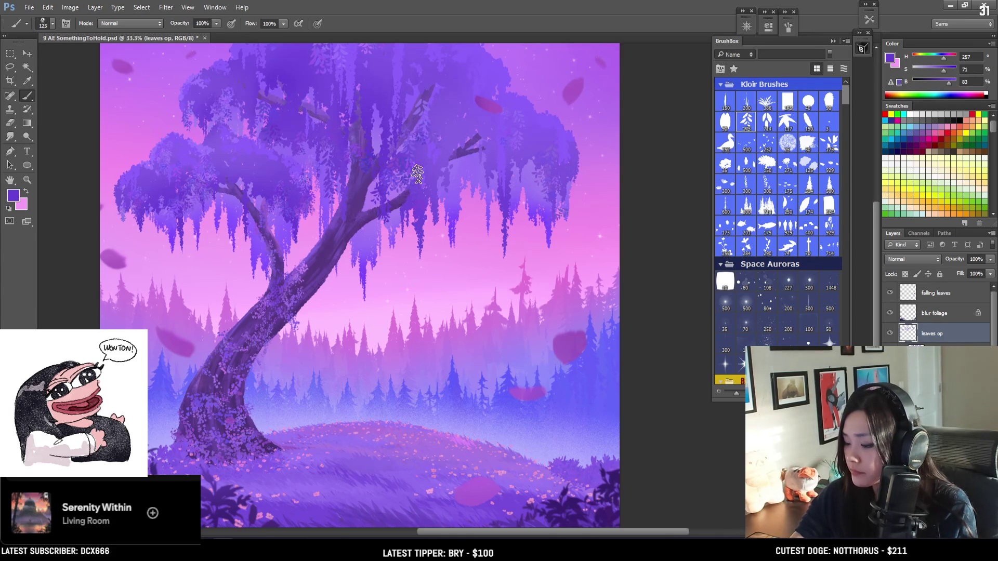
{"action": "mouse_move", "coordinate": [481, 122]}
{"action": "left_mouse_down"}
{"action": "mouse_move", "coordinate": [406, 207]}
{"action": "mouse_move", "coordinate": [390, 161]}
{"action": "mouse_move", "coordinate": [397, 138]}
{"action": "mouse_move", "coordinate": [411, 157]}
{"action": "left_mouse_up"}
{"action": "key", "text": "bracketleft"}
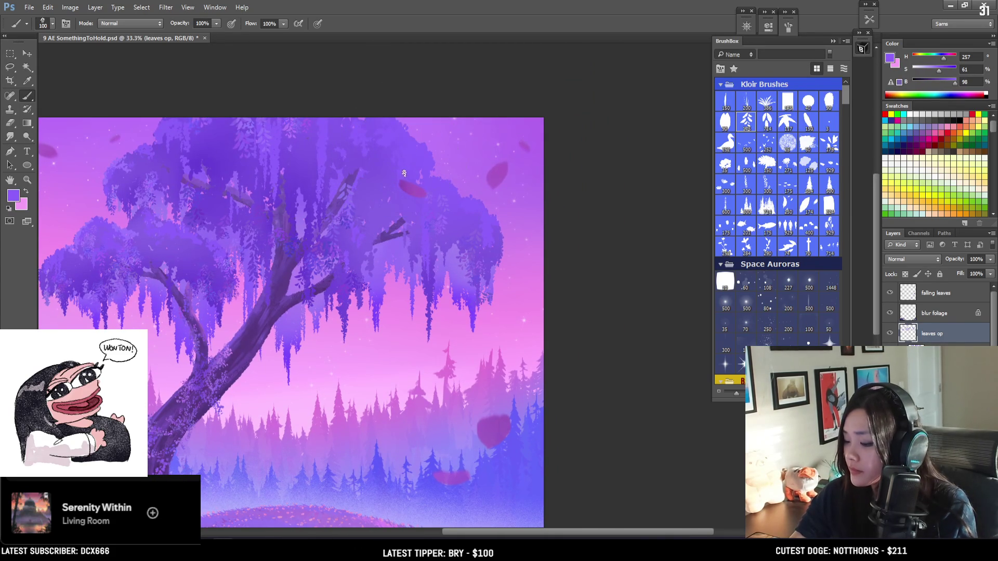
{"action": "key", "text": "bracketright"}
{"action": "key", "text": "bracketright"}
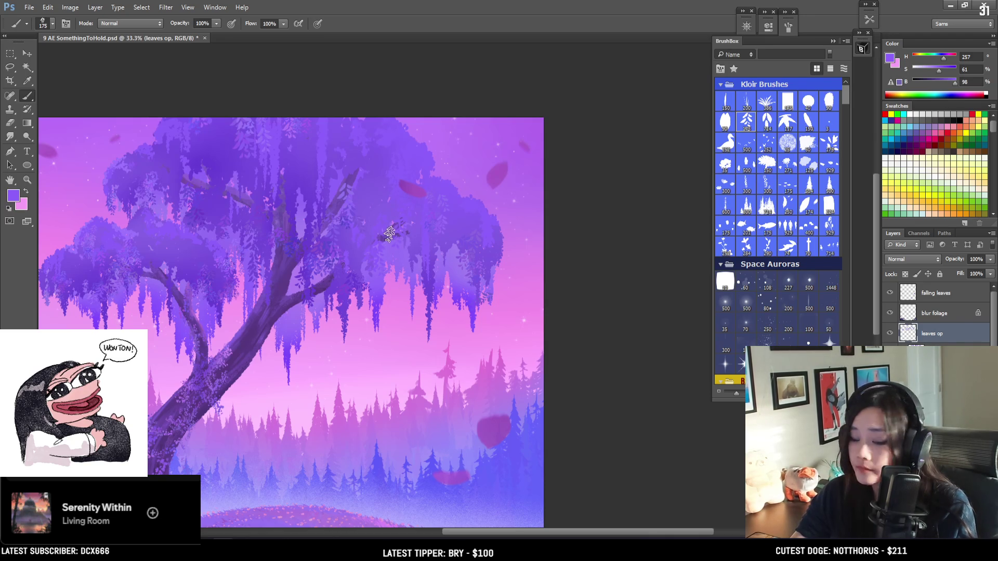
{"action": "key", "text": "bracketright"}
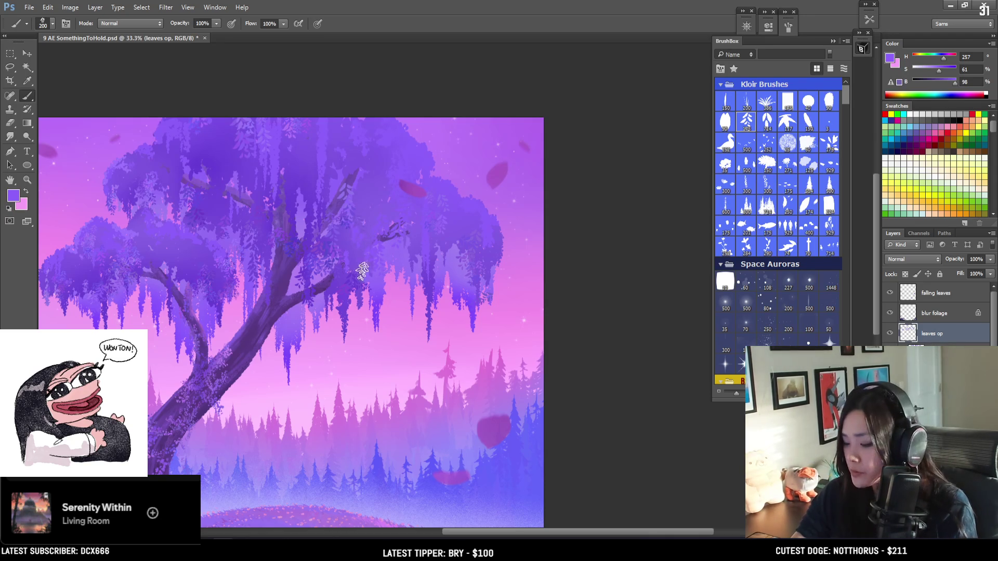
{"action": "key", "text": "bracketright"}
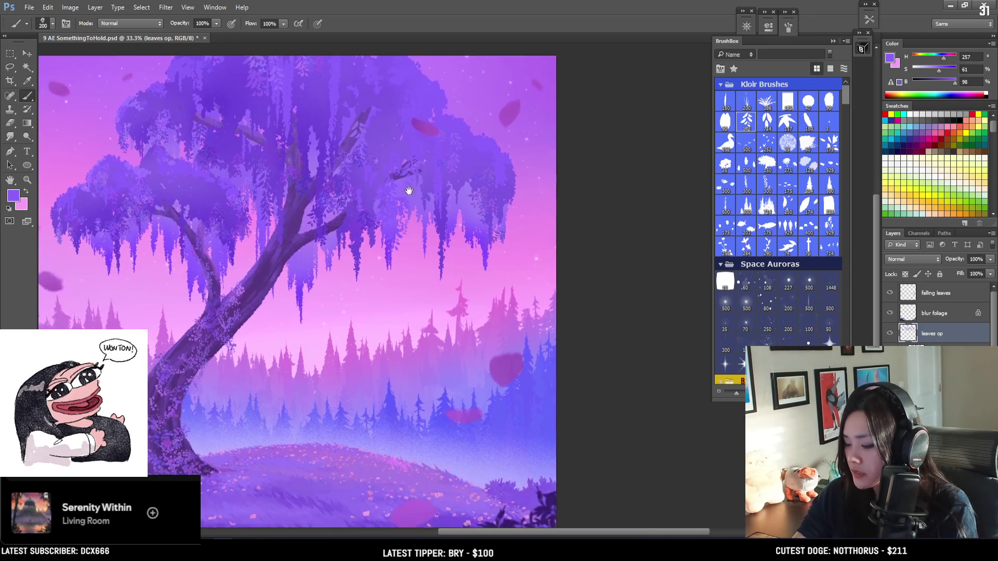
Step: Sample muted, brighter and darker purples from the canopy's right edge, then zoom out
{"action": "scroll", "coordinate": [405, 208], "scroll_direction": "down", "scroll_amount": 3}
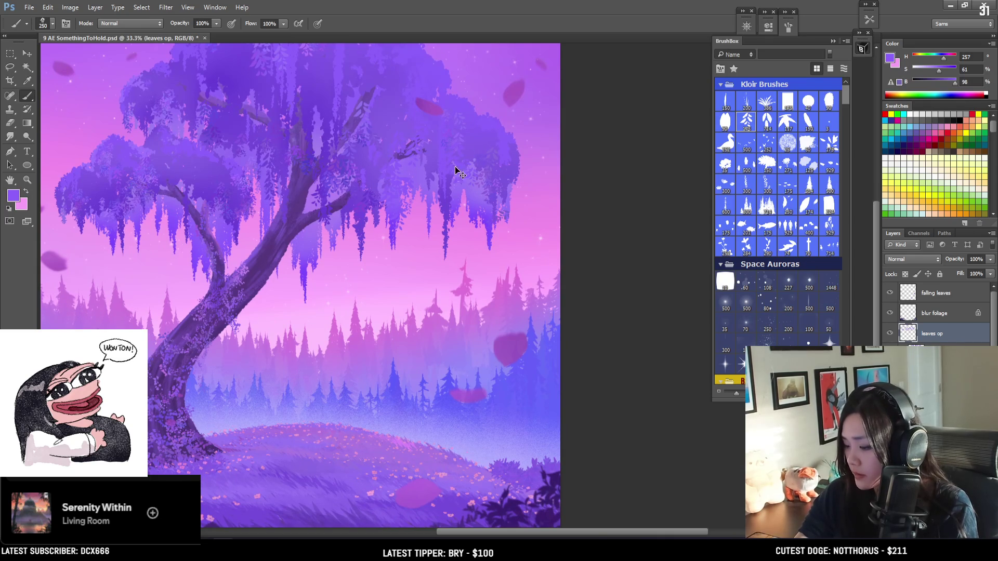
{"action": "left_click", "coordinate": [437, 161], "text": "alt"}
{"action": "key", "text": "bracketleft"}
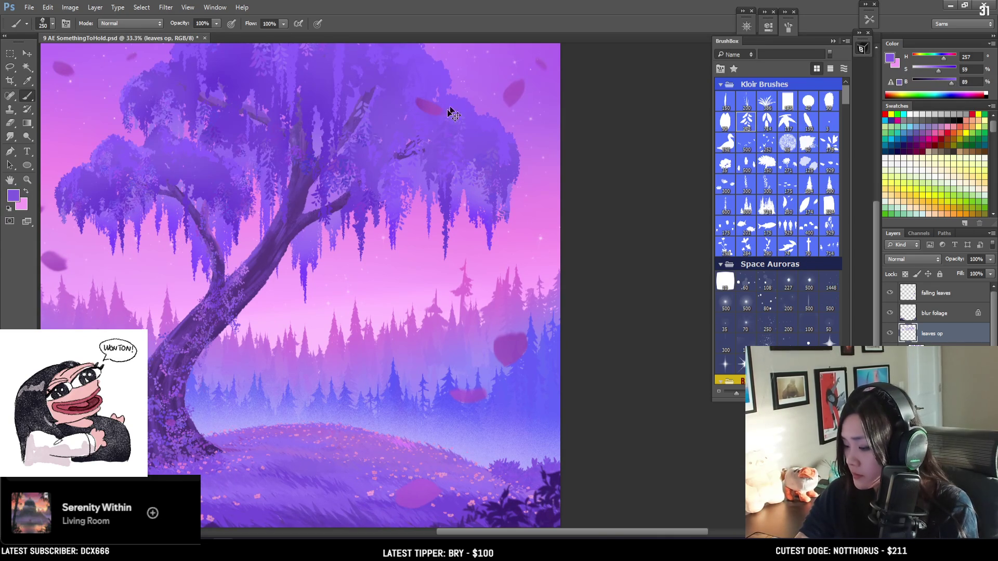
{"action": "key", "text": "bracketleft"}
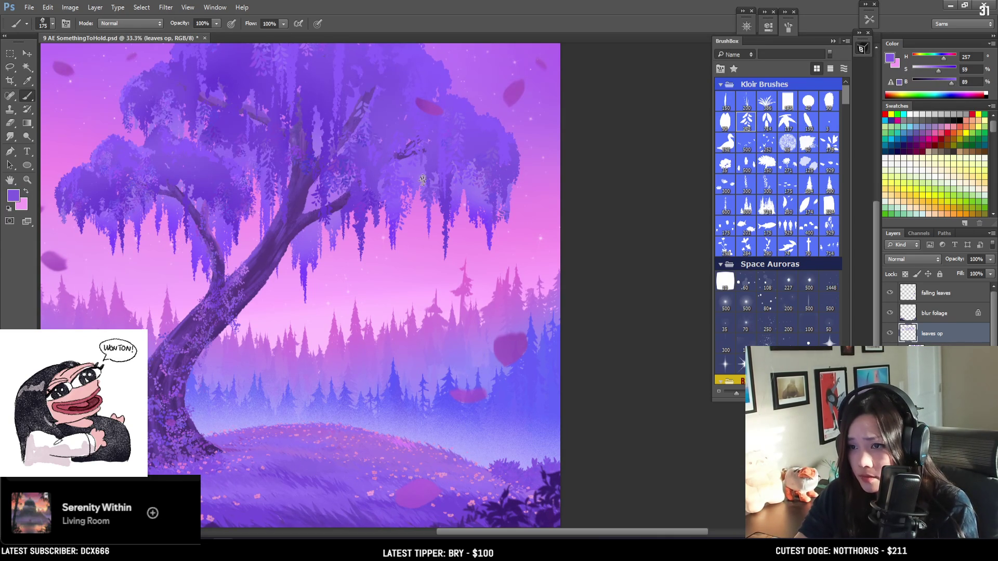
{"action": "left_click", "coordinate": [505, 157], "text": "alt"}
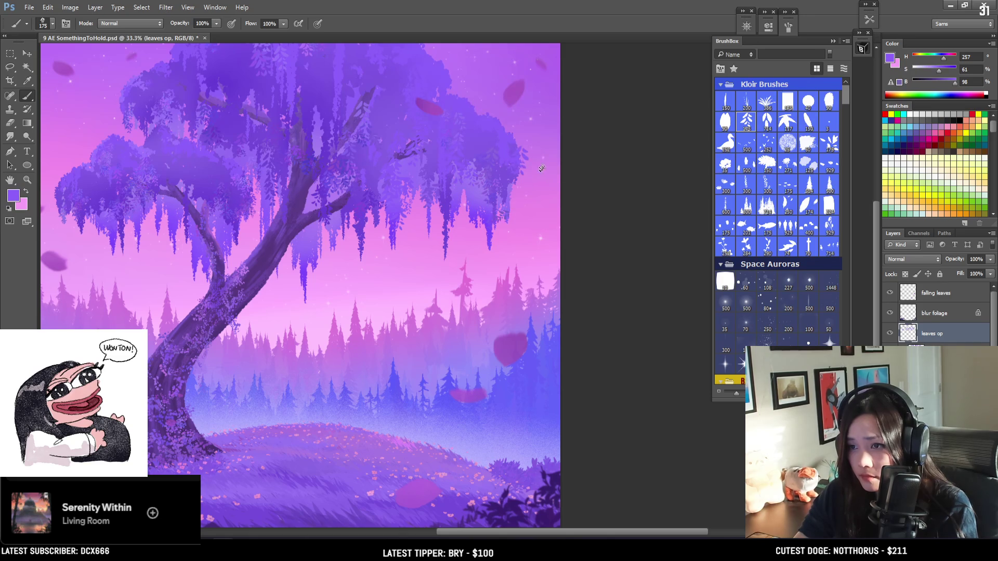
{"action": "left_click", "coordinate": [510, 175], "text": "alt"}
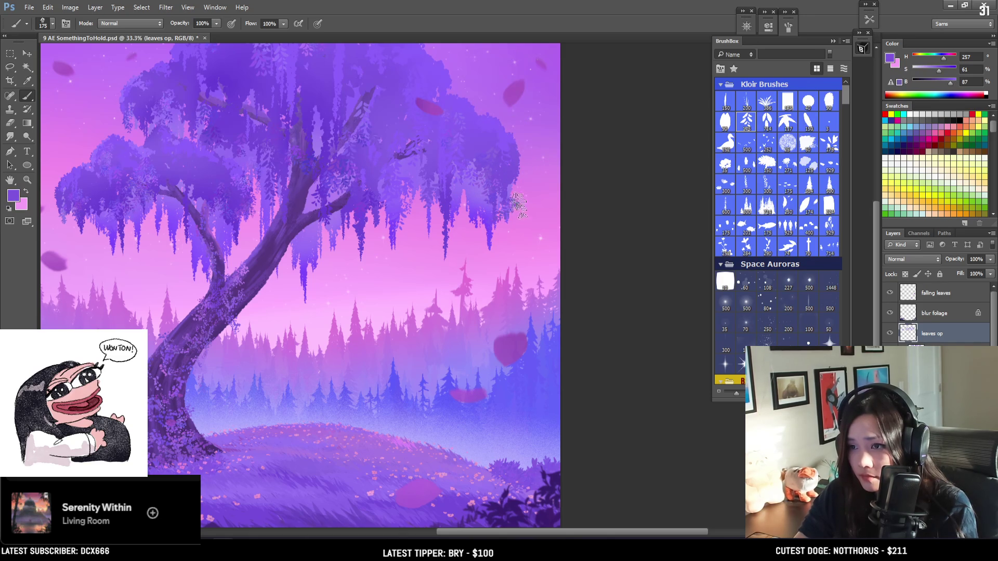
{"action": "key", "text": "bracketleft"}
{"action": "key", "text": "bracketleft"}
{"action": "key", "text": "bracketleft"}
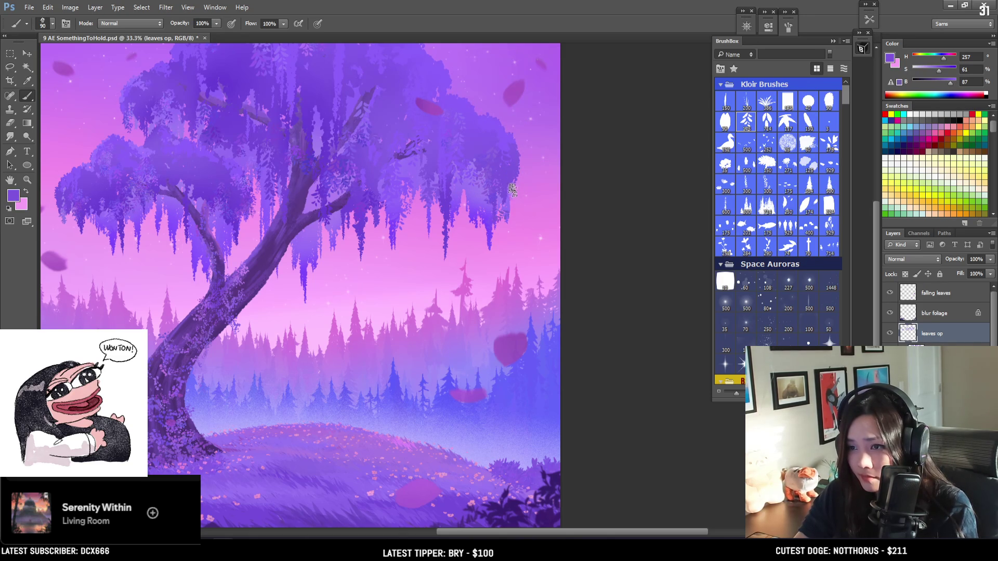
{"action": "mouse_move", "coordinate": [419, 229]}
{"action": "left_mouse_down"}
{"action": "mouse_move", "coordinate": [492, 201]}
{"action": "mouse_move", "coordinate": [481, 211]}
{"action": "left_mouse_up"}
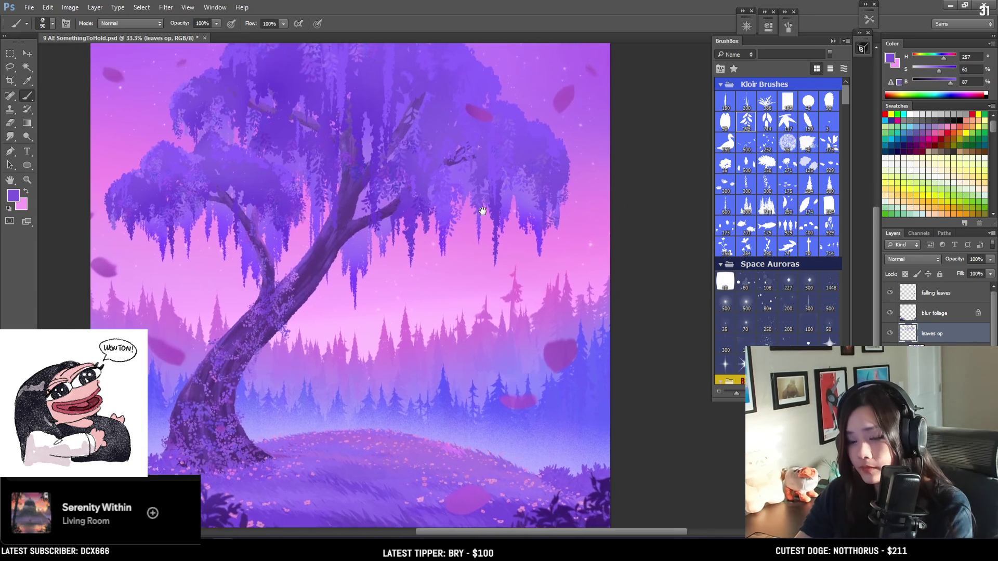
{"action": "key", "text": "ctrl+minus"}
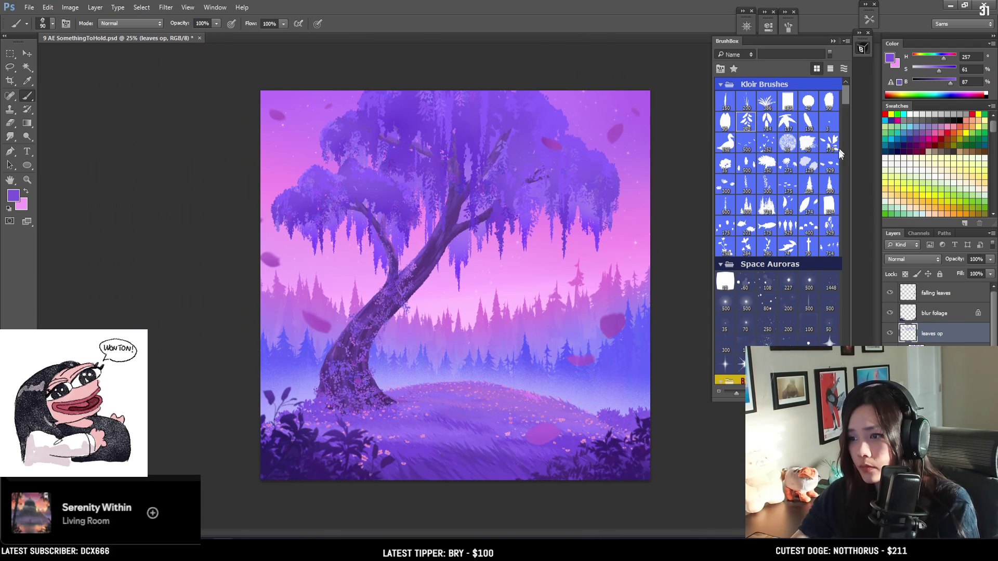
Step: Choose the 500 Space Auroras brush and add a new layer named 'magic' above falling leaves
{"action": "left_click", "coordinate": [811, 284]}
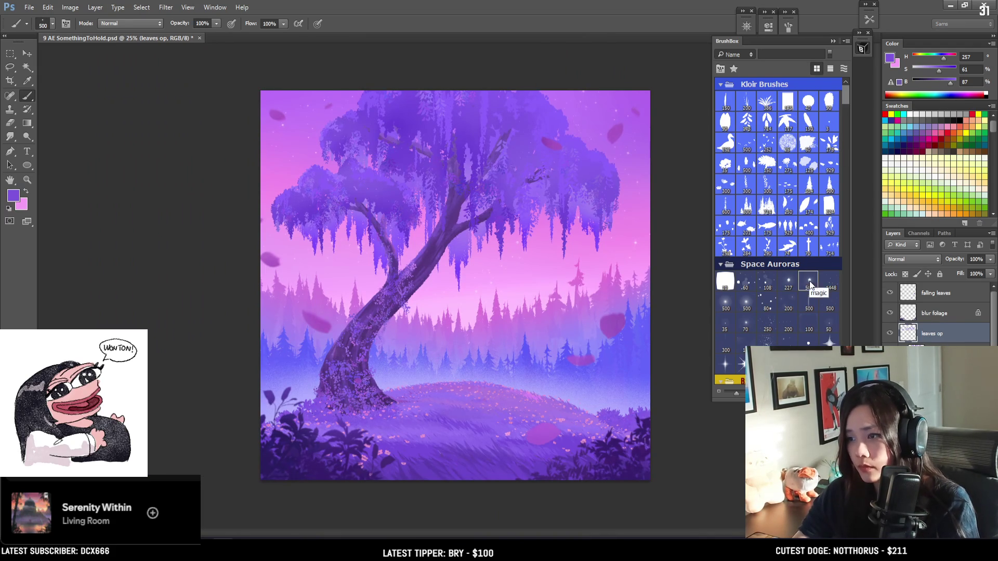
{"action": "left_click", "coordinate": [929, 301]}
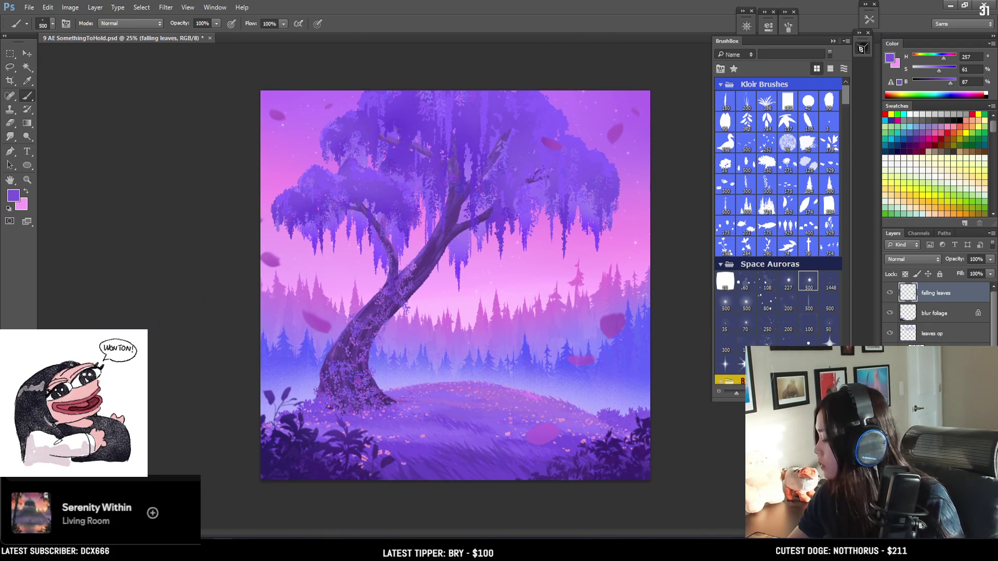
{"action": "key", "text": "ctrl+shift+alt+n"}
{"action": "double_click", "coordinate": [928, 293]}
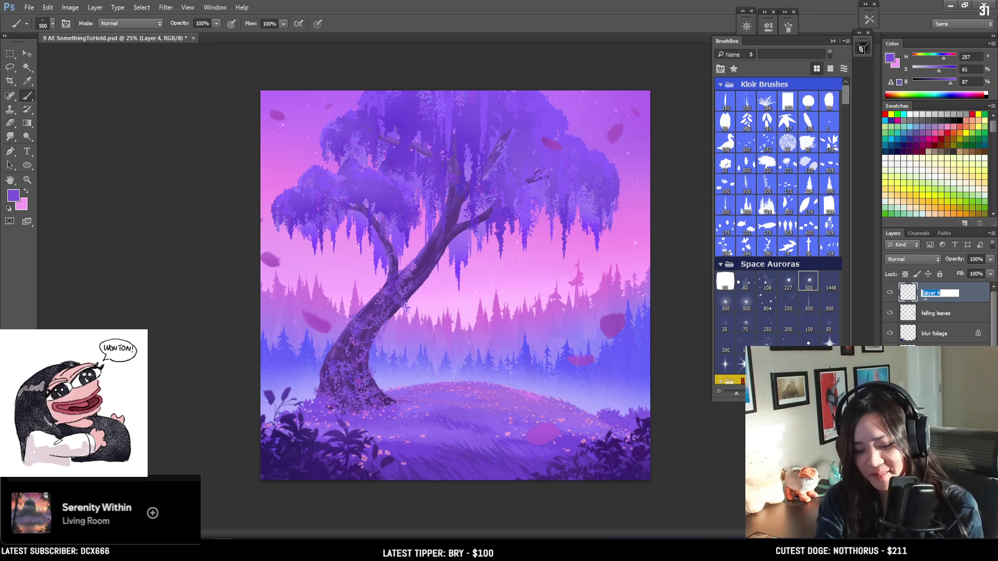
{"action": "type", "text": "magi"}
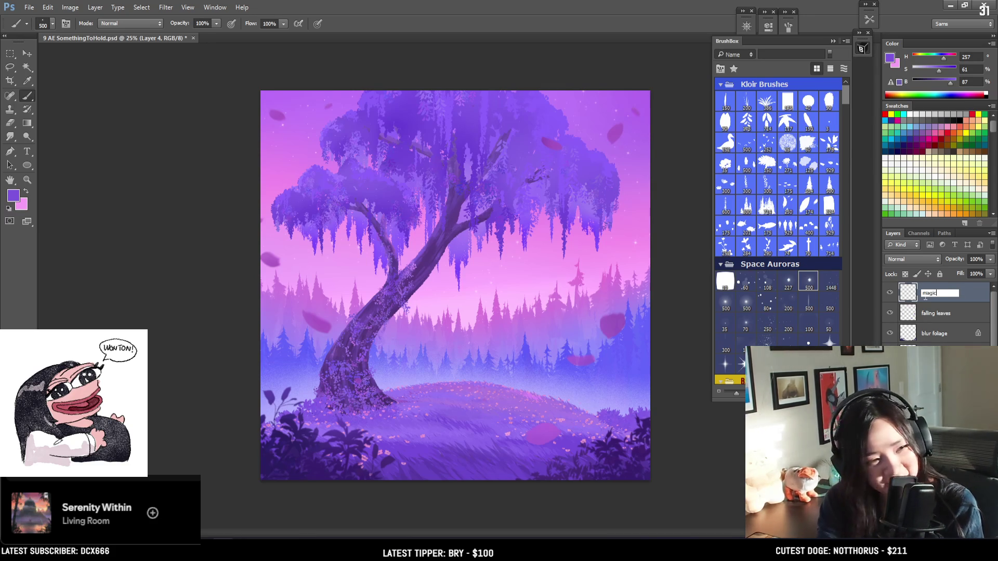
{"action": "type", "text": "c"}
{"action": "key", "text": "Return"}
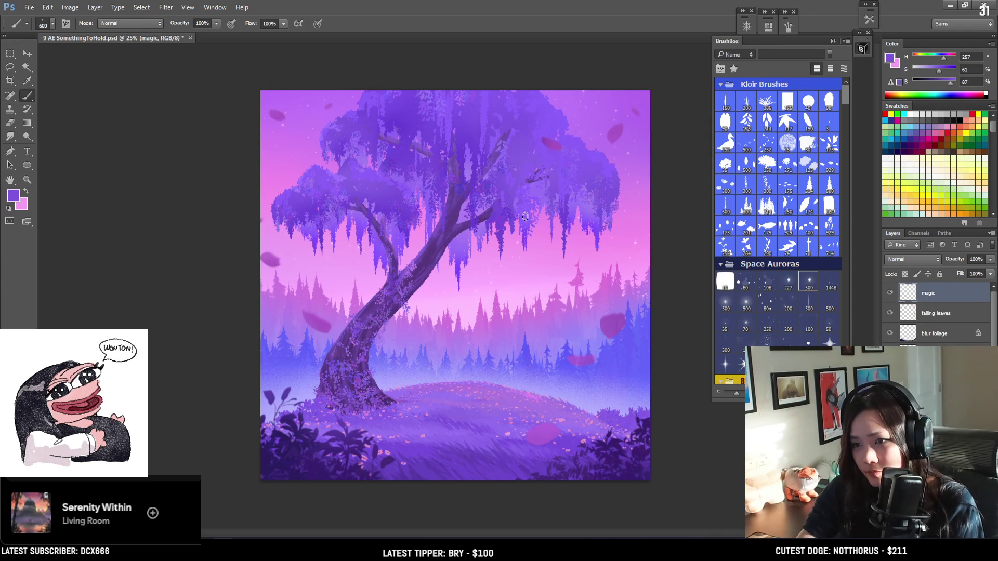
Step: Sample a light pink from the painting and dab the first glowing dots with a smaller brush
{"action": "left_click", "coordinate": [479, 300], "text": "alt"}
{"action": "key", "text": "bracketleft"}
{"action": "left_click", "coordinate": [405, 245]}
{"action": "left_click", "coordinate": [427, 268]}
Step: Lower the saturation to a paler pink and dab small sparkle dots over the willow
{"action": "key", "text": "bracketleft"}
{"action": "left_click", "coordinate": [919, 70]}
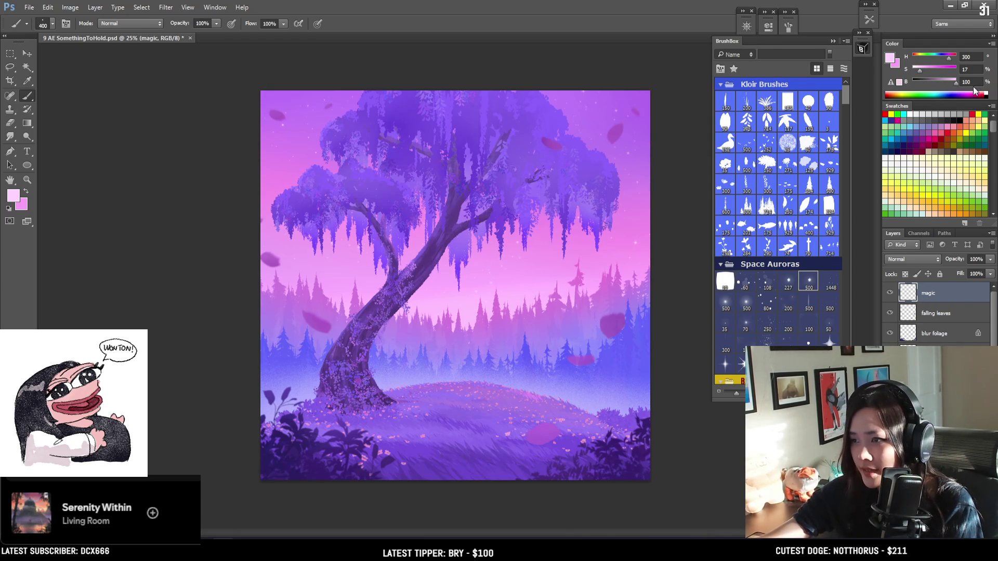
{"action": "key", "text": "bracketleft"}
{"action": "key", "text": "bracketleft"}
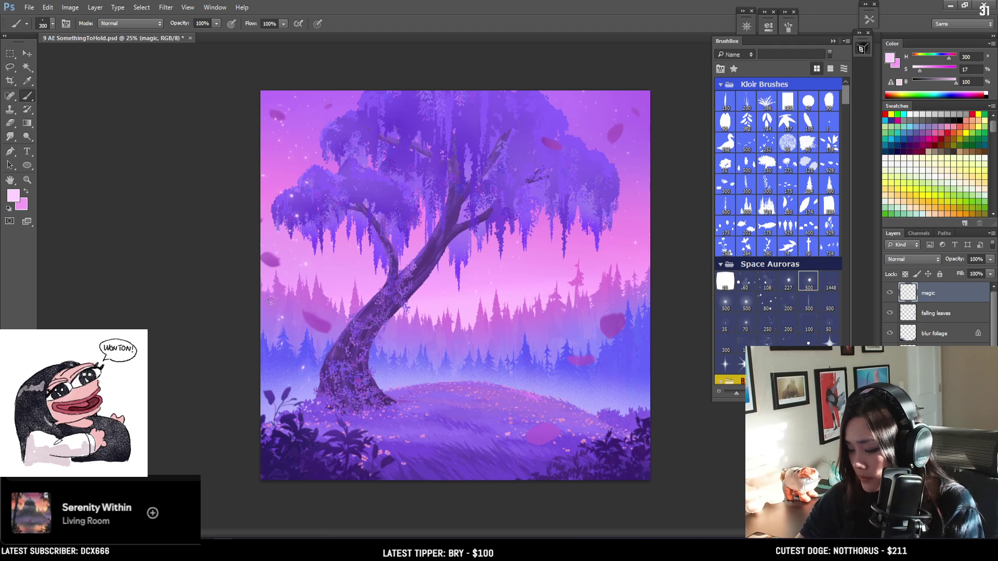
{"action": "key", "text": "bracketright"}
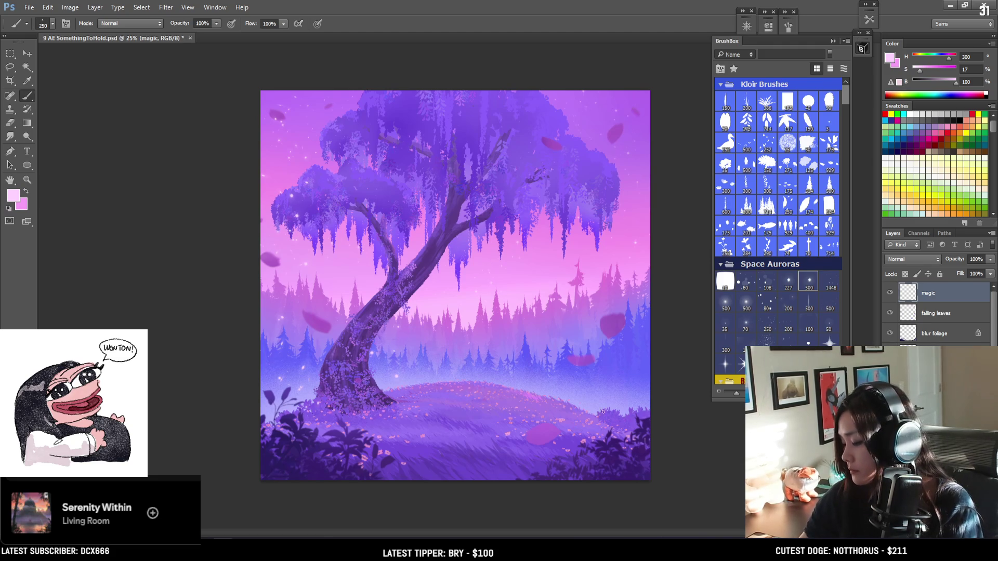
{"action": "left_click", "coordinate": [598, 418]}
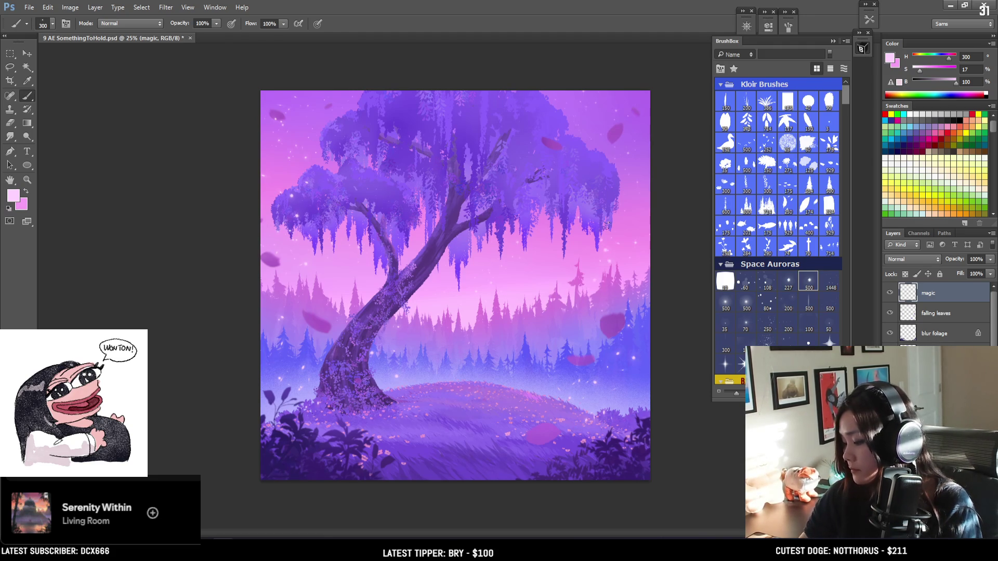
{"action": "key", "text": "bracketright"}
{"action": "key", "text": "bracketright"}
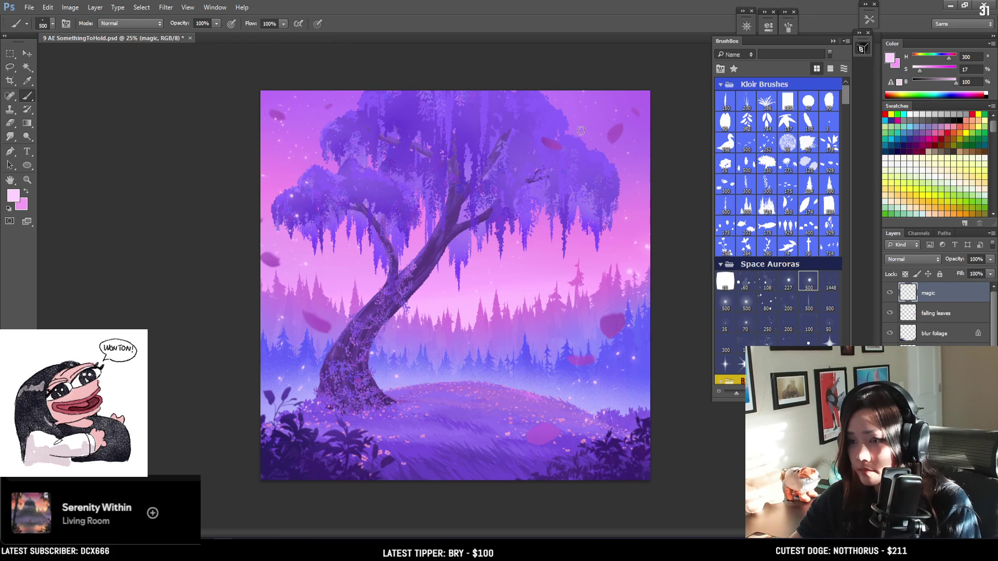
{"action": "key", "text": "bracketleft"}
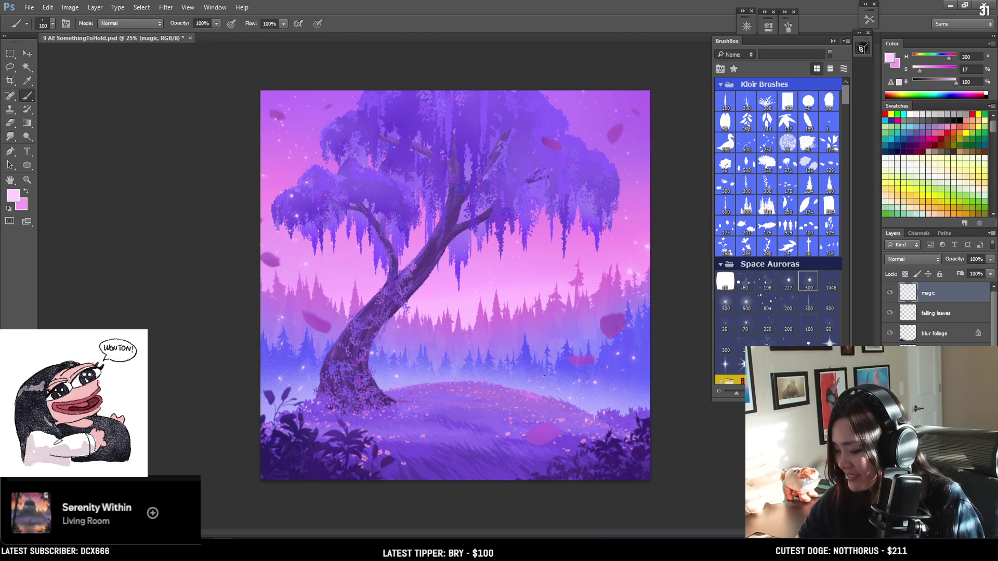
Step: Erase stray sparkles and keep painting, then bring up the new fill/adjustment layer list
{"action": "key", "text": "e"}
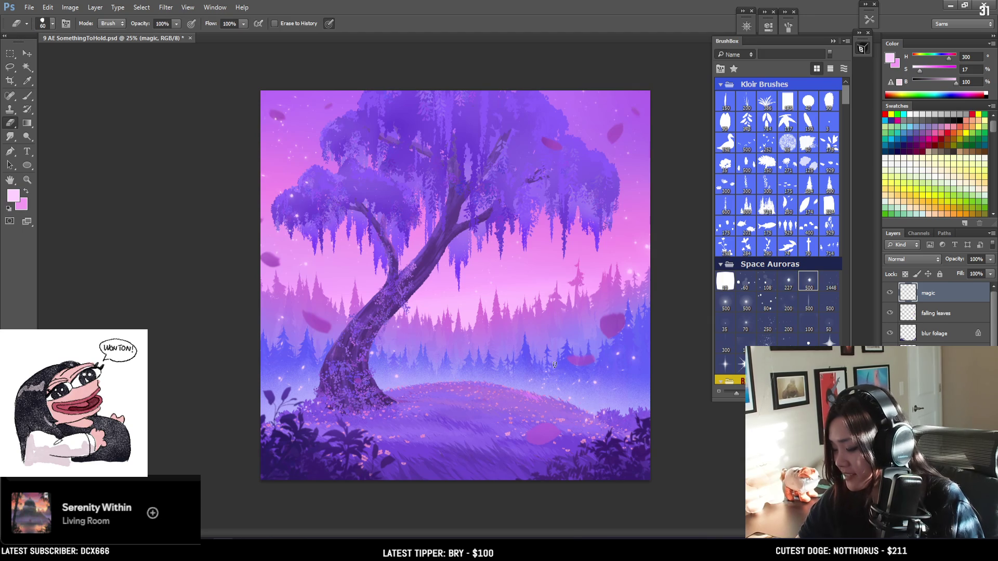
{"action": "key", "text": "b"}
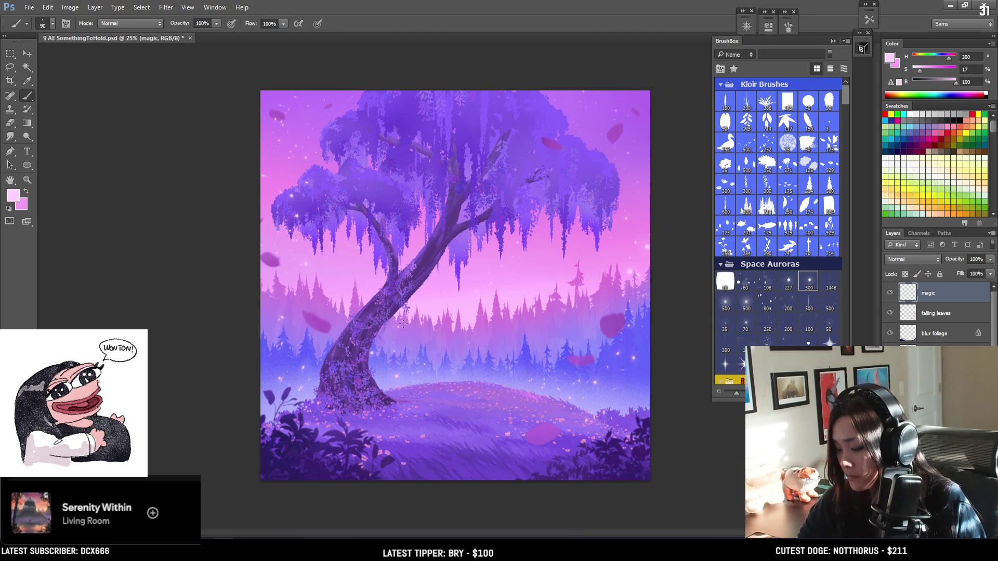
{"action": "key", "text": "bracketright"}
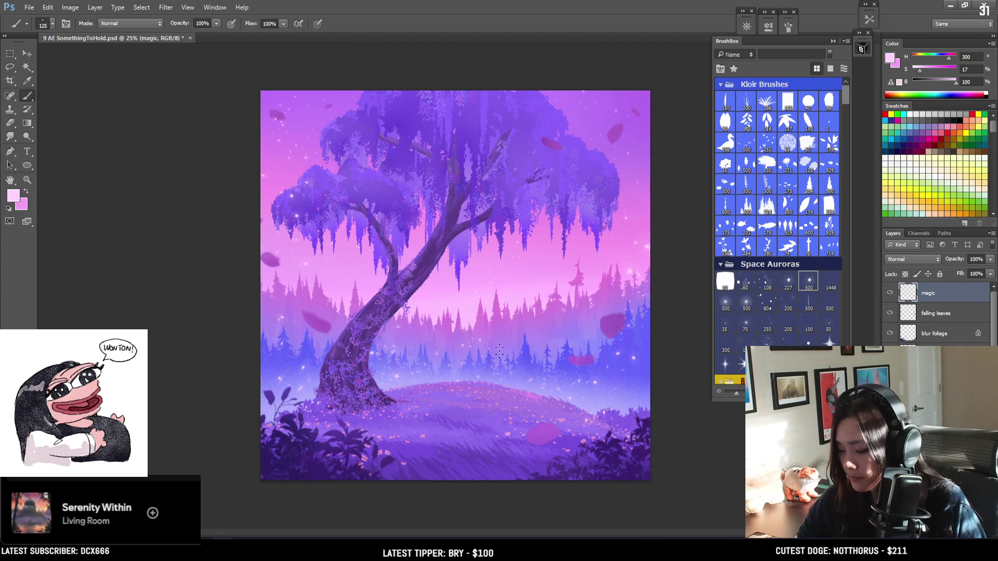
{"action": "key", "text": "e"}
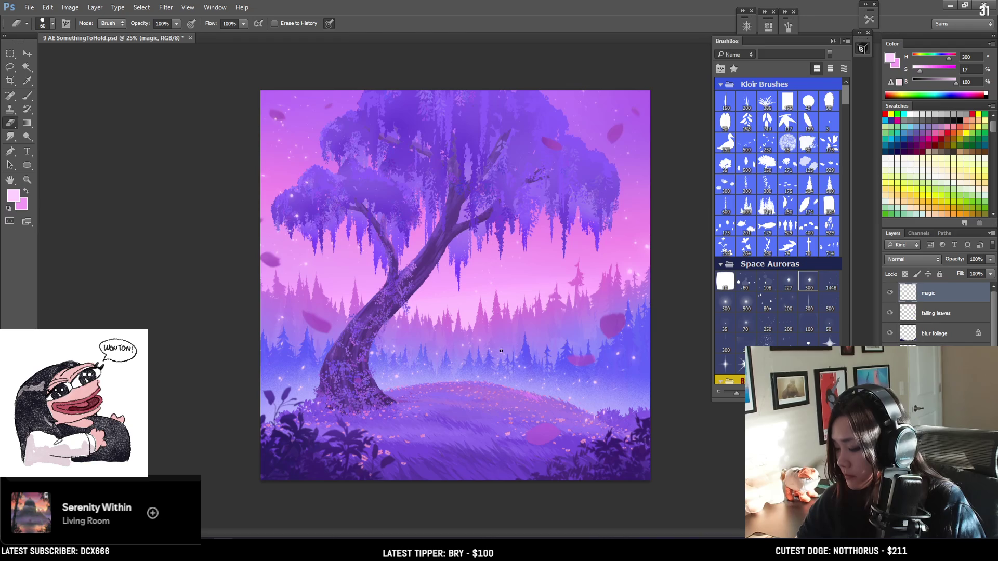
{"action": "key", "text": "b"}
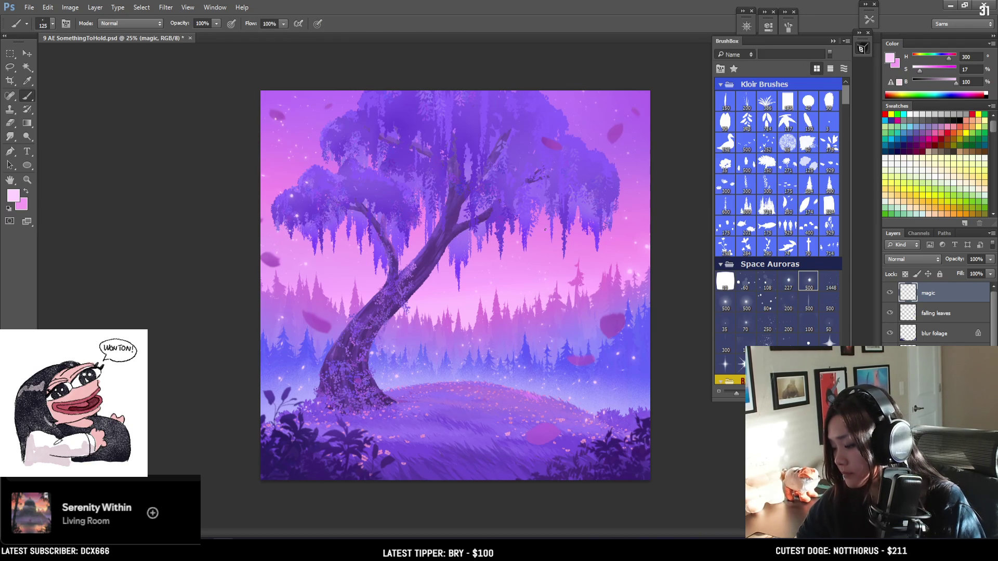
{"action": "key", "text": "e"}
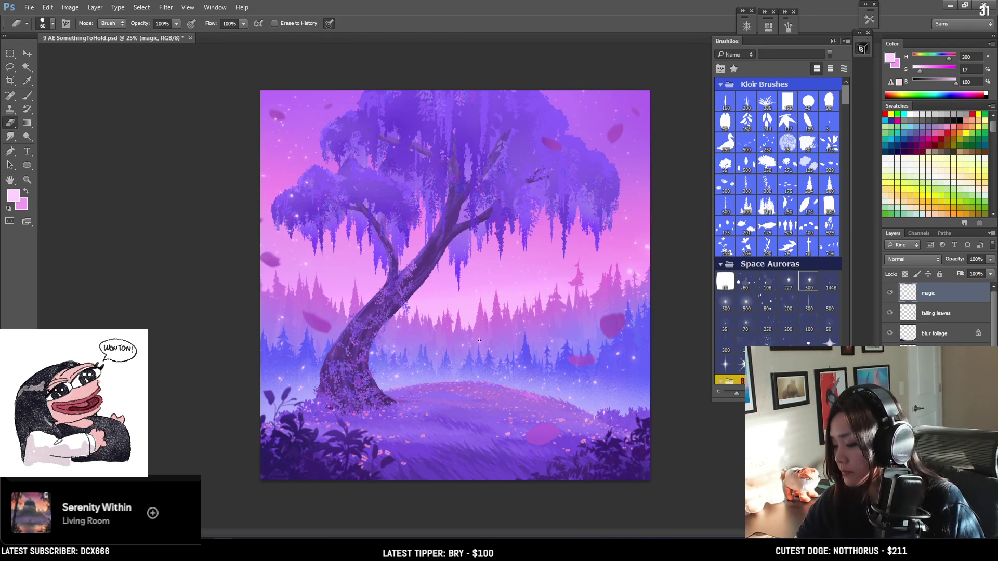
{"action": "key", "text": "b"}
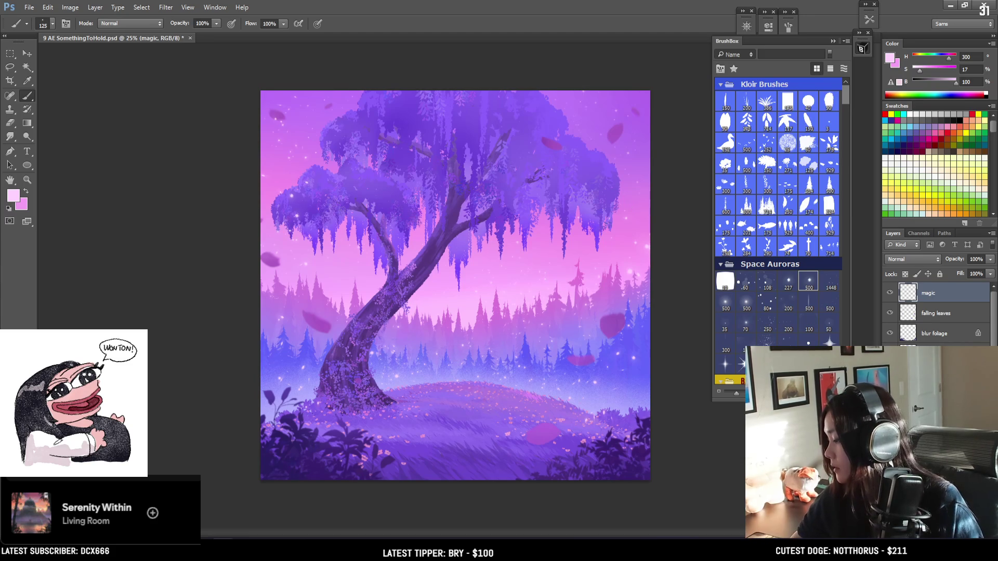
{"action": "left_click", "coordinate": [944, 541]}
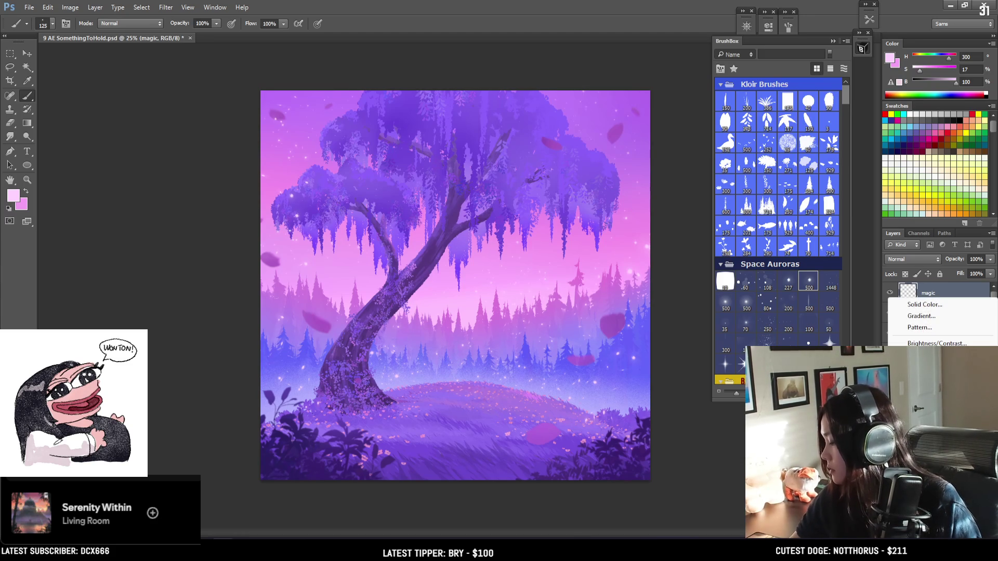
Step: Add a Curves adjustment layer and raise the curve with new highlight points
{"action": "left_click", "coordinate": [920, 366]}
{"action": "mouse_move", "coordinate": [711, 105]}
{"action": "left_mouse_down"}
{"action": "mouse_move", "coordinate": [715, 88]}
{"action": "mouse_move", "coordinate": [651, 169]}
{"action": "left_mouse_up"}
{"action": "left_click_drag", "start_coordinate": [716, 102], "coordinate": [676, 147]}
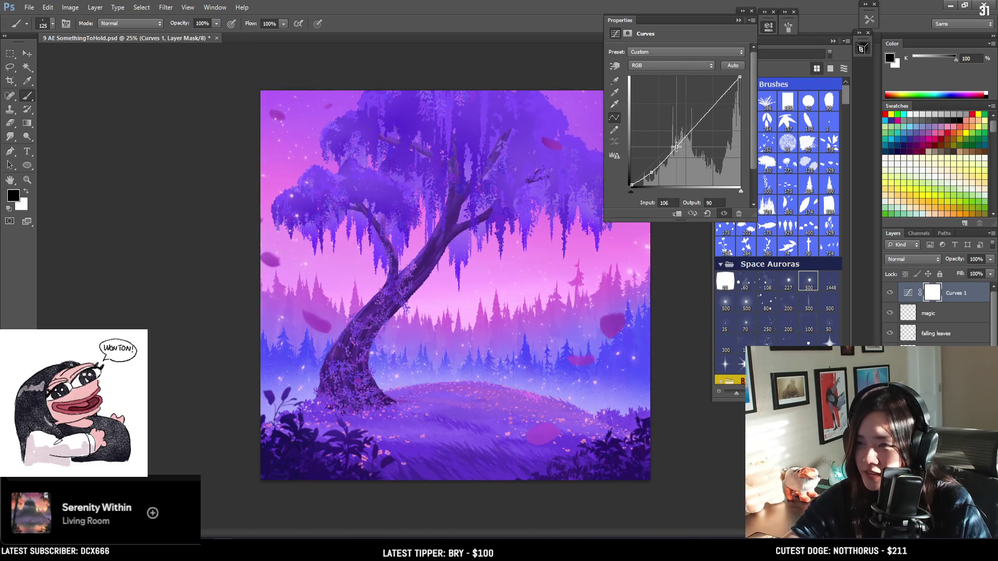
{"action": "left_click", "coordinate": [701, 114]}
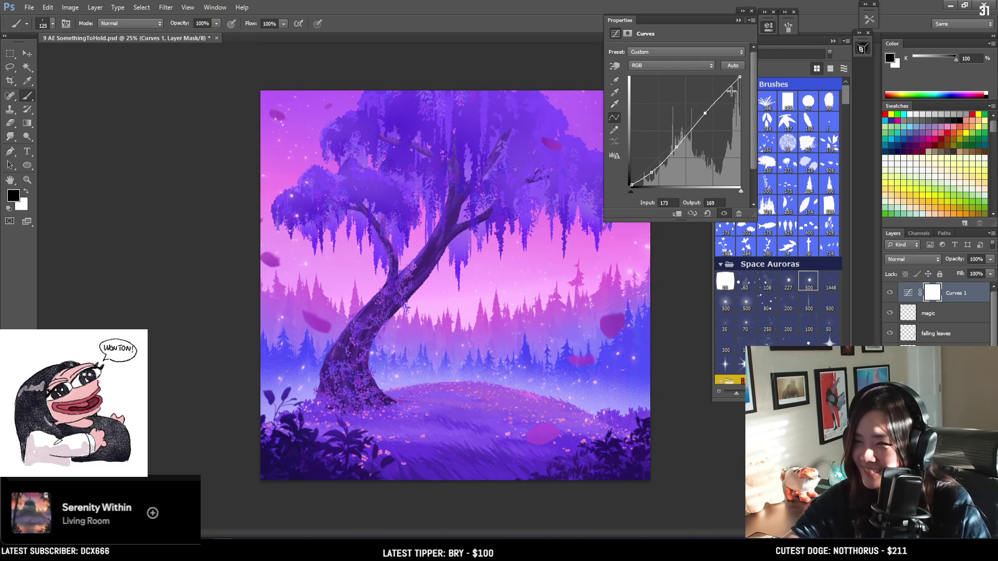
{"action": "left_click", "coordinate": [726, 88]}
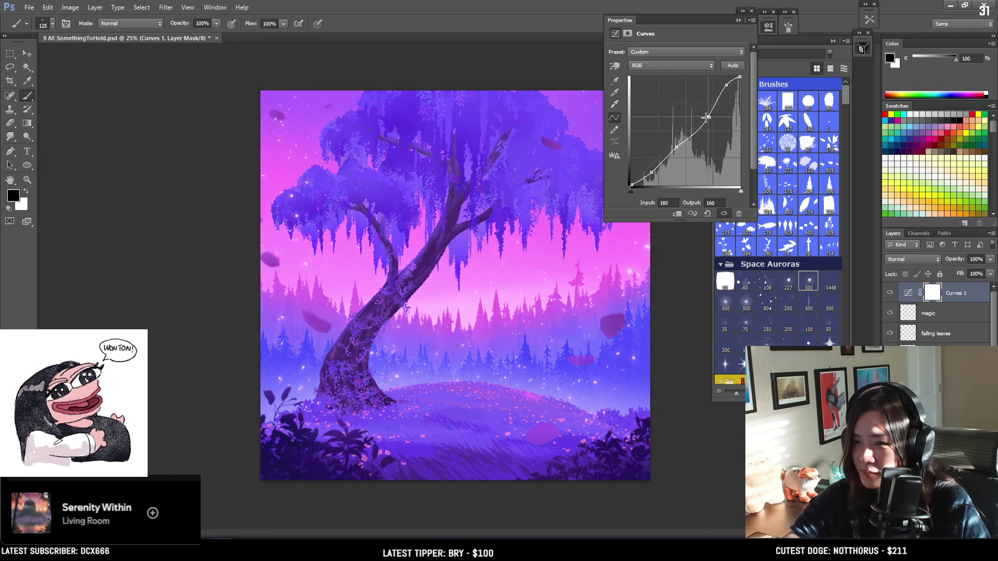
Step: Refine the S-curve by lifting the upper points and lowering the midtone and shadow points
{"action": "left_click_drag", "start_coordinate": [702, 115], "coordinate": [702, 110]}
{"action": "left_click_drag", "start_coordinate": [702, 110], "coordinate": [727, 82]}
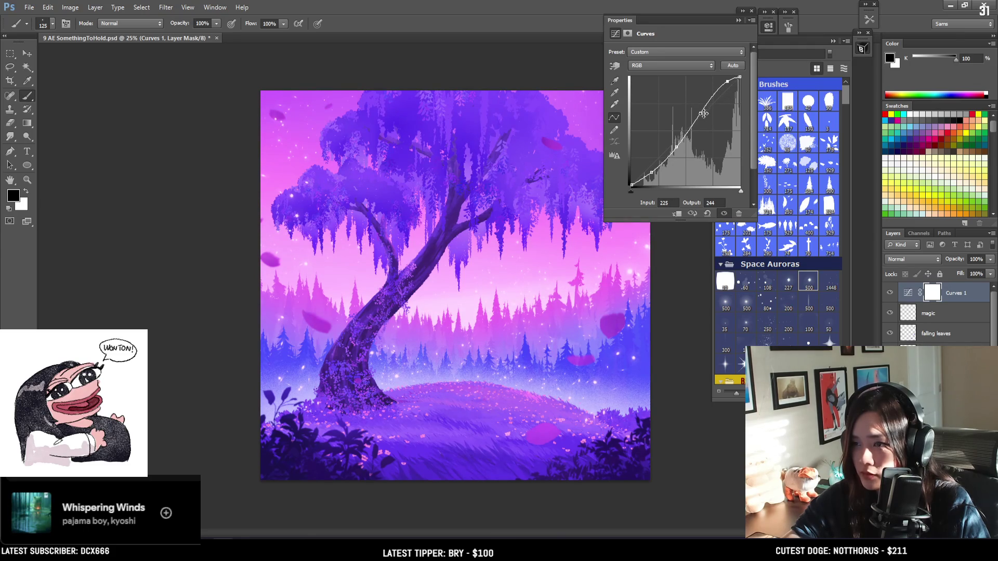
{"action": "left_click_drag", "start_coordinate": [699, 113], "coordinate": [697, 121]}
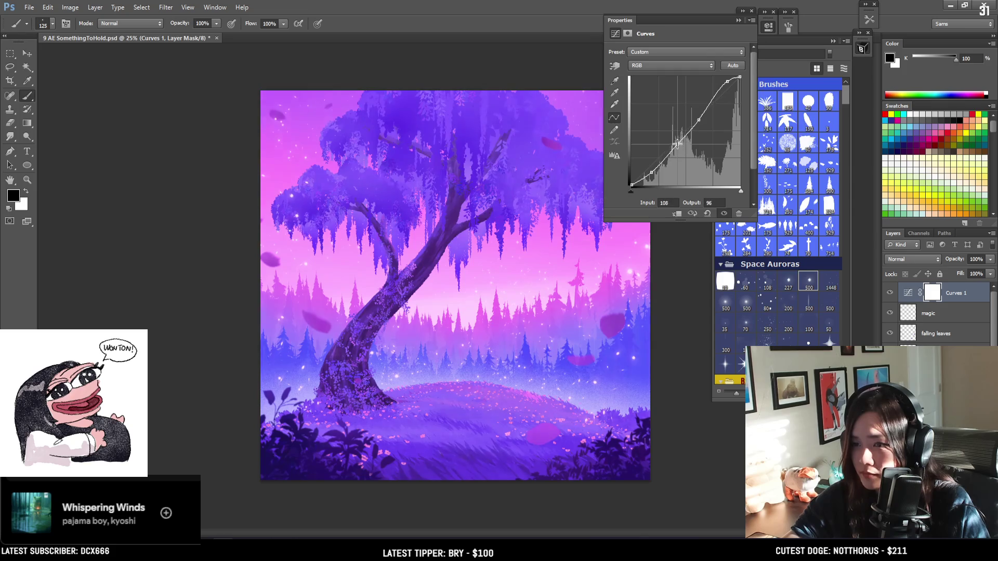
{"action": "left_click", "coordinate": [677, 143]}
{"action": "left_click_drag", "start_coordinate": [678, 141], "coordinate": [653, 170]}
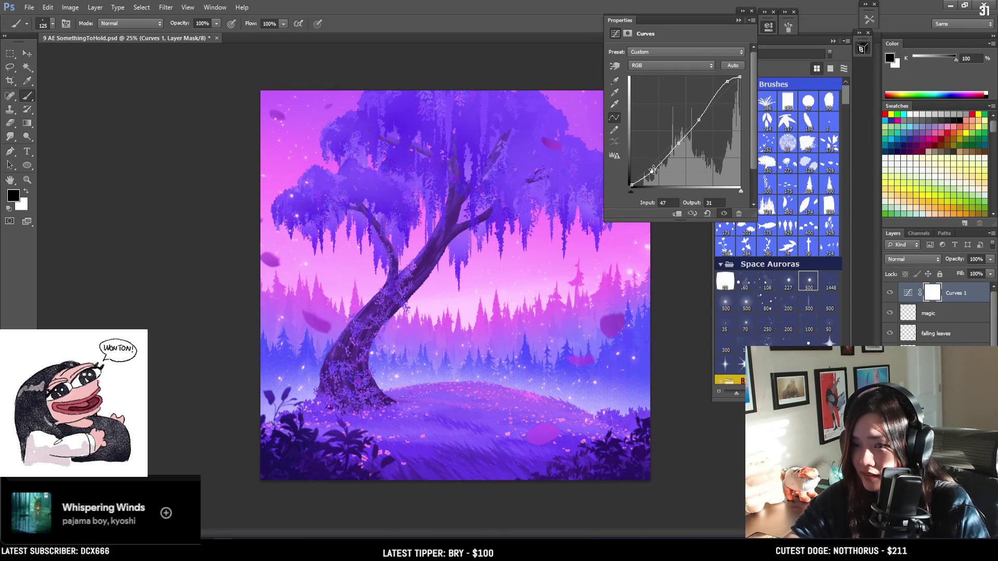
Step: Collapse Properties, toggle the Curves layer visibility to compare, then delete the layer
{"action": "left_click", "coordinate": [768, 26]}
{"action": "left_click", "coordinate": [890, 294]}
{"action": "left_click", "coordinate": [890, 295]}
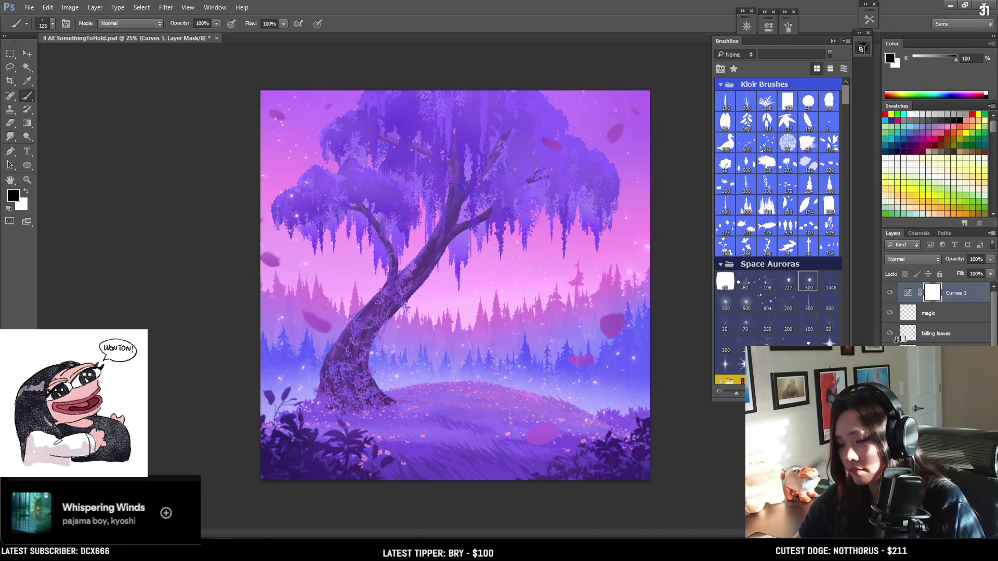
{"action": "key", "text": "Delete"}
Step: Add a fresh Curves adjustment layer, pulling shadows down and raising a highlight point
{"action": "left_click", "coordinate": [941, 543]}
{"action": "left_click", "coordinate": [928, 367]}
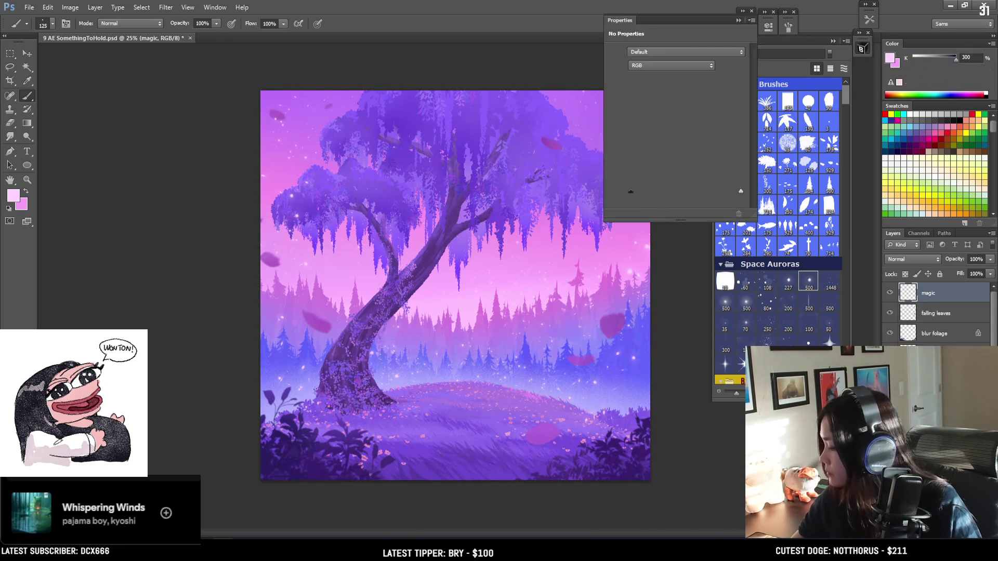
{"action": "mouse_move", "coordinate": [658, 158]}
{"action": "left_mouse_down"}
{"action": "mouse_move", "coordinate": [648, 175]}
{"action": "mouse_move", "coordinate": [679, 142]}
{"action": "left_mouse_up"}
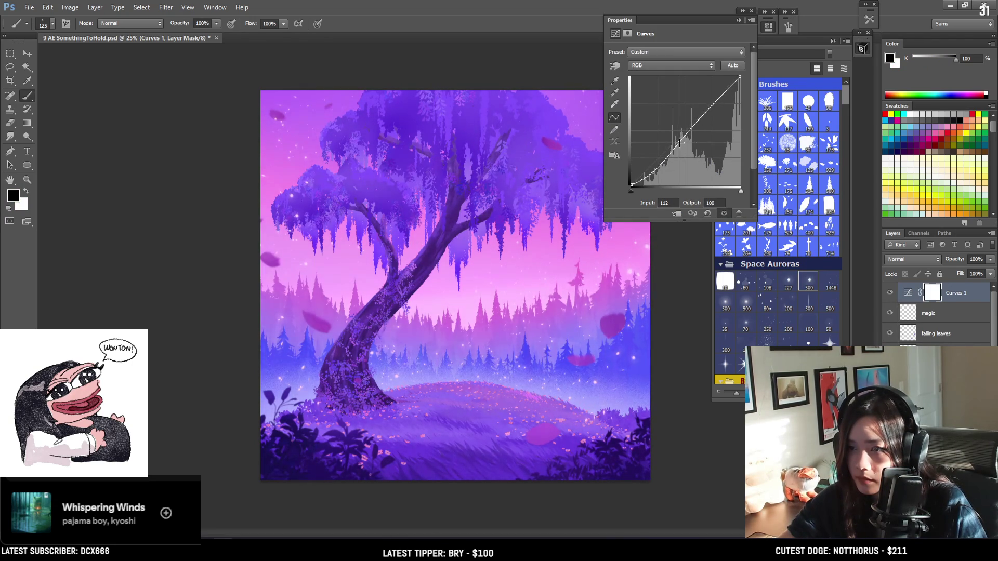
{"action": "left_click_drag", "start_coordinate": [713, 106], "coordinate": [713, 99]}
Step: Fine-tune the shadow, midtone and highlight points of the curve, then collapse Properties
{"action": "left_click", "coordinate": [680, 141]}
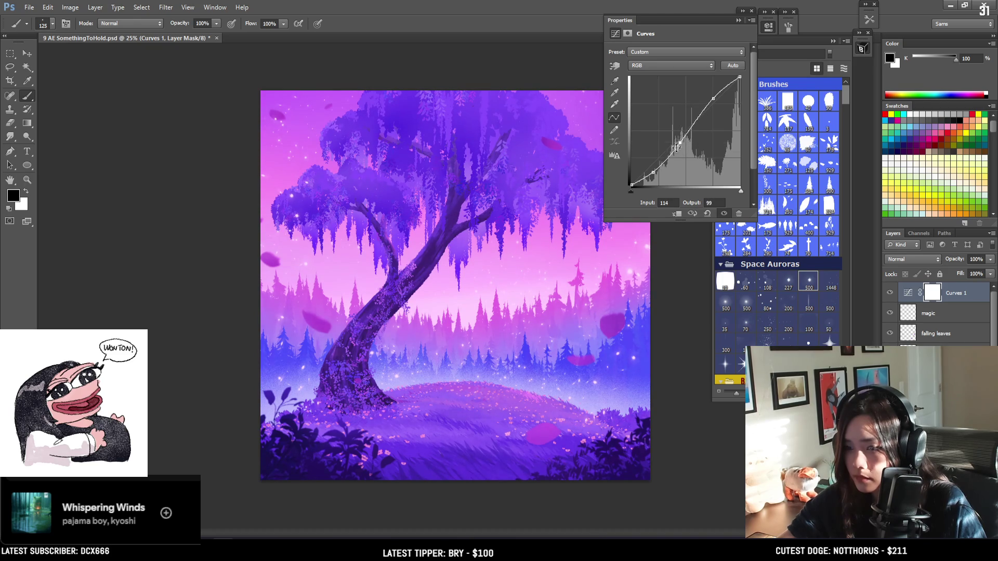
{"action": "left_click", "coordinate": [653, 173]}
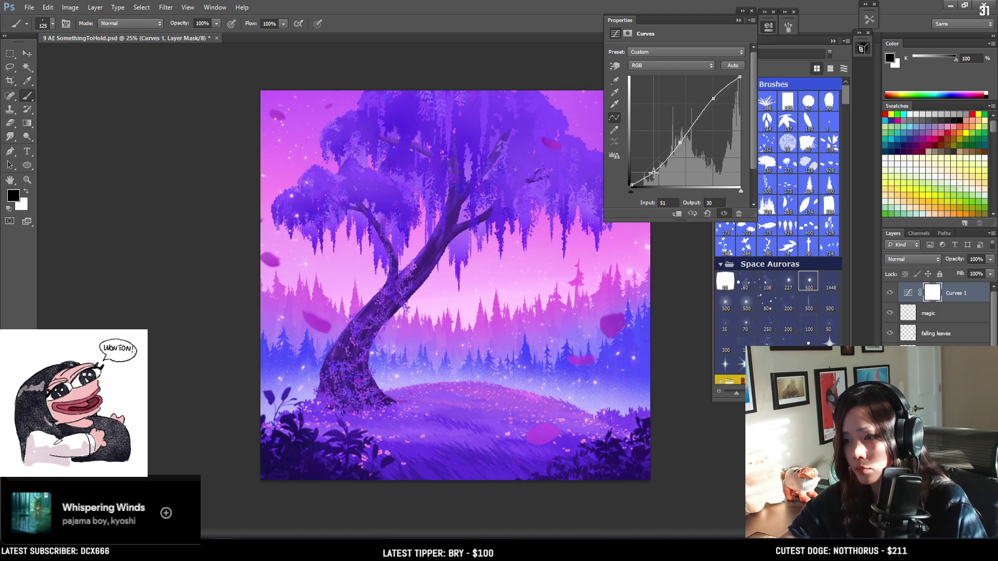
{"action": "left_click_drag", "start_coordinate": [653, 172], "coordinate": [652, 170]}
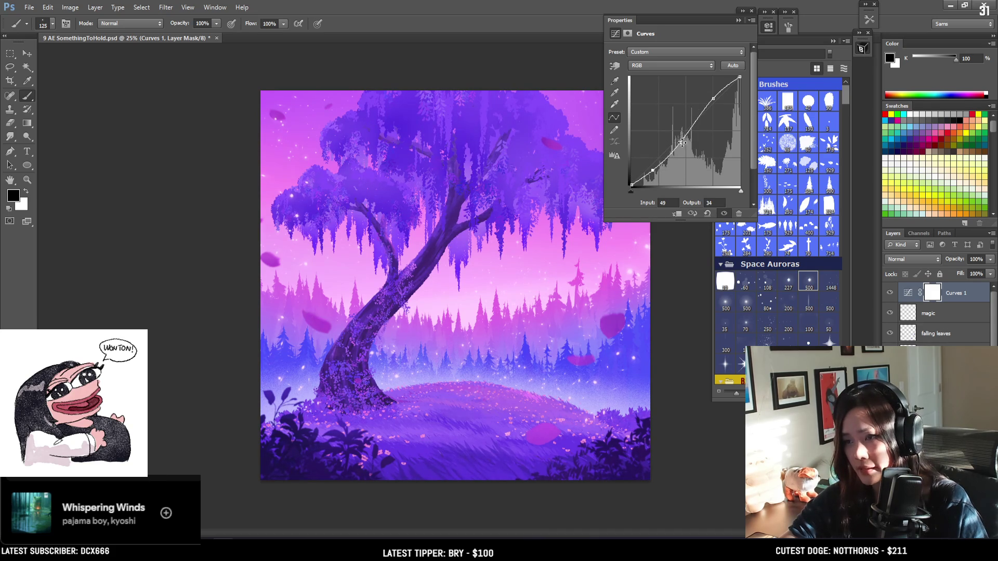
{"action": "left_click_drag", "start_coordinate": [680, 142], "coordinate": [683, 140]}
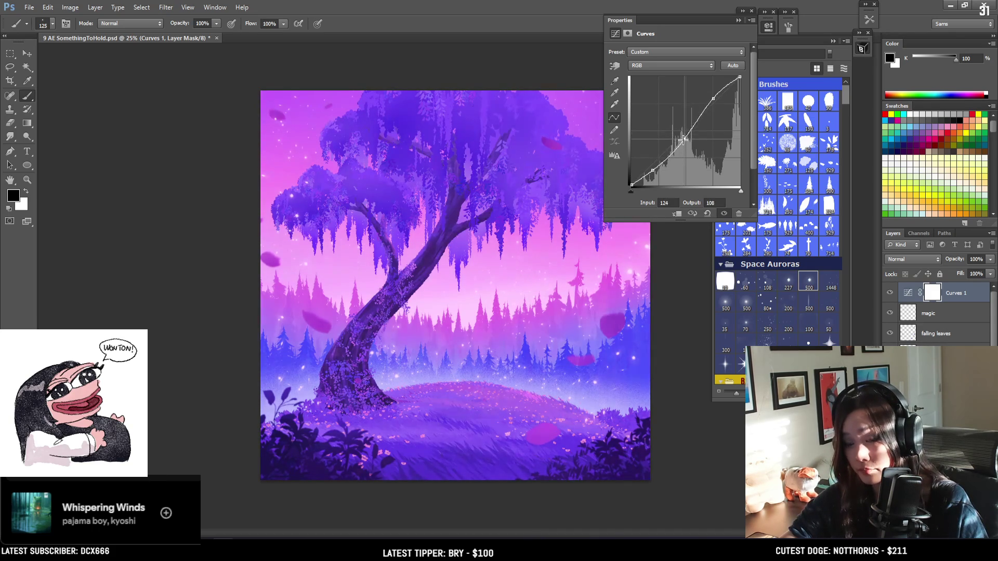
{"action": "left_click_drag", "start_coordinate": [713, 98], "coordinate": [714, 97]}
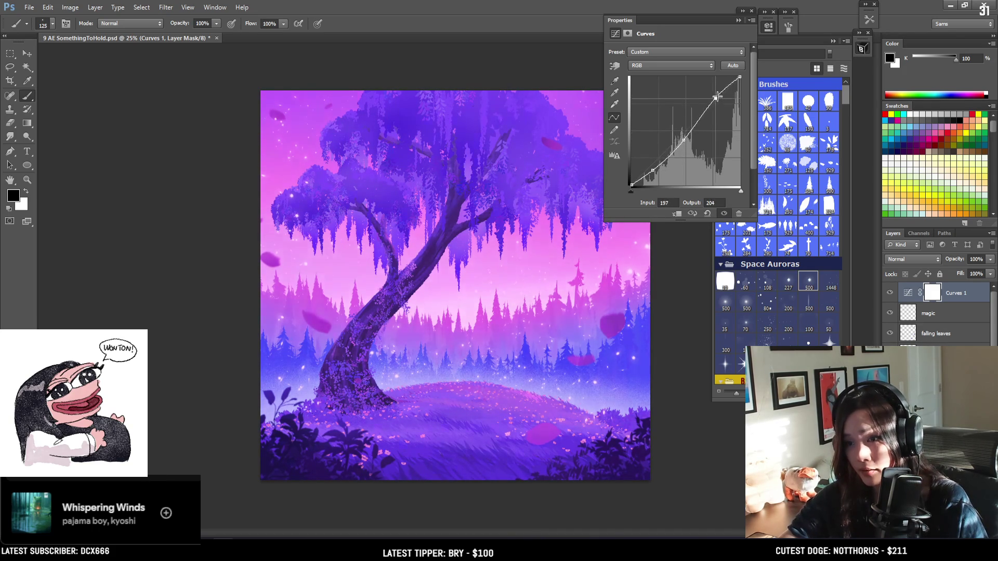
{"action": "left_click", "coordinate": [773, 26]}
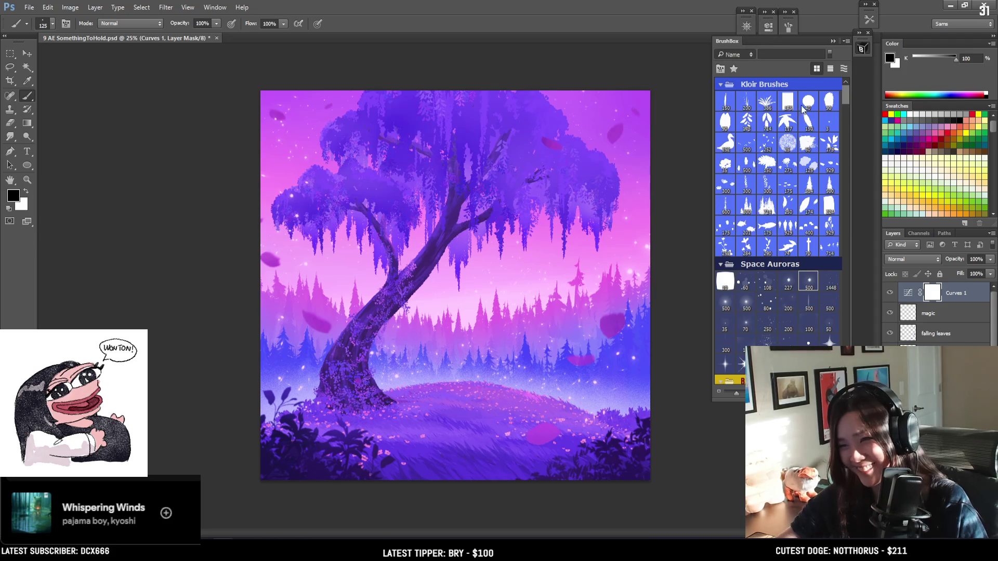
Step: Choose a large soft round brush and invert the Curves 1 mask to hide the effect
{"action": "scroll", "coordinate": [840, 117], "scroll_direction": "down", "scroll_amount": 5}
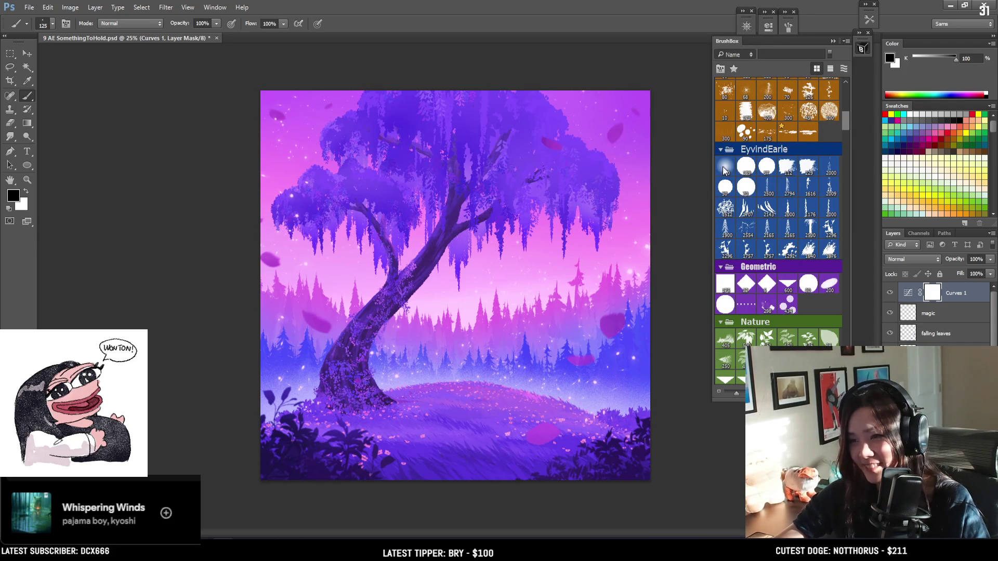
{"action": "left_click", "coordinate": [725, 167]}
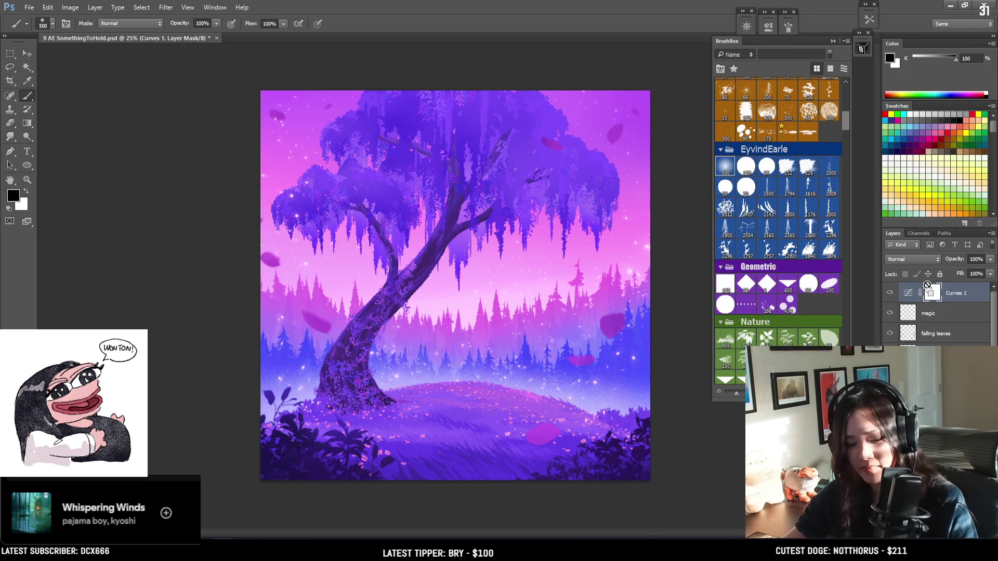
{"action": "key", "text": "ctrl+i"}
{"action": "key", "text": "bracketright"}
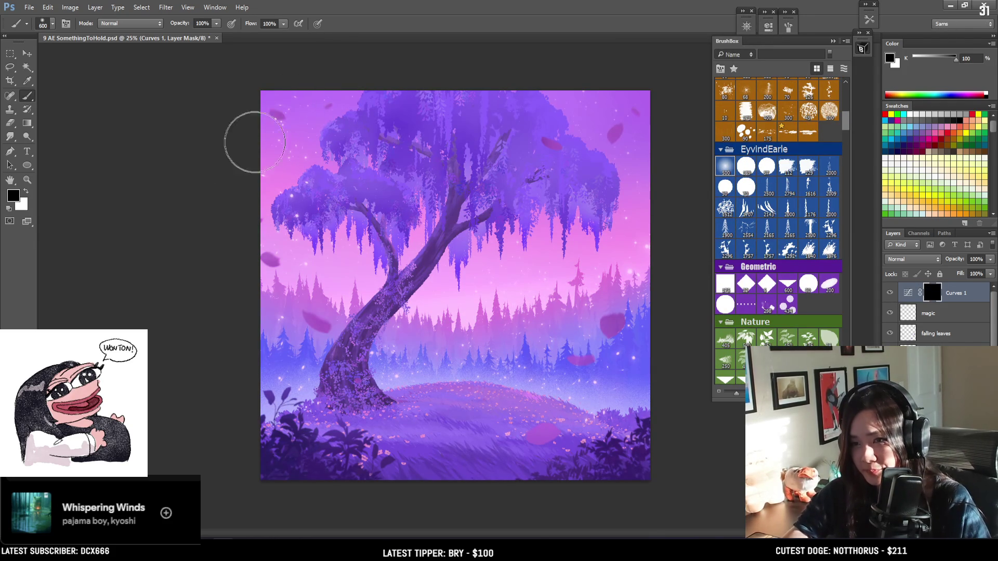
Step: Paint white on the mask over the upper-left sky and the hill to restore contrast
{"action": "key", "text": "x"}
{"action": "key", "text": "bracketright"}
{"action": "key", "text": "bracketright"}
{"action": "key", "text": "bracketright"}
{"action": "key", "text": "bracketright"}
{"action": "mouse_move", "coordinate": [257, 107]}
{"action": "left_mouse_down"}
{"action": "mouse_move", "coordinate": [289, 107]}
{"action": "mouse_move", "coordinate": [241, 149]}
{"action": "left_mouse_up"}
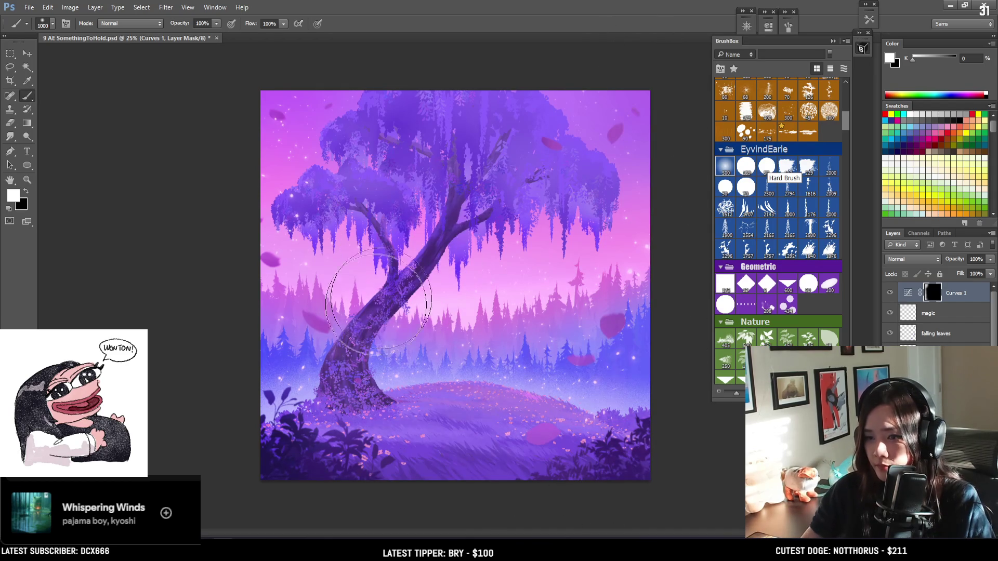
{"action": "key", "text": "bracketleft"}
{"action": "key", "text": "bracketleft"}
{"action": "key", "text": "bracketleft"}
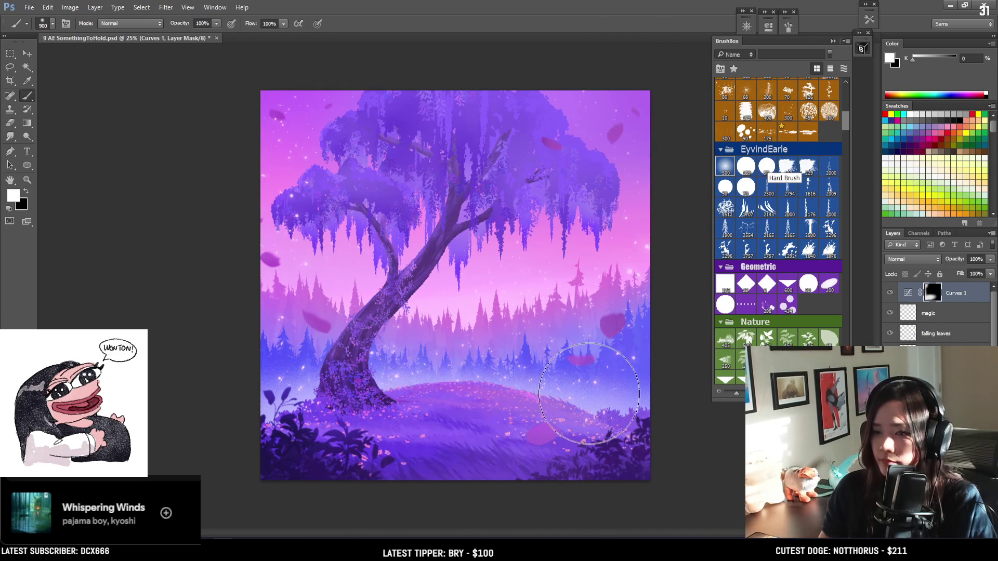
{"action": "left_click_drag", "start_coordinate": [356, 413], "coordinate": [569, 408]}
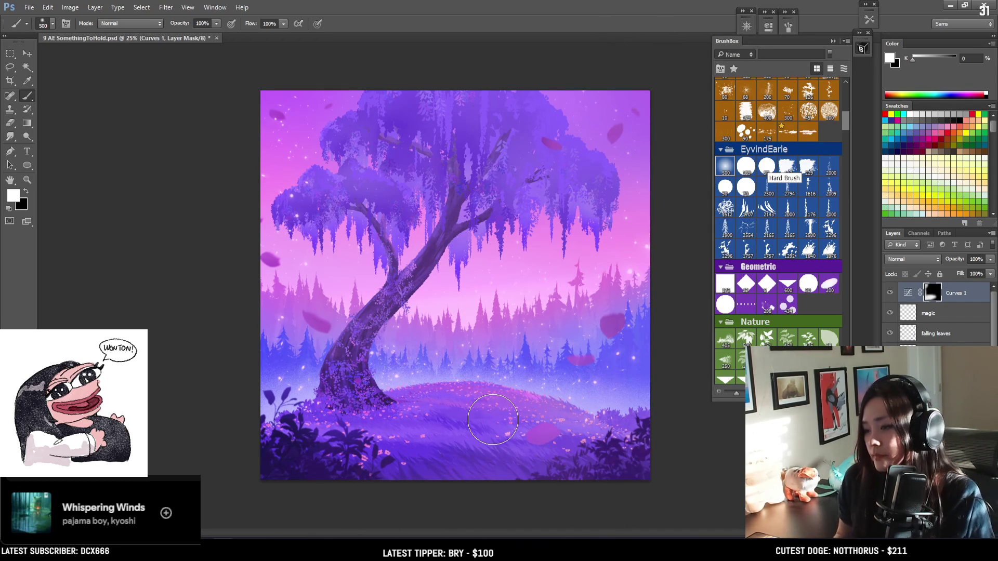
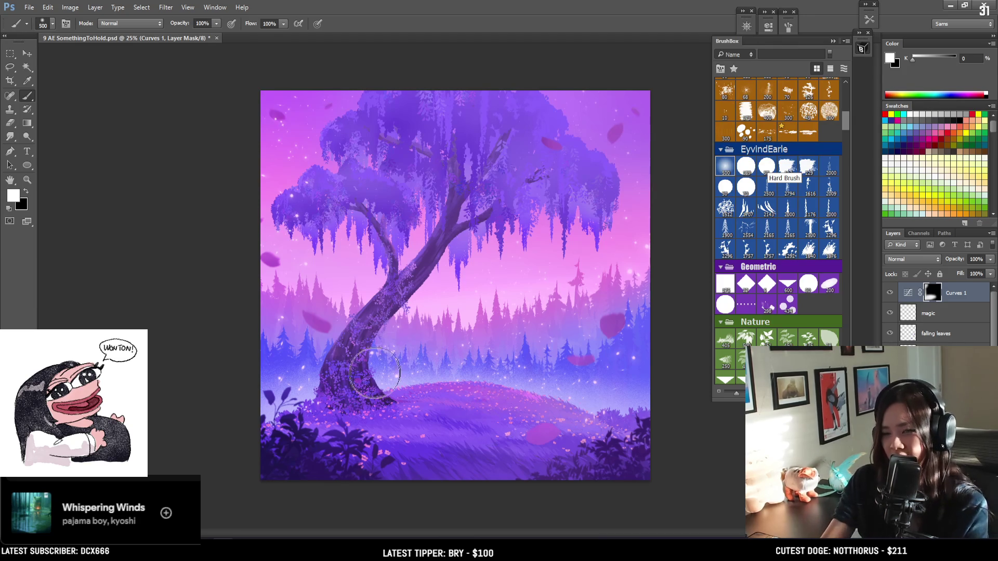
Step: Paint black on the Curves 1 mask at the trunk base, then set the brush back to white at 900
{"action": "key", "text": "x"}
{"action": "left_click_drag", "start_coordinate": [452, 401], "coordinate": [401, 401]}
{"action": "key", "text": "x"}
{"action": "key", "text": "bracketleft"}
{"action": "key", "text": "bracketleft"}
{"action": "key", "text": "bracketleft"}
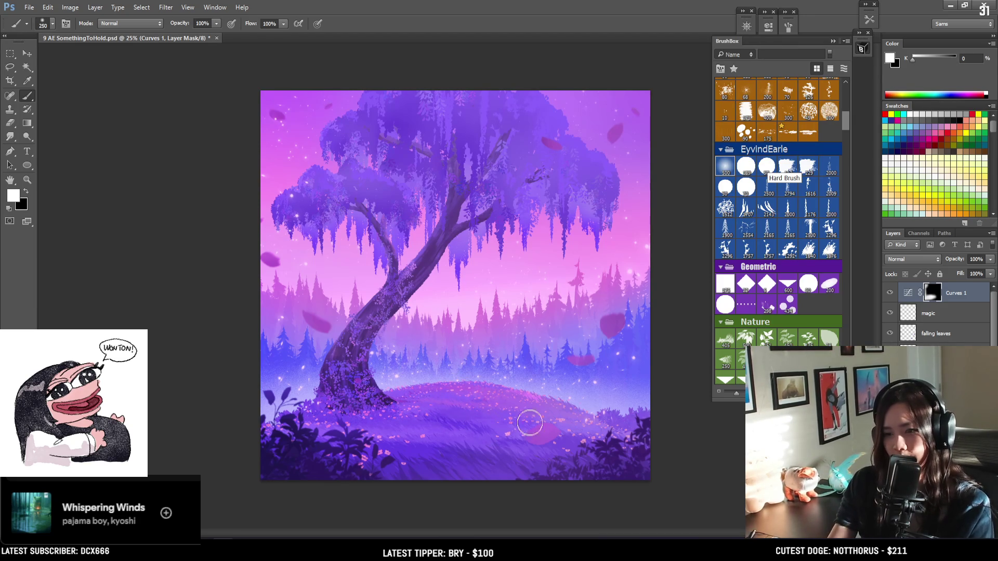
{"action": "key", "text": "bracketright"}
{"action": "key", "text": "bracketright"}
{"action": "key", "text": "bracketright"}
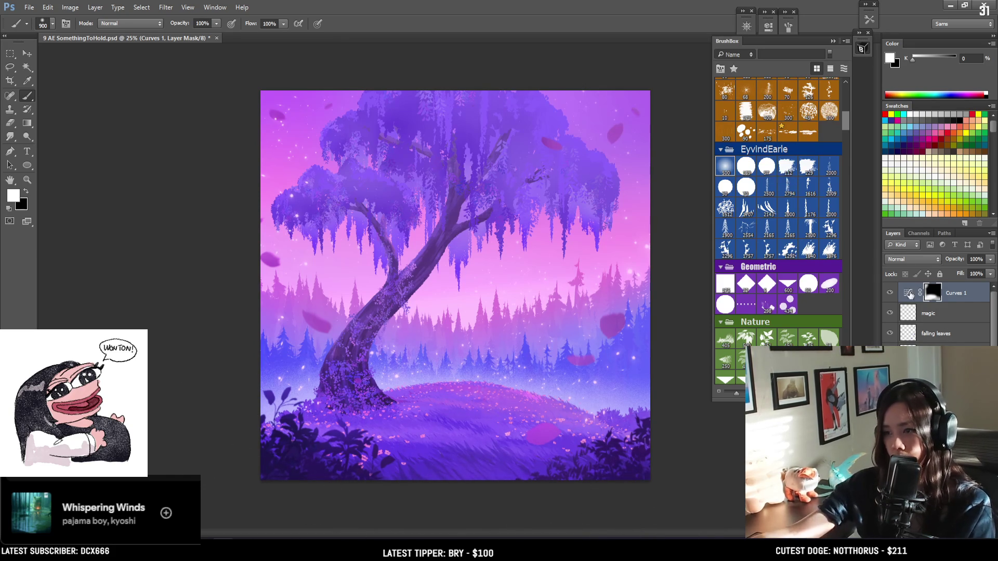
Step: Reshape the Curves 1 tone curve, adding a point that darkens the shadows
{"action": "left_click", "coordinate": [908, 294]}
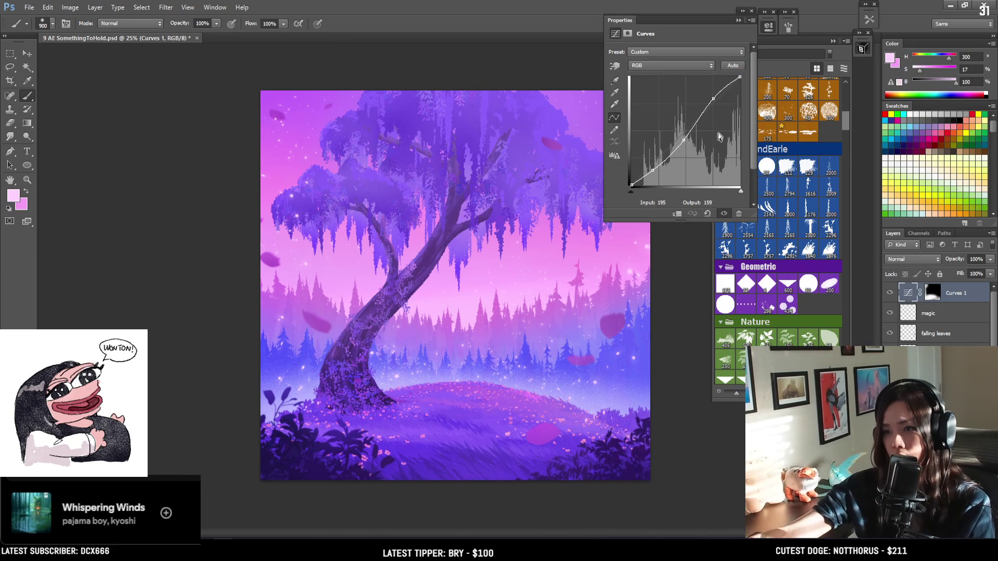
{"action": "left_click_drag", "start_coordinate": [682, 138], "coordinate": [686, 144]}
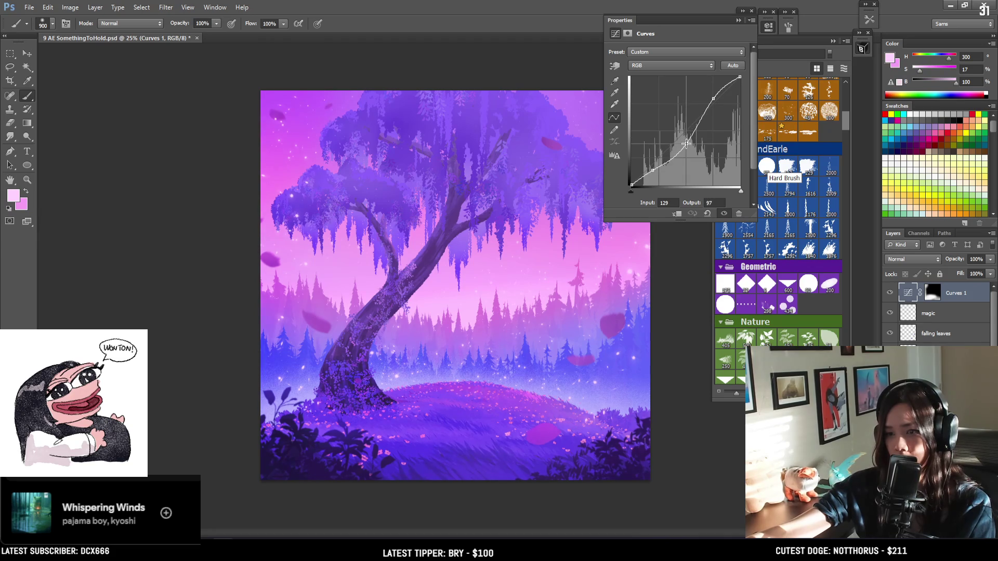
{"action": "left_click_drag", "start_coordinate": [653, 172], "coordinate": [685, 147]}
{"action": "mouse_move", "coordinate": [714, 98]}
{"action": "left_mouse_down"}
{"action": "mouse_move", "coordinate": [720, 123]}
{"action": "mouse_move", "coordinate": [713, 98]}
{"action": "left_mouse_up"}
Step: Pull the upper curve point down into a wavy curve with a dip, comparing trial versions
{"action": "key", "text": "ctrl+z"}
{"action": "key", "text": "ctrl+z"}
{"action": "key", "text": "ctrl+z"}
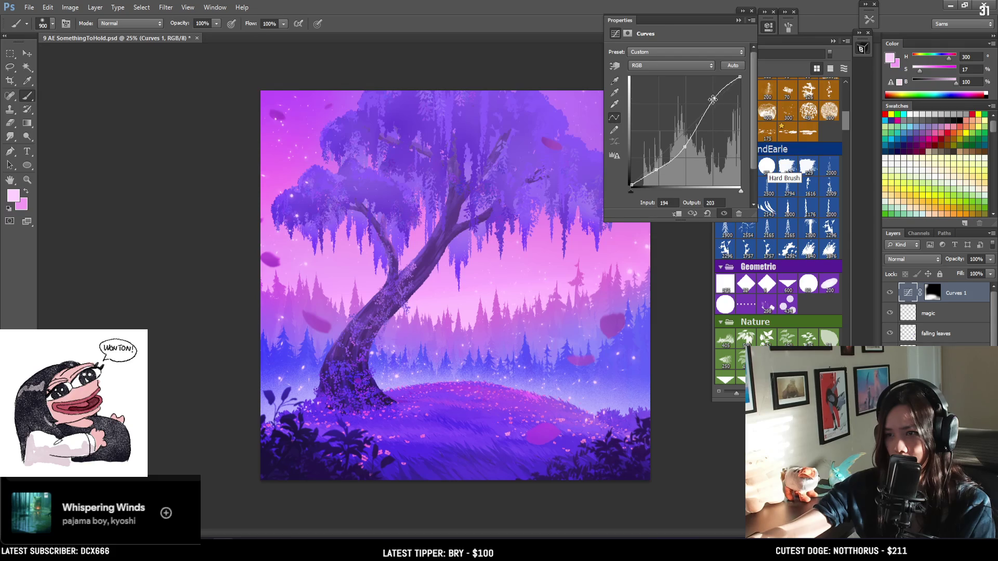
{"action": "left_click_drag", "start_coordinate": [713, 98], "coordinate": [717, 119]}
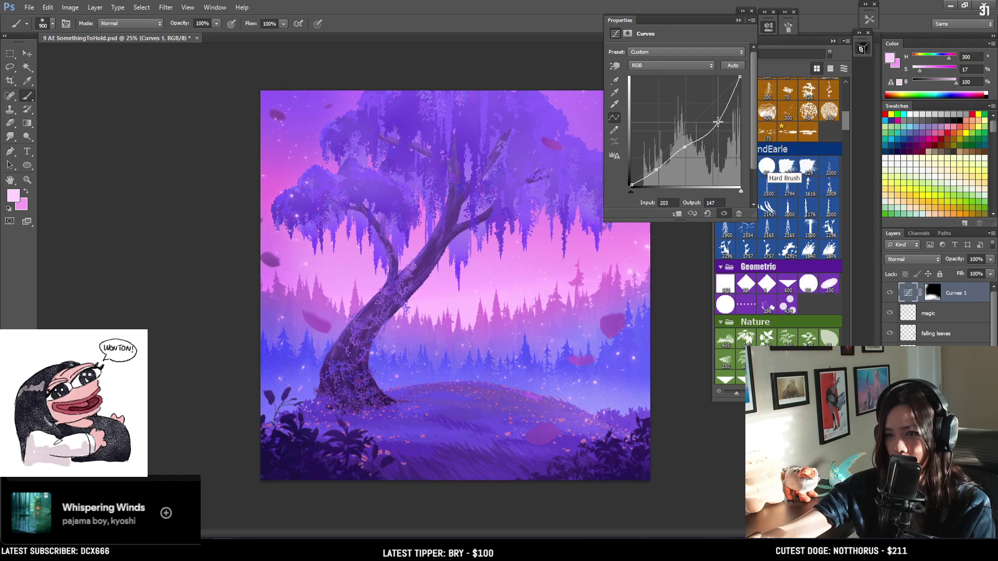
{"action": "key", "text": "ctrl+z"}
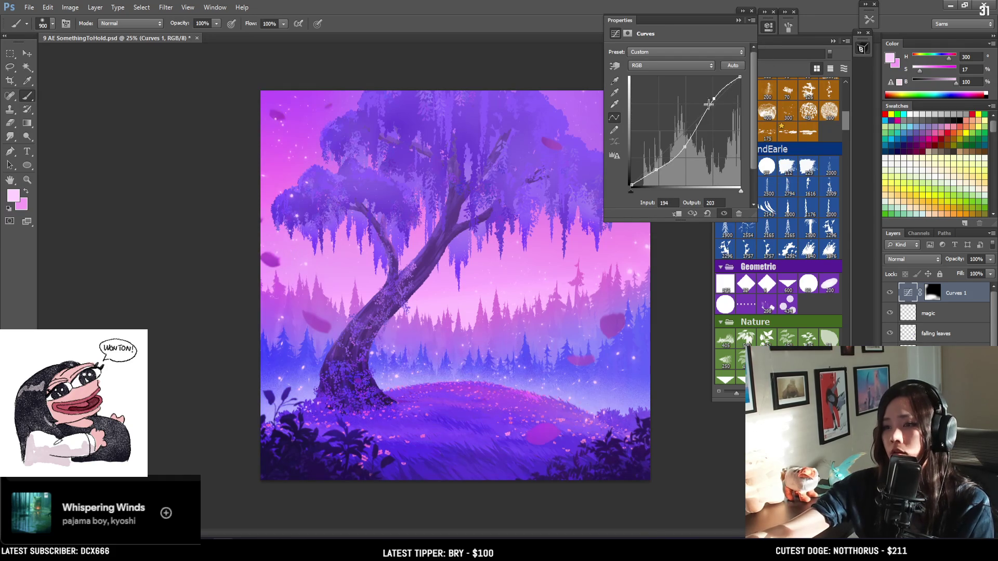
{"action": "left_click_drag", "start_coordinate": [715, 103], "coordinate": [719, 128]}
{"action": "key", "text": "ctrl+z"}
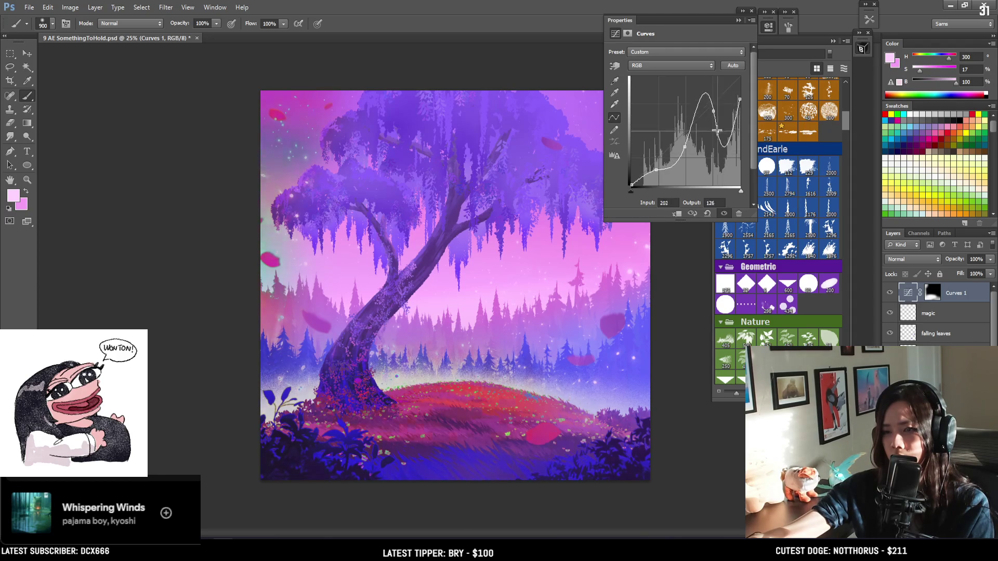
{"action": "left_click_drag", "start_coordinate": [715, 144], "coordinate": [715, 165]}
{"action": "key", "text": "ctrl+z"}
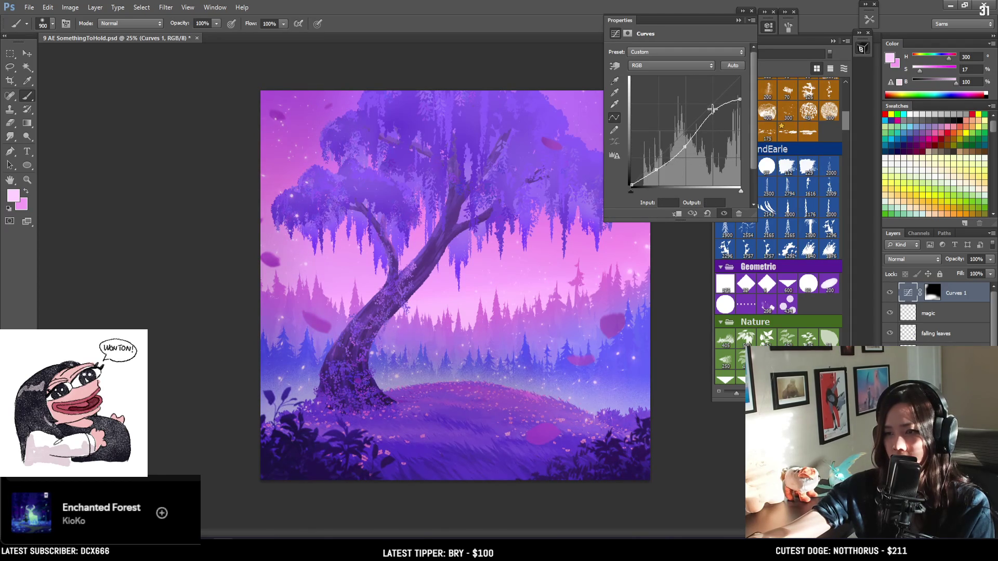
{"action": "mouse_move", "coordinate": [714, 124]}
{"action": "left_mouse_down"}
{"action": "mouse_move", "coordinate": [717, 151]}
{"action": "mouse_move", "coordinate": [708, 58]}
{"action": "mouse_move", "coordinate": [719, 157]}
{"action": "left_mouse_up"}
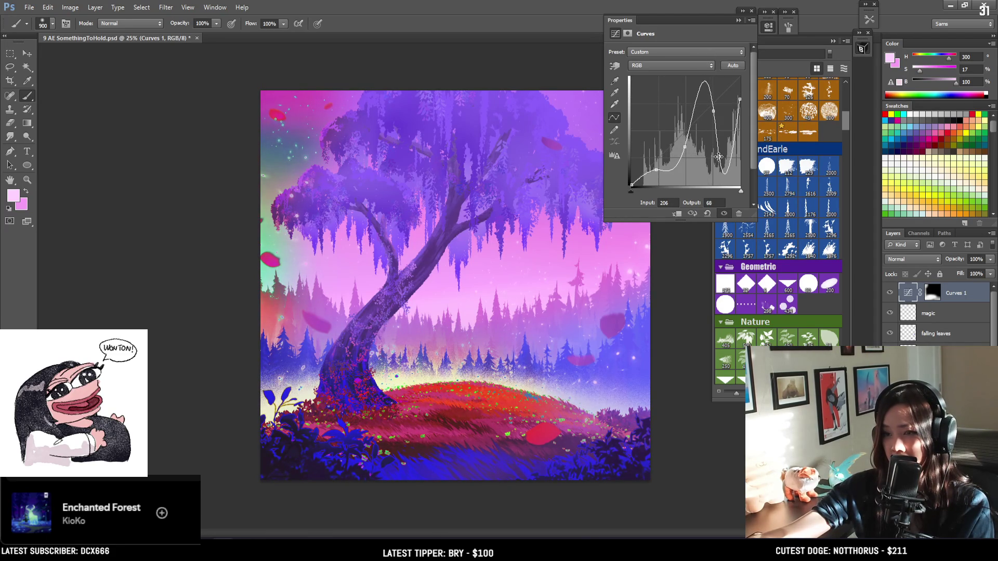
{"action": "left_click", "coordinate": [747, 26]}
Step: Dismiss the rasterize error, then try reveal strokes on the Curves 1 mask and undo them
{"action": "left_click", "coordinate": [478, 226]}
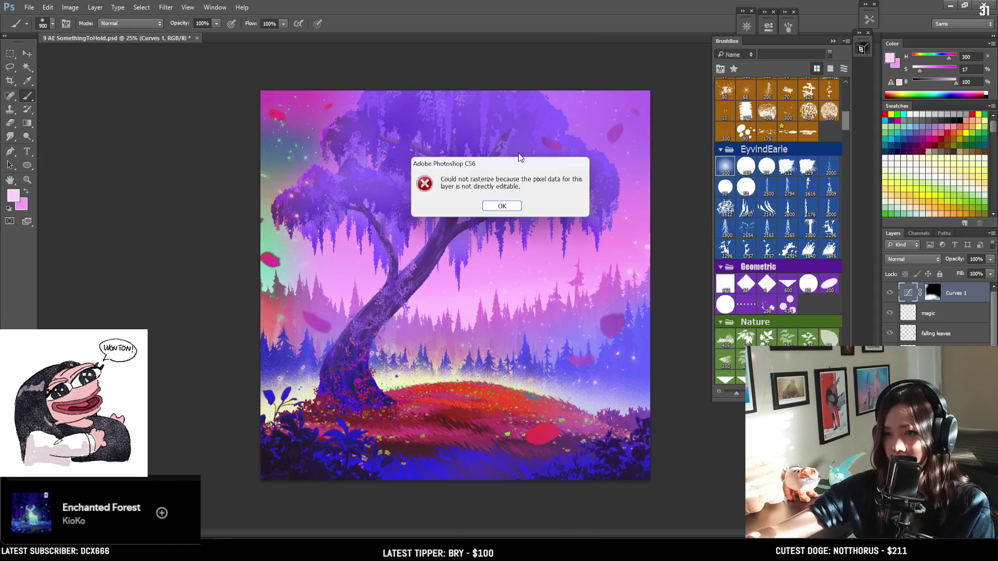
{"action": "left_click", "coordinate": [502, 206]}
{"action": "left_click", "coordinate": [932, 293]}
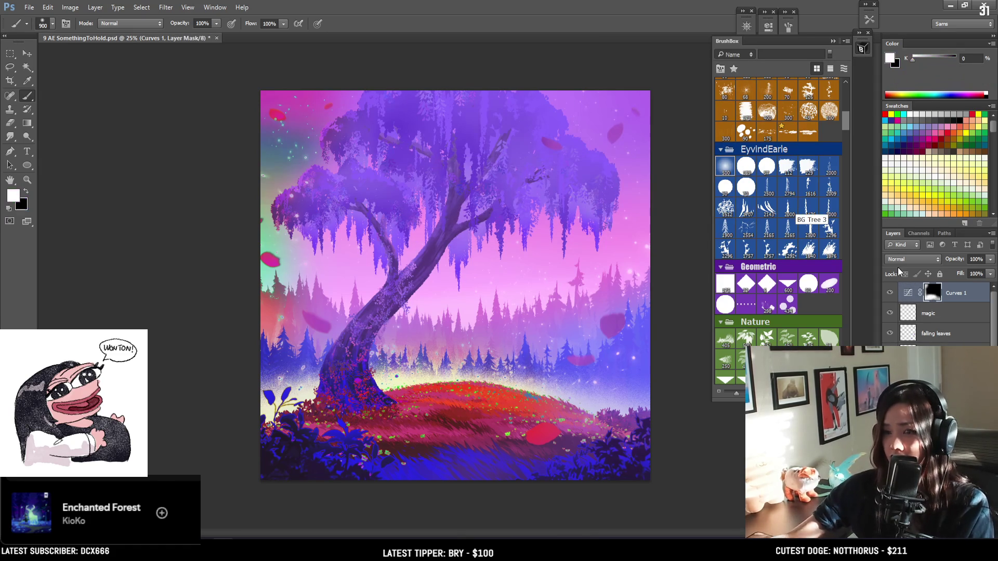
{"action": "mouse_move", "coordinate": [461, 129]}
{"action": "left_mouse_down"}
{"action": "mouse_move", "coordinate": [520, 322]}
{"action": "mouse_move", "coordinate": [531, 135]}
{"action": "left_mouse_up"}
{"action": "key", "text": "ctrl+z"}
{"action": "mouse_move", "coordinate": [603, 197]}
{"action": "left_mouse_down"}
{"action": "mouse_move", "coordinate": [603, 301]}
{"action": "mouse_move", "coordinate": [634, 120]}
{"action": "mouse_move", "coordinate": [655, 223]}
{"action": "mouse_move", "coordinate": [504, 49]}
{"action": "left_mouse_up"}
{"action": "key", "text": "ctrl+z"}
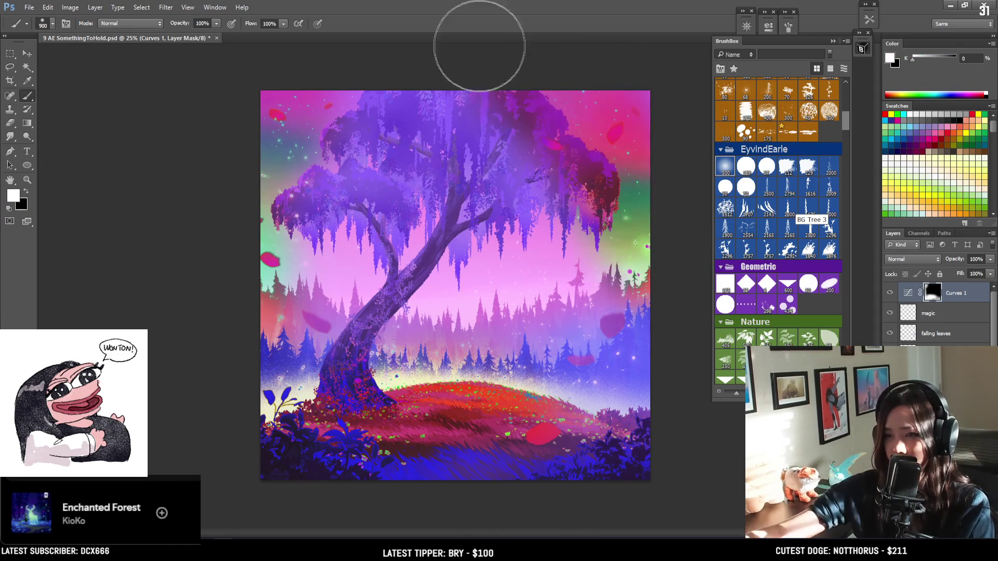
{"action": "key", "text": "ctrl+z"}
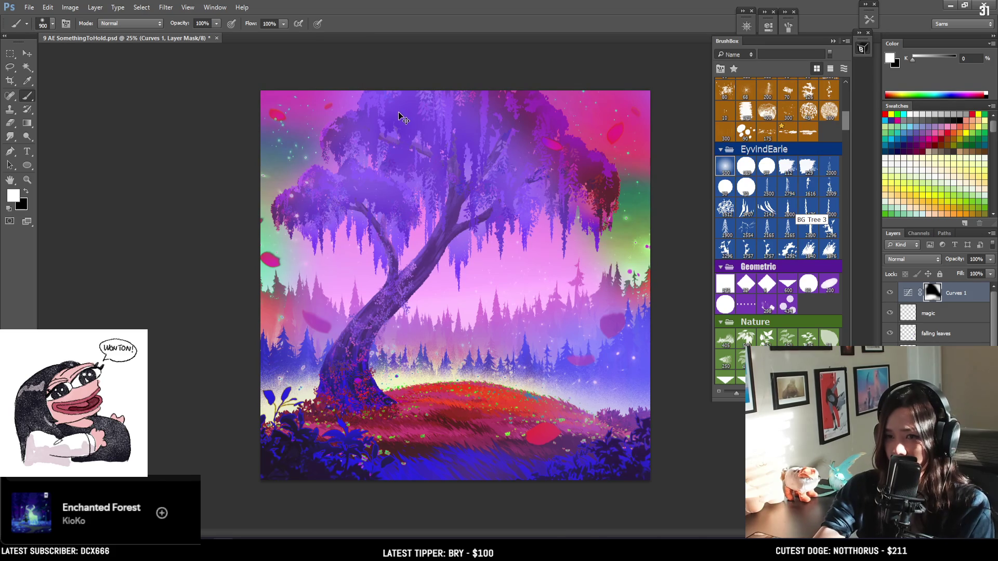
{"action": "key", "text": "ctrl+z"}
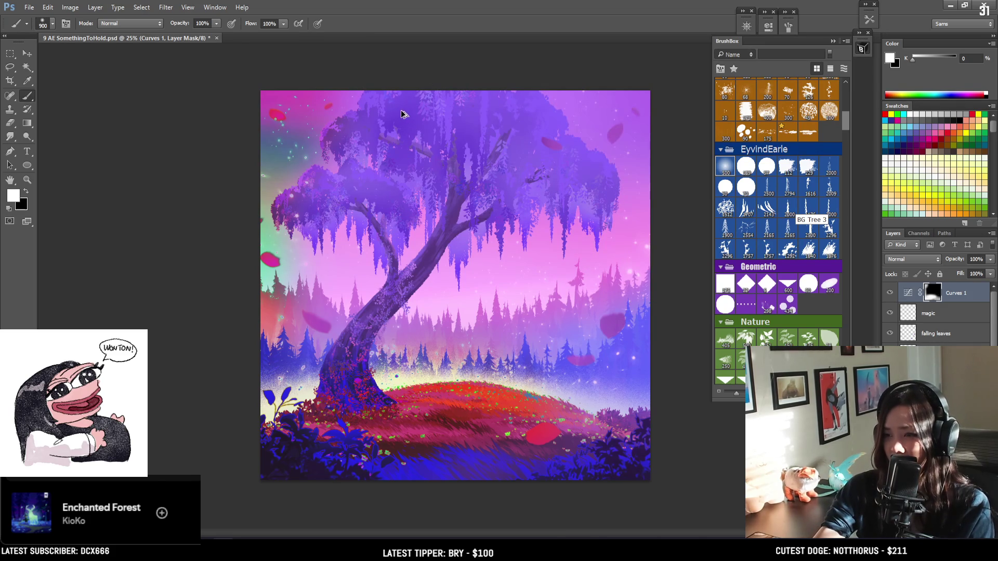
Step: Paint a mask stroke from the canopy to the lower right and shrink the brush to 800
{"action": "mouse_move", "coordinate": [401, 203]}
{"action": "left_mouse_down"}
{"action": "mouse_move", "coordinate": [423, 167]}
{"action": "mouse_move", "coordinate": [631, 381]}
{"action": "left_mouse_up"}
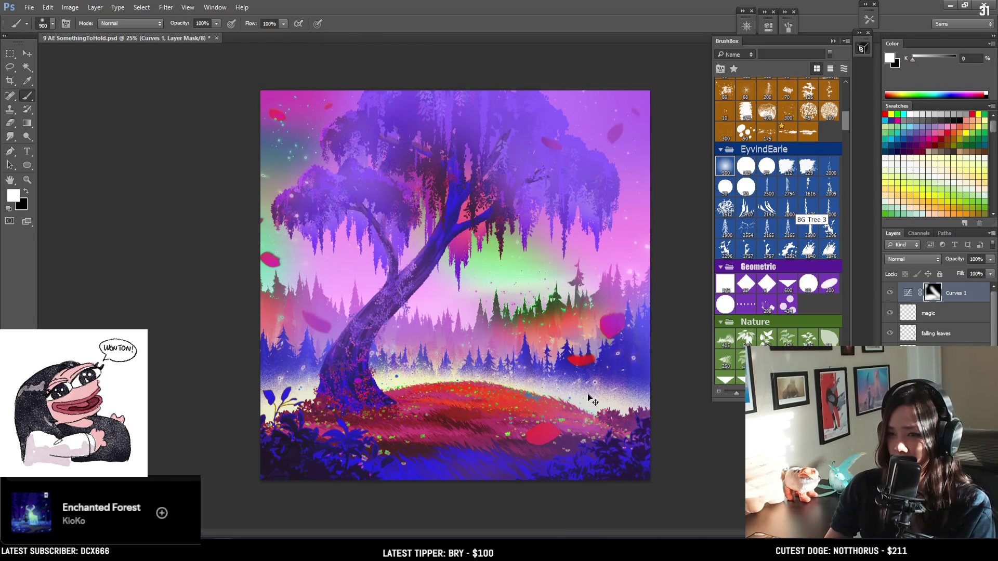
{"action": "key", "text": "ctrl+z"}
{"action": "key", "text": "ctrl+z"}
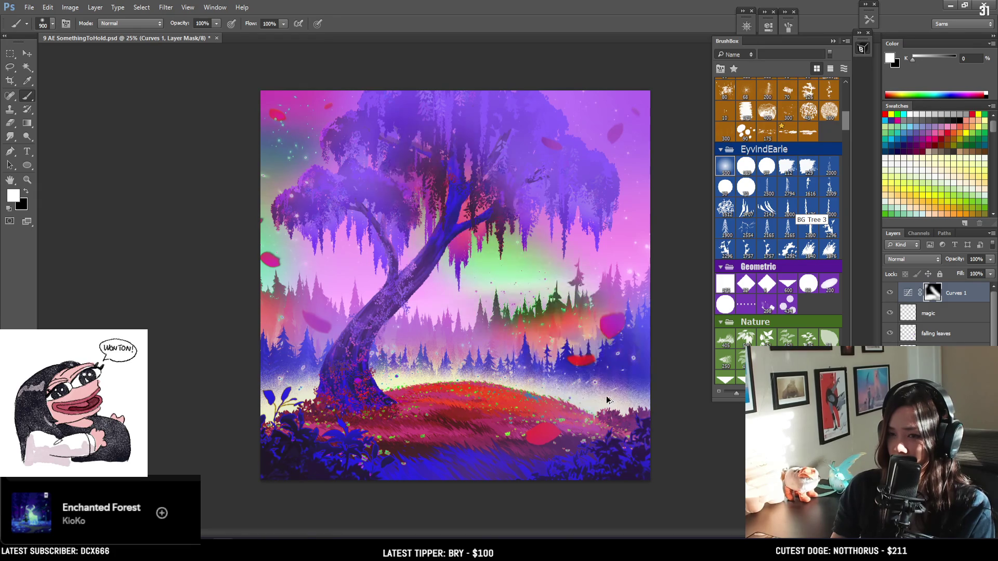
{"action": "key", "text": "ctrl+z"}
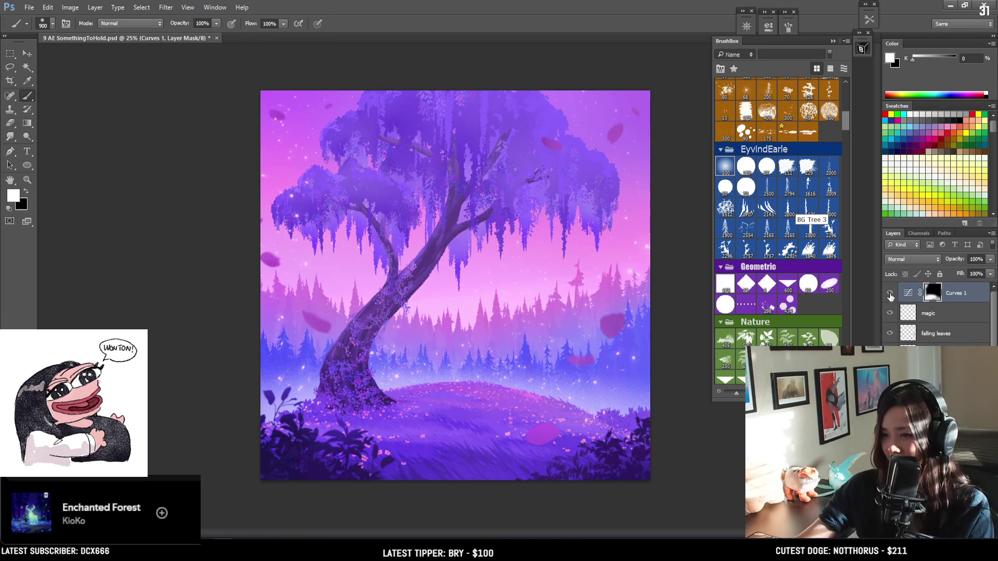
{"action": "key", "text": "bracketleft"}
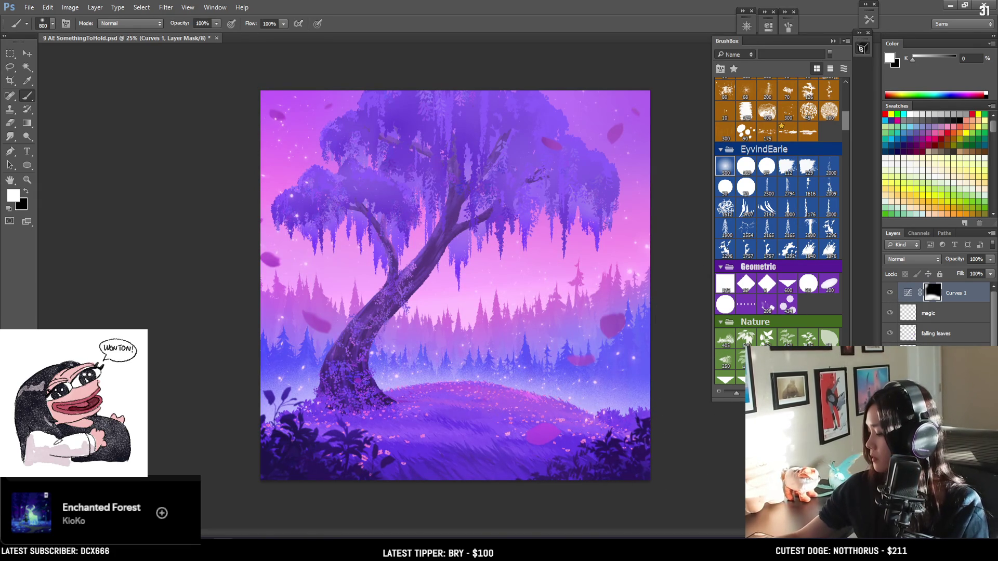
Step: Try a Selective Color adjustment layer and remove it again
{"action": "key", "text": "F2"}
{"action": "key", "text": "ctrl+z"}
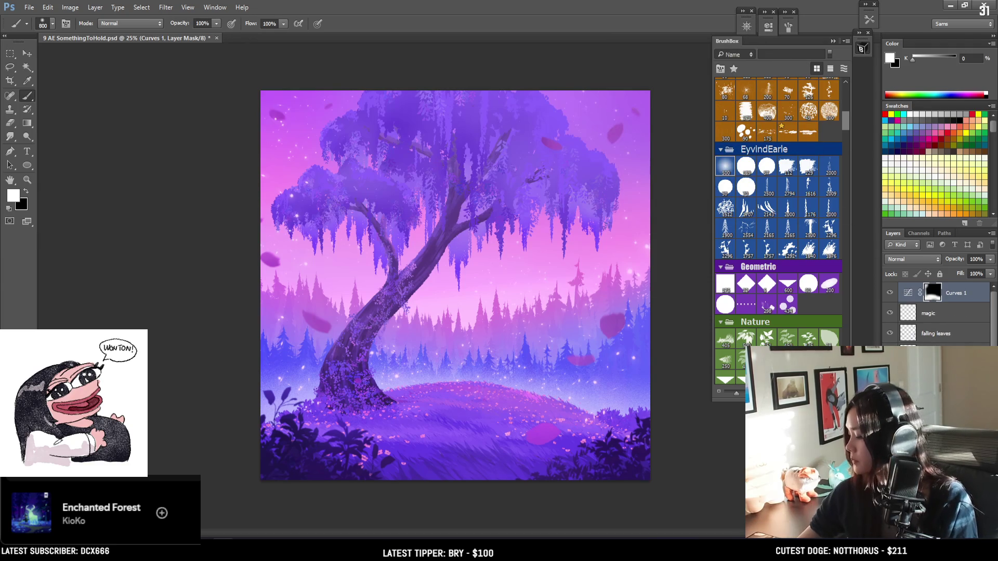
{"action": "left_click", "coordinate": [931, 530]}
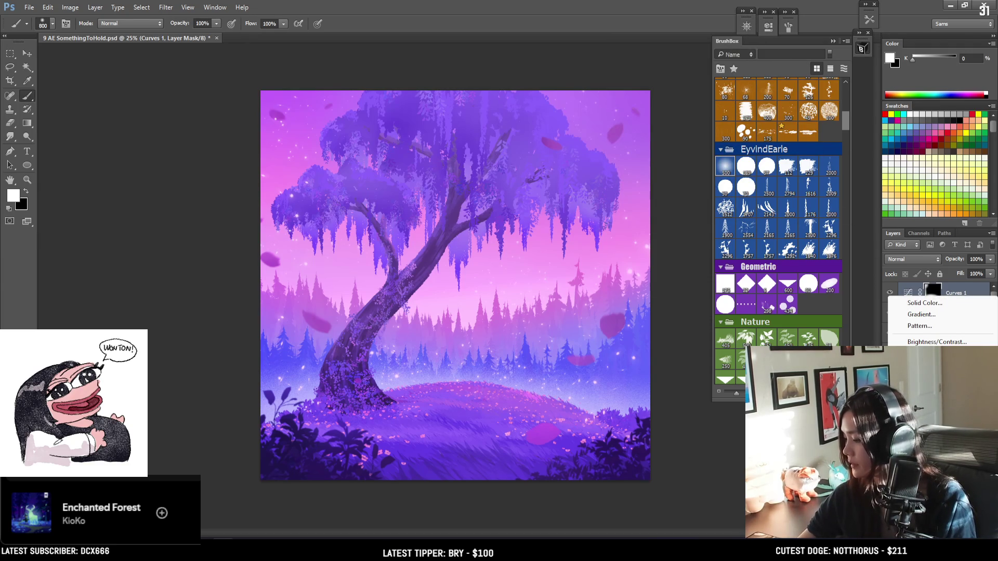
Step: Add a Curves 2 layer lifting the RGB curve for pale pink tones, then add Color Balance
{"action": "left_click", "coordinate": [920, 364]}
{"action": "left_click_drag", "start_coordinate": [710, 109], "coordinate": [710, 77]}
{"action": "left_click_drag", "start_coordinate": [665, 114], "coordinate": [663, 124]}
{"action": "left_click_drag", "start_coordinate": [711, 79], "coordinate": [701, 79]}
{"action": "left_click_drag", "start_coordinate": [665, 125], "coordinate": [666, 134]}
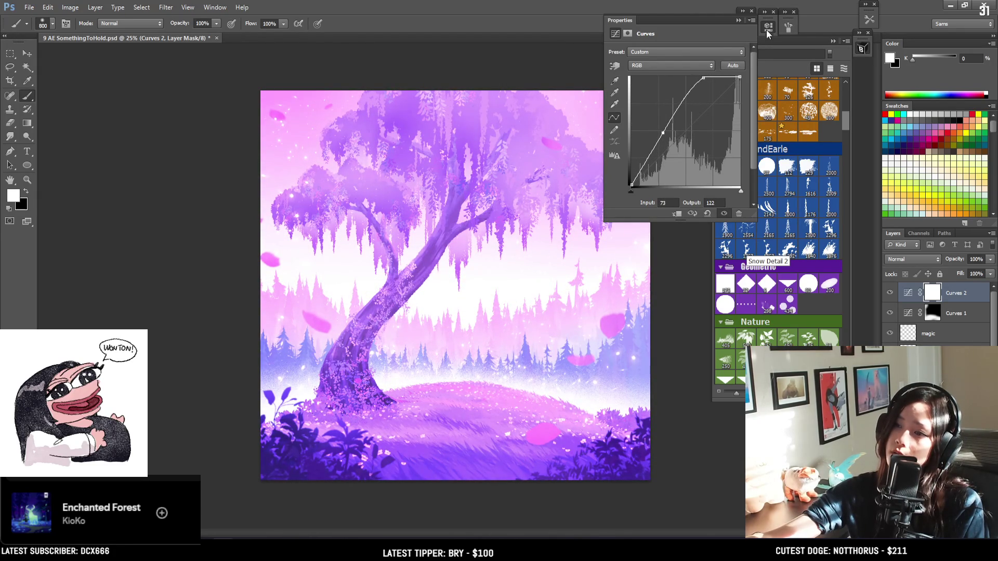
{"action": "left_click", "coordinate": [787, 78]}
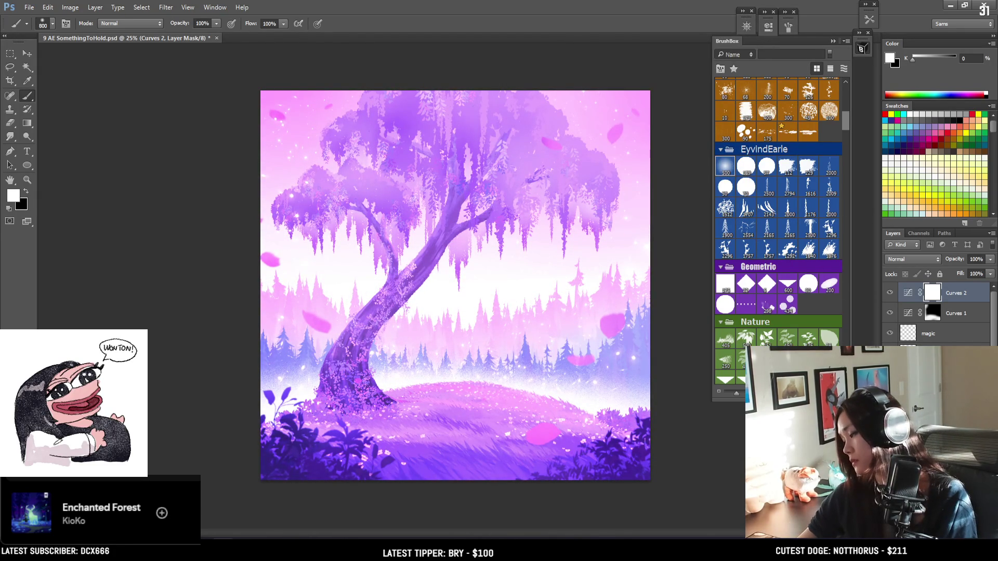
{"action": "left_click", "coordinate": [935, 530]}
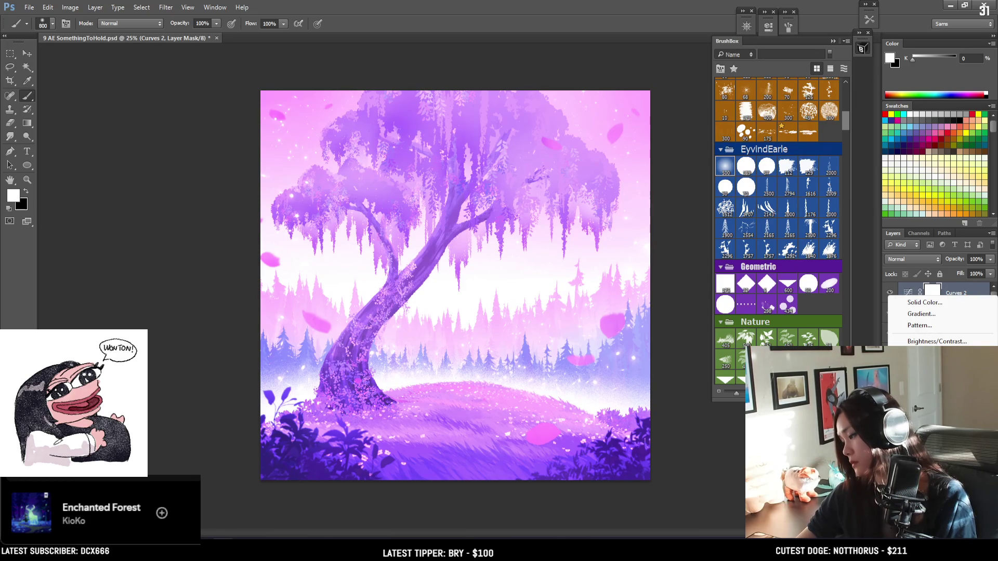
{"action": "left_click", "coordinate": [930, 416]}
Step: Shift Color Balance 1 midtones toward cyan and set highlights to +23, +11, -6 with luminosity preserved
{"action": "mouse_move", "coordinate": [672, 75]}
{"action": "left_mouse_down"}
{"action": "mouse_move", "coordinate": [653, 77]}
{"action": "mouse_move", "coordinate": [645, 113]}
{"action": "left_mouse_up"}
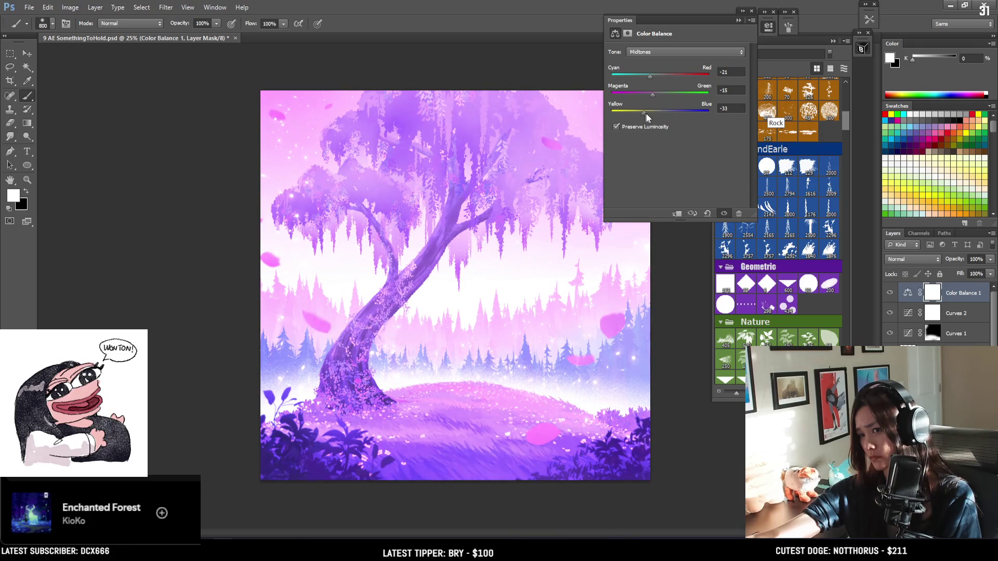
{"action": "mouse_move", "coordinate": [691, 77]}
{"action": "left_mouse_down"}
{"action": "mouse_move", "coordinate": [642, 73]}
{"action": "mouse_move", "coordinate": [669, 72]}
{"action": "left_mouse_up"}
{"action": "left_click", "coordinate": [679, 52]}
{"action": "left_click", "coordinate": [658, 74]}
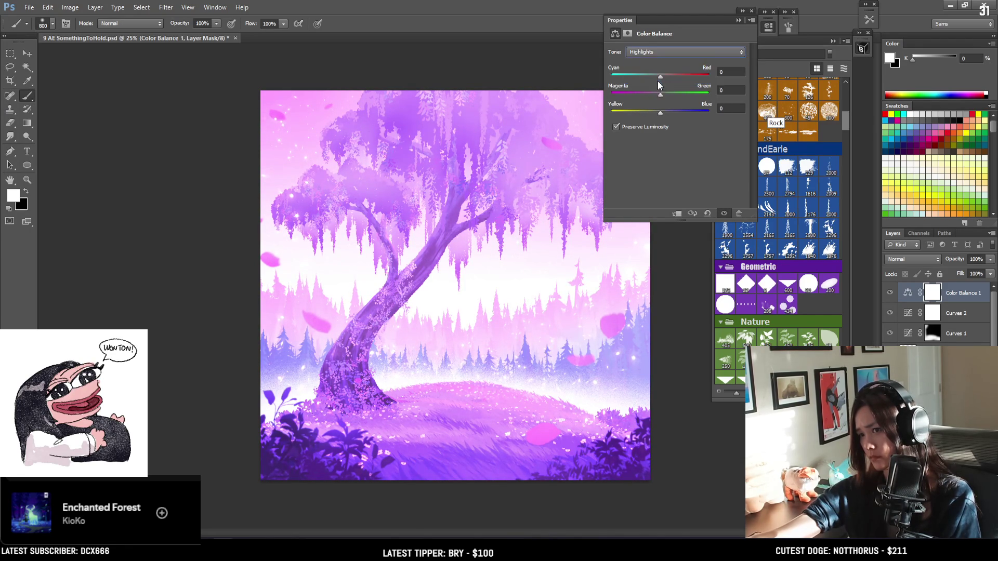
{"action": "left_click_drag", "start_coordinate": [662, 110], "coordinate": [651, 113]}
{"action": "mouse_move", "coordinate": [667, 75]}
{"action": "left_mouse_down"}
{"action": "mouse_move", "coordinate": [700, 75]}
{"action": "mouse_move", "coordinate": [676, 98]}
{"action": "mouse_move", "coordinate": [632, 111]}
{"action": "mouse_move", "coordinate": [657, 113]}
{"action": "left_mouse_up"}
{"action": "left_click", "coordinate": [641, 127]}
{"action": "left_click", "coordinate": [643, 127]}
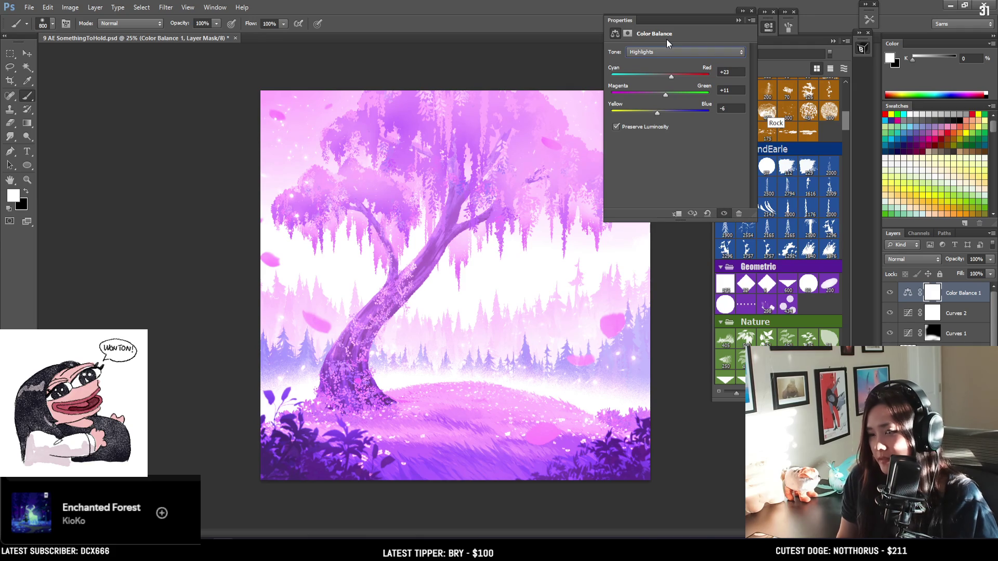
{"action": "left_click", "coordinate": [753, 58]}
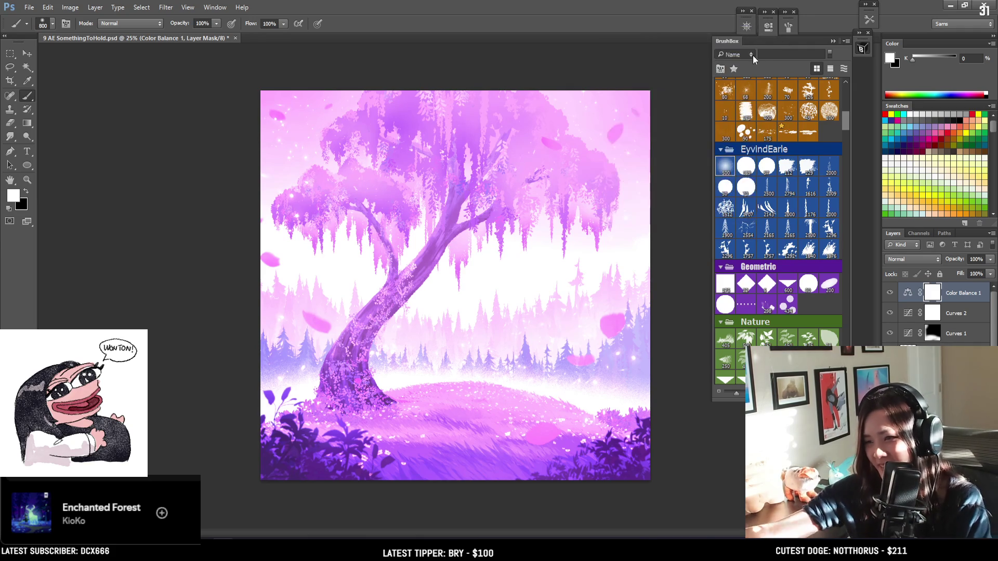
Step: Group Curves 2 and Color Balance 1 into Group 1 and give it an inverted black mask
{"action": "left_click", "coordinate": [932, 315]}
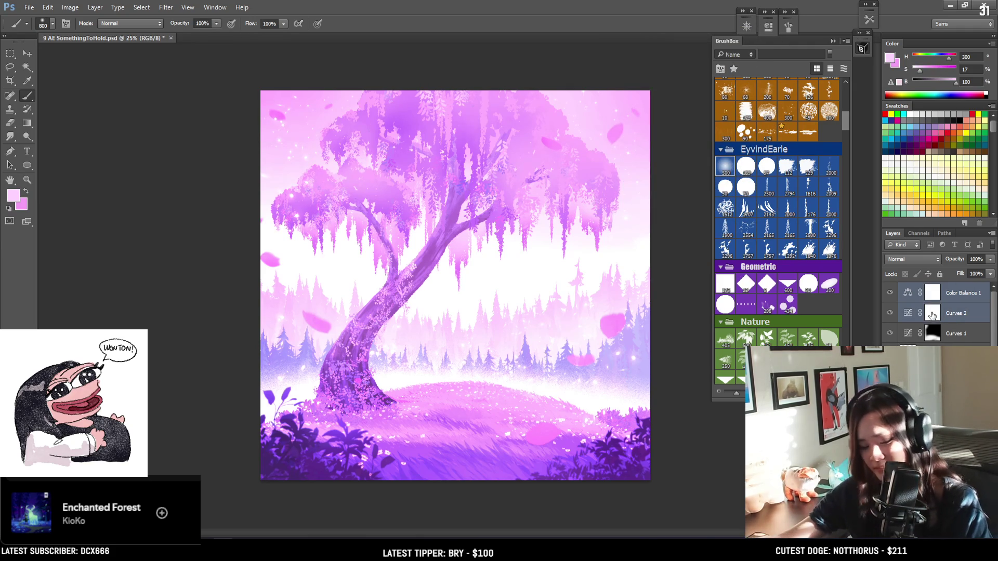
{"action": "key", "text": "ctrl+g"}
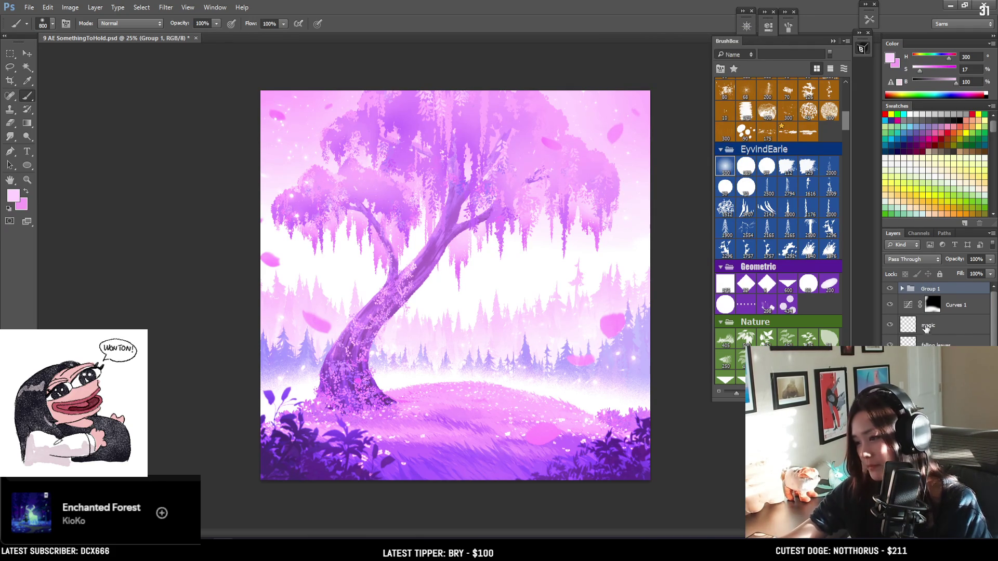
{"action": "key", "text": "ctrl+shift+m"}
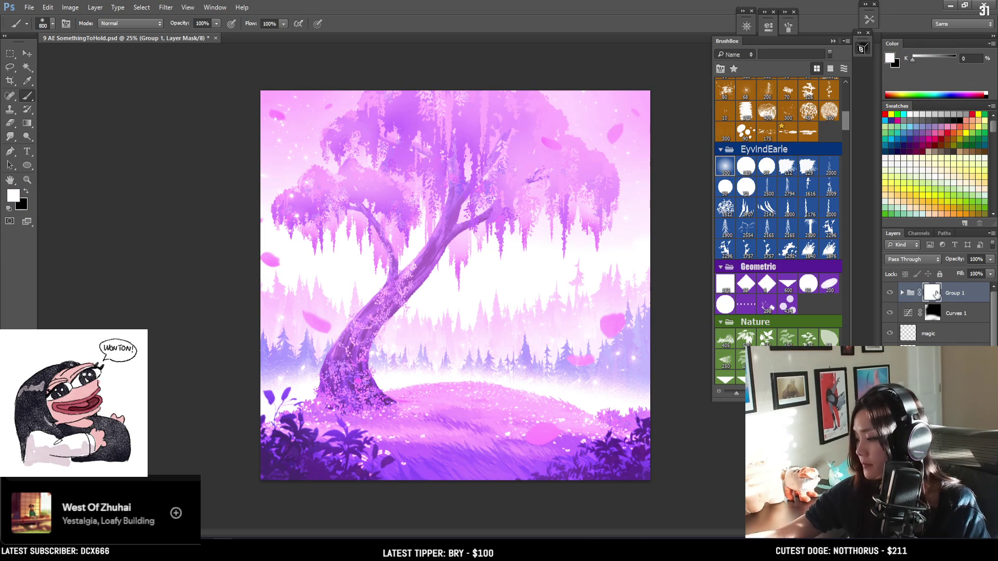
{"action": "key", "text": "ctrl+i"}
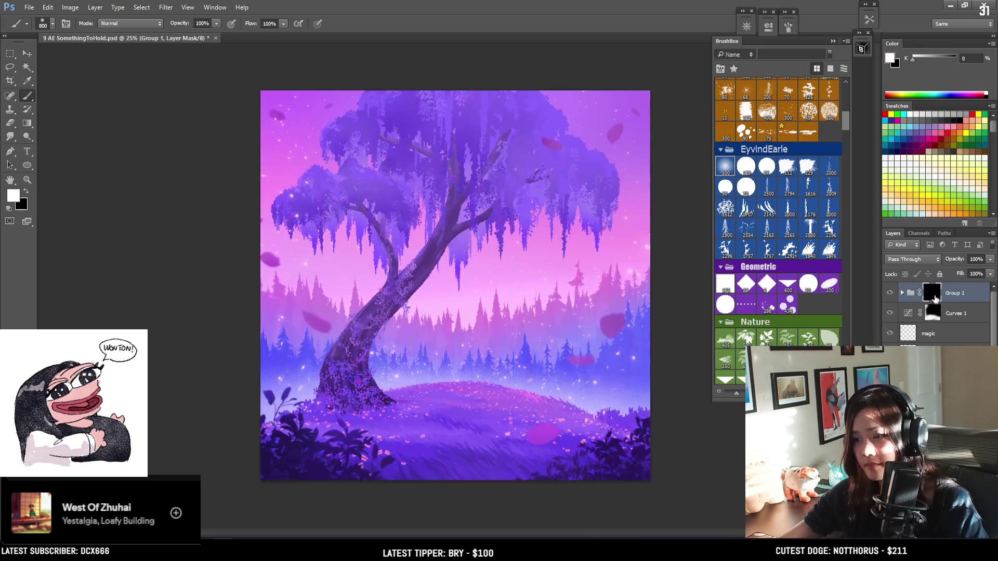
Step: Try a narrow vertical light streak down the canopy on the mask, then undo it
{"action": "key", "text": "bracketleft"}
{"action": "key", "text": "bracketleft"}
{"action": "key", "text": "bracketleft"}
{"action": "key", "text": "bracketleft"}
{"action": "left_click_drag", "start_coordinate": [383, 91], "coordinate": [386, 227]}
{"action": "key", "text": "bracketleft"}
{"action": "key", "text": "bracketleft"}
{"action": "key", "text": "bracketleft"}
{"action": "key", "text": "ctrl+z"}
{"action": "left_click_drag", "start_coordinate": [378, 76], "coordinate": [381, 260]}
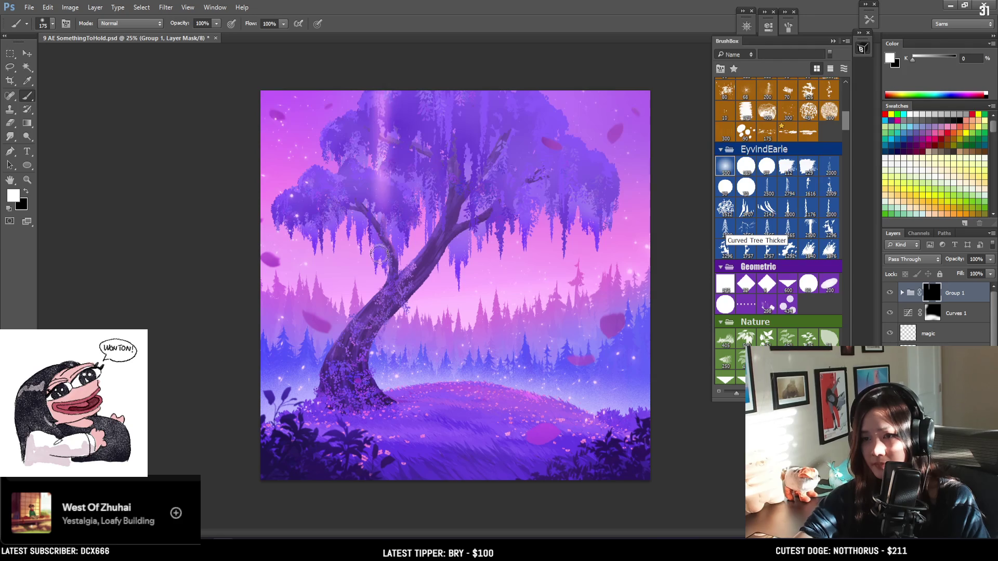
{"action": "key", "text": "ctrl+z"}
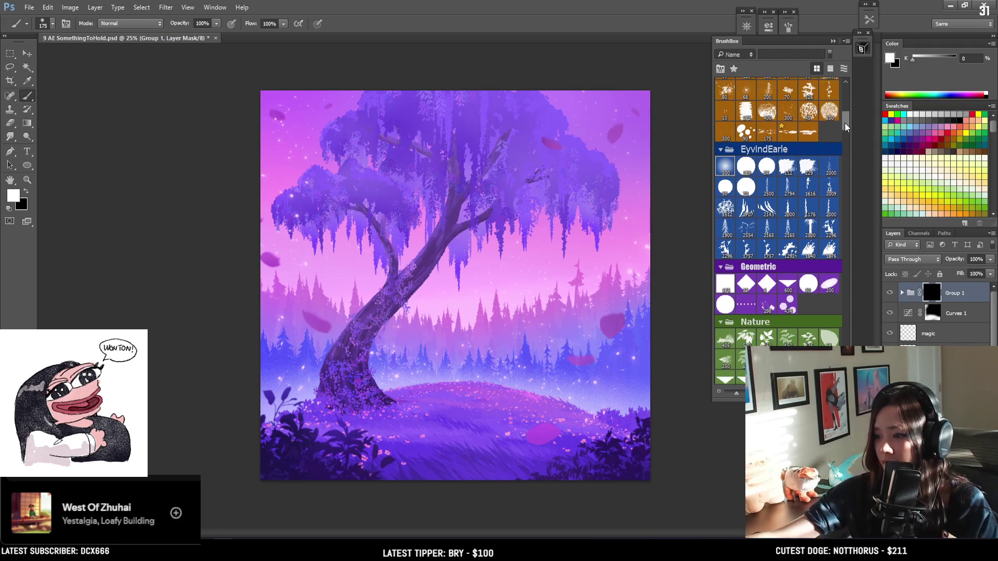
Step: Switch to the 500px Space Auroras brush and test aurora streaks over the upper-left canopy
{"action": "scroll", "coordinate": [844, 124], "scroll_direction": "down", "scroll_amount": 5}
{"action": "scroll", "coordinate": [847, 108], "scroll_direction": "up", "scroll_amount": 10}
{"action": "scroll", "coordinate": [849, 101], "scroll_direction": "up", "scroll_amount": 1}
{"action": "left_click", "coordinate": [809, 218]}
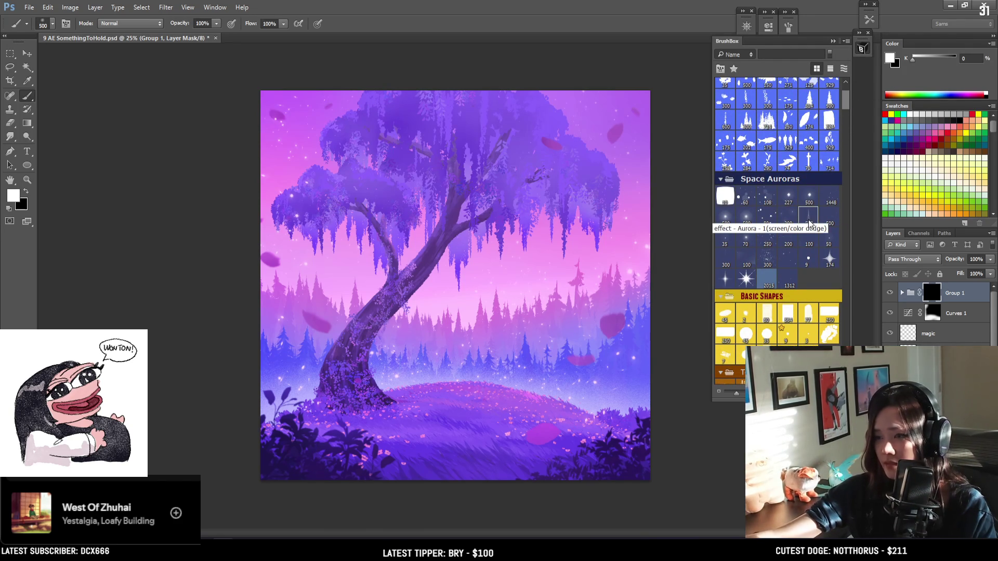
{"action": "key", "text": "bracketright"}
{"action": "key", "text": "bracketright"}
{"action": "key", "text": "bracketright"}
{"action": "mouse_move", "coordinate": [395, 111]}
{"action": "left_mouse_down"}
{"action": "mouse_move", "coordinate": [357, 105]}
{"action": "mouse_move", "coordinate": [322, 141]}
{"action": "mouse_move", "coordinate": [339, 144]}
{"action": "left_mouse_up"}
{"action": "key", "text": "ctrl+z"}
{"action": "key", "text": "bracketright"}
{"action": "key", "text": "bracketright"}
{"action": "key", "text": "bracketright"}
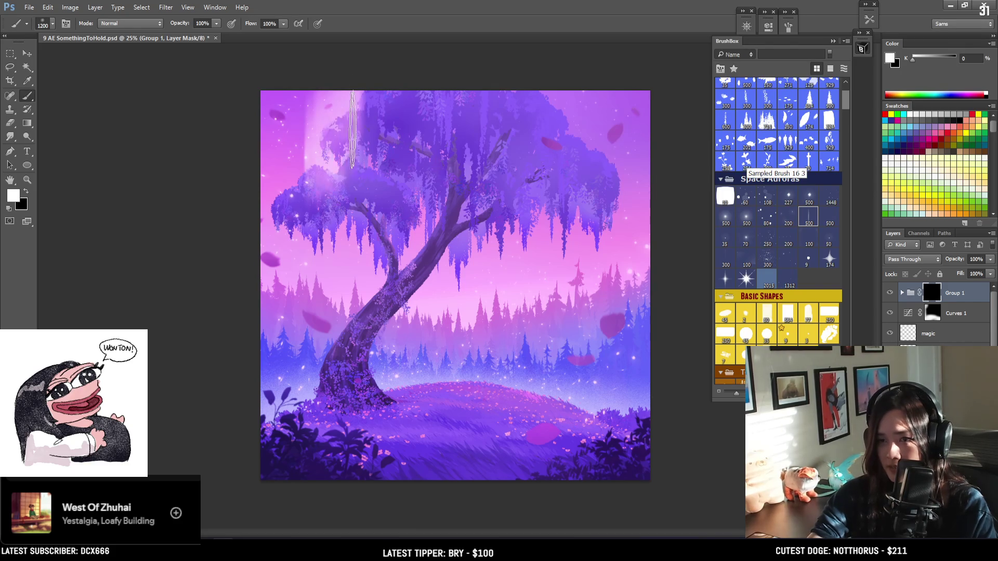
{"action": "key", "text": "ctrl+z"}
{"action": "left_click_drag", "start_coordinate": [370, 94], "coordinate": [358, 218]}
{"action": "key", "text": "ctrl+z"}
{"action": "key", "text": "bracketright"}
{"action": "key", "text": "bracketright"}
{"action": "key", "text": "bracketright"}
Step: At brush size 1500, try vertical streaks and a softer glow over the upper-left canopy, undoing each
{"action": "left_click_drag", "start_coordinate": [358, 171], "coordinate": [395, 171]}
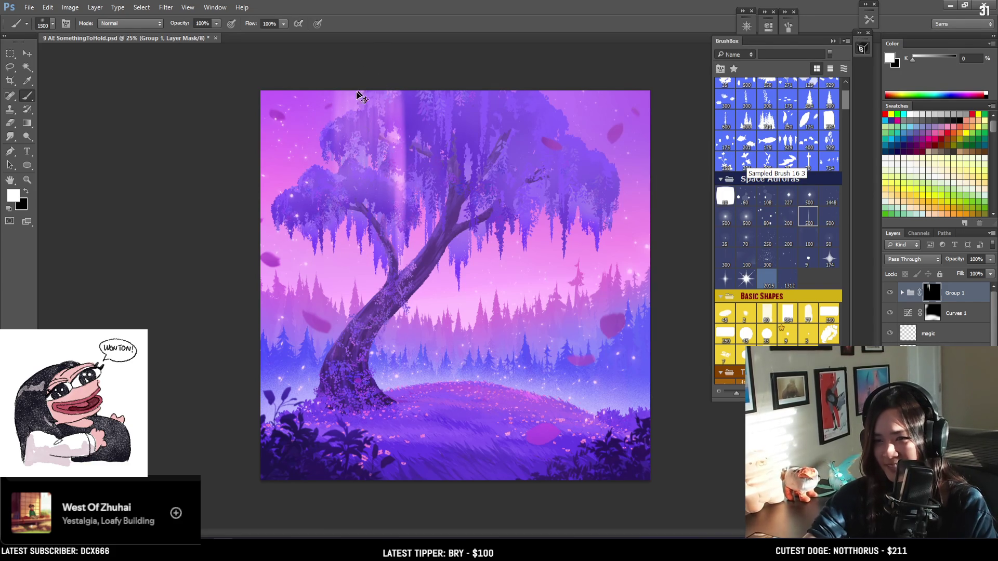
{"action": "key", "text": "ctrl+z"}
{"action": "left_click_drag", "start_coordinate": [375, 94], "coordinate": [416, 135]}
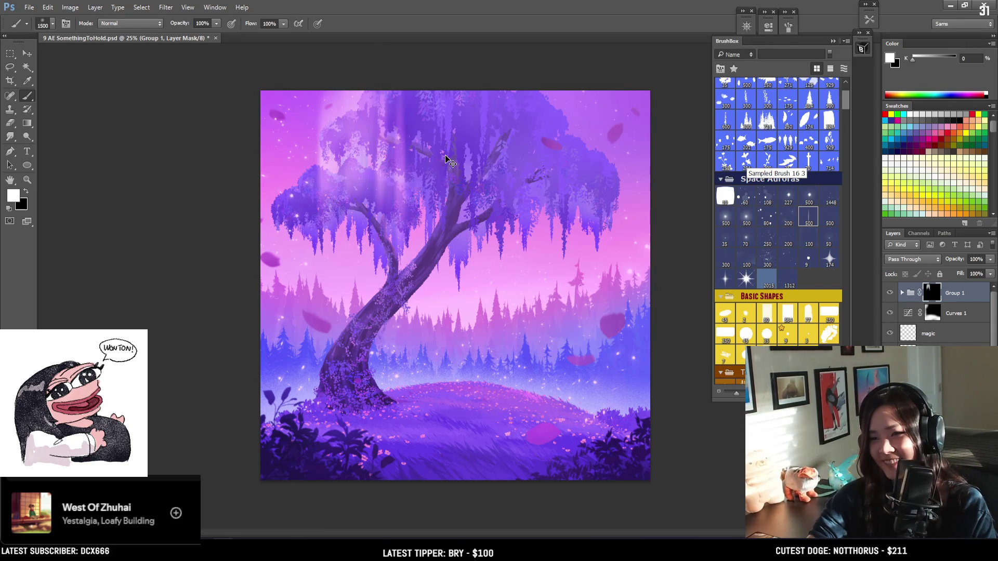
{"action": "key", "text": "ctrl+z"}
{"action": "mouse_move", "coordinate": [323, 99]}
{"action": "left_mouse_down"}
{"action": "mouse_move", "coordinate": [348, 156]}
{"action": "mouse_move", "coordinate": [370, 126]}
{"action": "mouse_move", "coordinate": [388, 156]}
{"action": "mouse_move", "coordinate": [450, 166]}
{"action": "left_mouse_up"}
{"action": "key", "text": "ctrl+z"}
{"action": "mouse_move", "coordinate": [369, 82]}
{"action": "left_mouse_down"}
{"action": "mouse_move", "coordinate": [366, 160]}
{"action": "mouse_move", "coordinate": [416, 166]}
{"action": "left_mouse_up"}
{"action": "key", "text": "ctrl+z"}
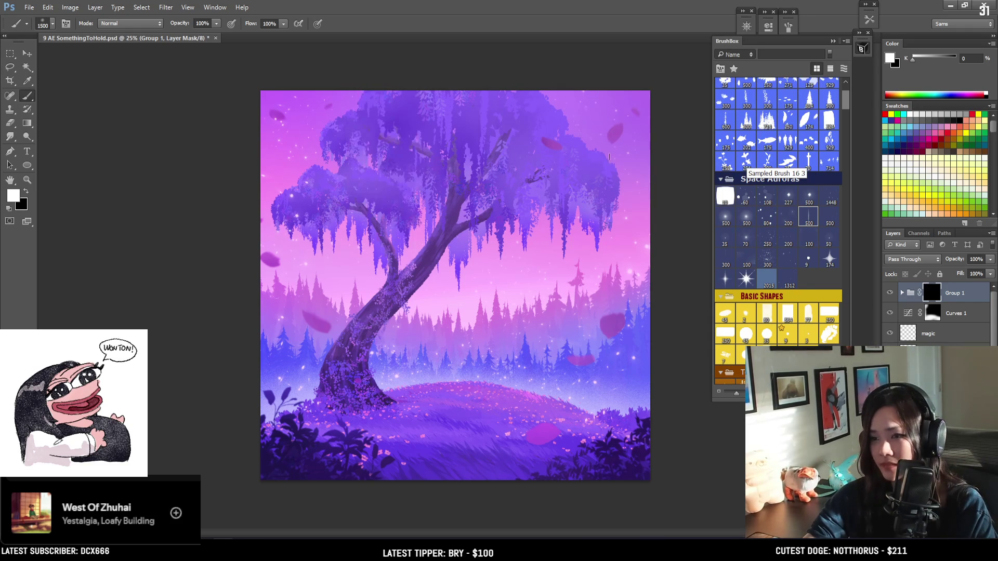
Step: Try light streaks in the upper right at brush size 1600, undoing all but a short one
{"action": "left_click_drag", "start_coordinate": [607, 156], "coordinate": [583, 197]}
{"action": "mouse_move", "coordinate": [582, 104]}
{"action": "left_mouse_down"}
{"action": "mouse_move", "coordinate": [552, 127]}
{"action": "mouse_move", "coordinate": [517, 217]}
{"action": "left_mouse_up"}
{"action": "key", "text": "ctrl+z"}
{"action": "key", "text": "ctrl+z"}
{"action": "key", "text": "bracketright"}
{"action": "left_click_drag", "start_coordinate": [561, 109], "coordinate": [520, 218]}
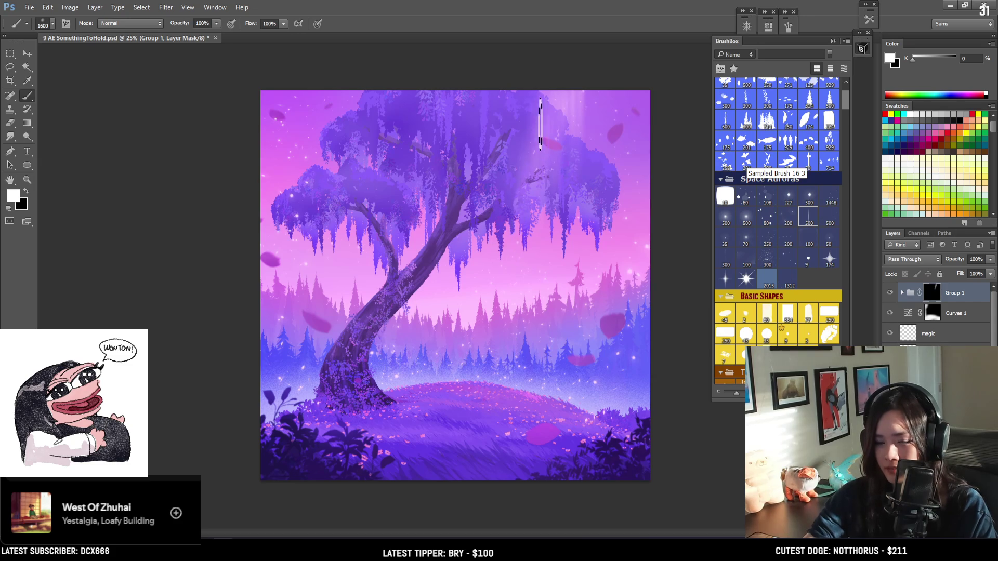
{"action": "key", "text": "ctrl+z"}
{"action": "left_click_drag", "start_coordinate": [606, 145], "coordinate": [495, 239]}
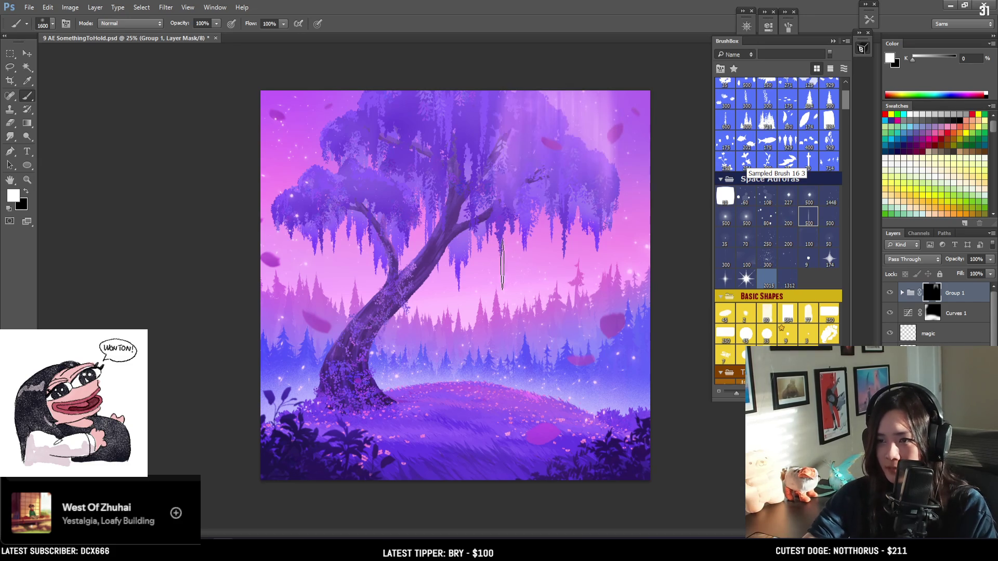
{"action": "key", "text": "ctrl+z"}
{"action": "mouse_move", "coordinate": [575, 104]}
{"action": "left_mouse_down"}
{"action": "mouse_move", "coordinate": [552, 89]}
{"action": "mouse_move", "coordinate": [570, 109]}
{"action": "mouse_move", "coordinate": [584, 197]}
{"action": "mouse_move", "coordinate": [549, 104]}
{"action": "mouse_move", "coordinate": [546, 322]}
{"action": "left_mouse_up"}
{"action": "key", "text": "ctrl+z"}
{"action": "key", "text": "ctrl+z"}
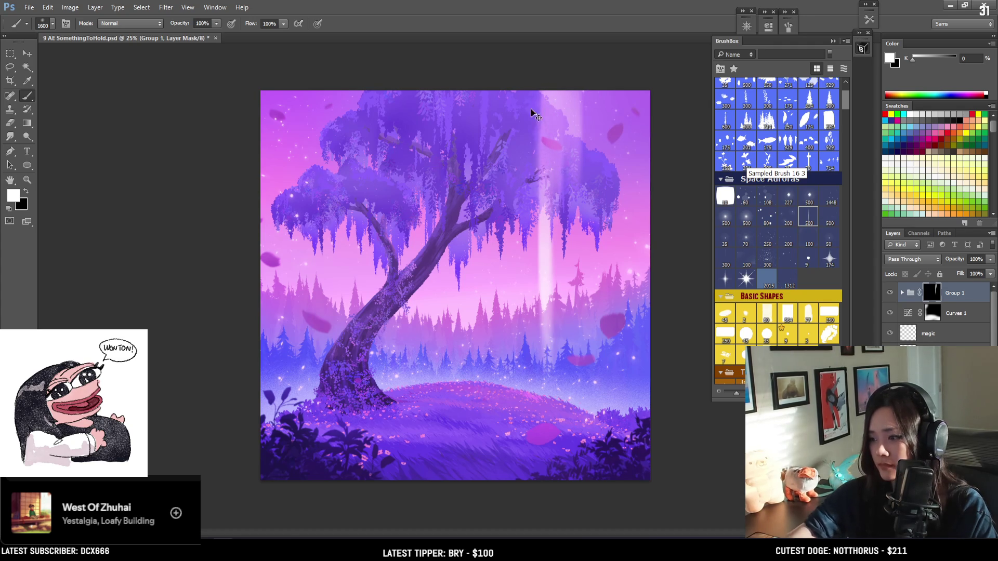
{"action": "key", "text": "ctrl+z"}
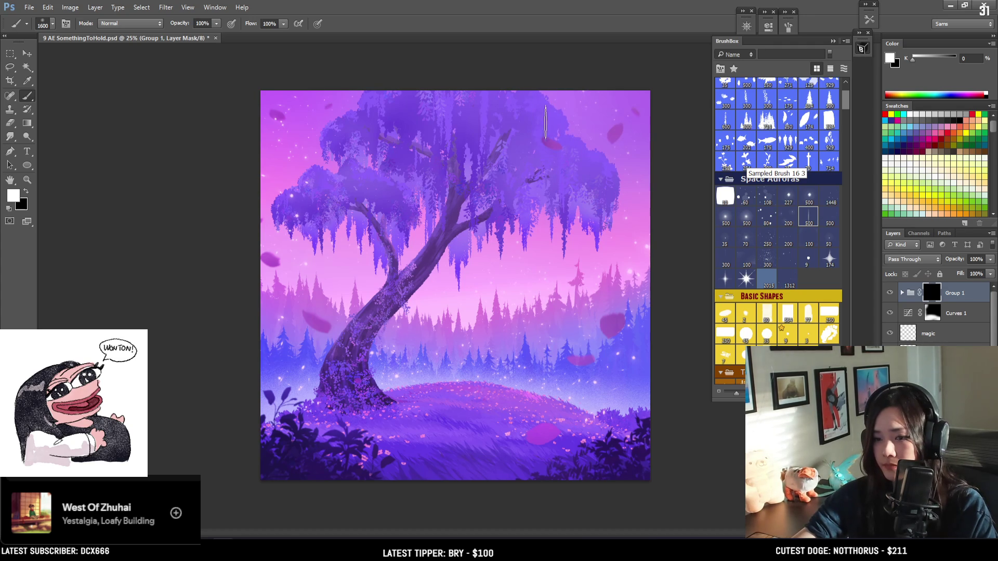
{"action": "left_click_drag", "start_coordinate": [549, 104], "coordinate": [546, 91]}
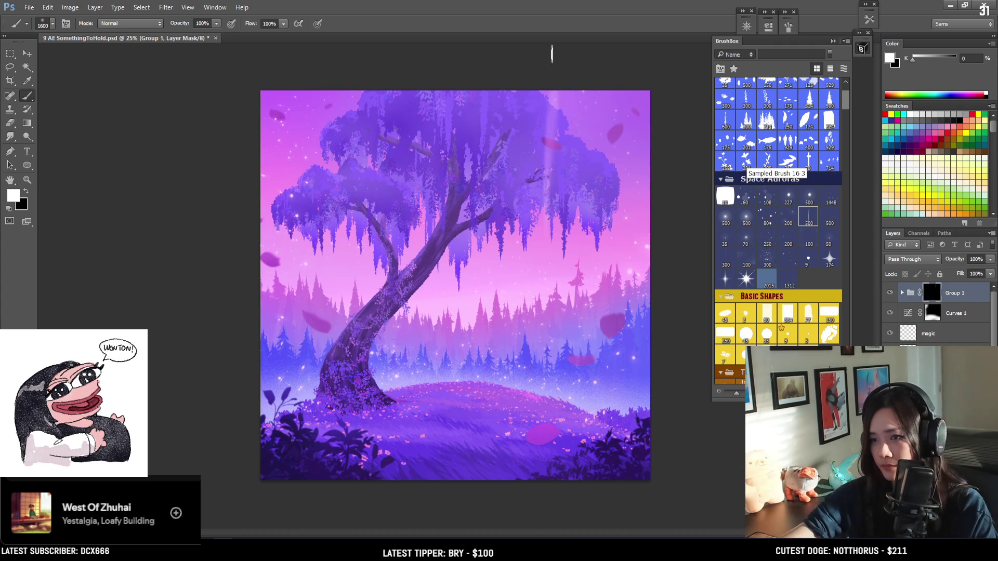
Step: At brush size 1800, test light streaks through the treetop foliage and trunk, then undo them
{"action": "key", "text": "bracketright"}
{"action": "key", "text": "bracketright"}
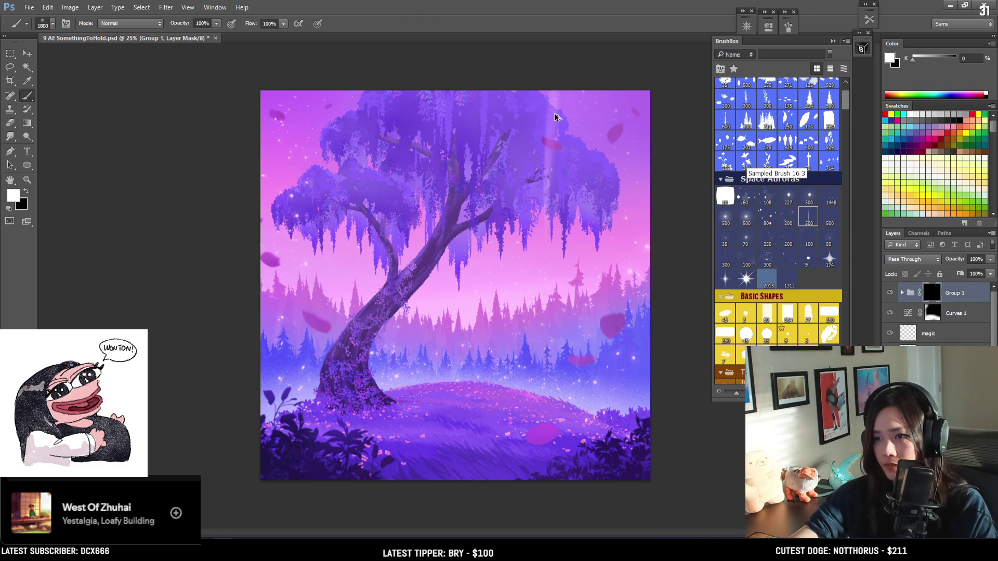
{"action": "key", "text": "x"}
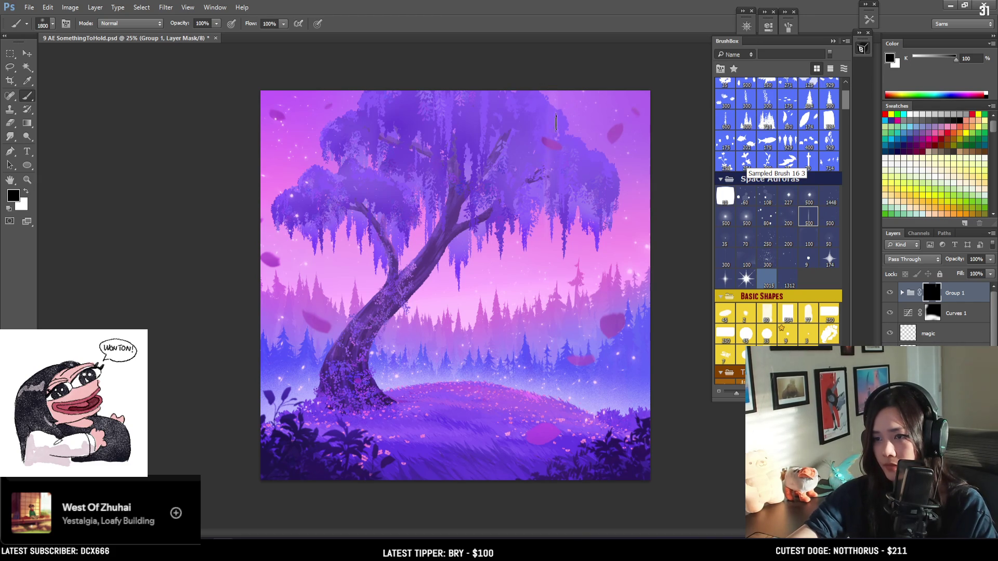
{"action": "mouse_move", "coordinate": [553, 115]}
{"action": "left_mouse_down"}
{"action": "mouse_move", "coordinate": [557, 98]}
{"action": "mouse_move", "coordinate": [589, 212]}
{"action": "mouse_move", "coordinate": [575, 213]}
{"action": "mouse_move", "coordinate": [575, 279]}
{"action": "left_mouse_up"}
{"action": "key", "text": "bracketright"}
{"action": "key", "text": "bracketright"}
{"action": "key", "text": "bracketright"}
{"action": "key", "text": "ctrl+z"}
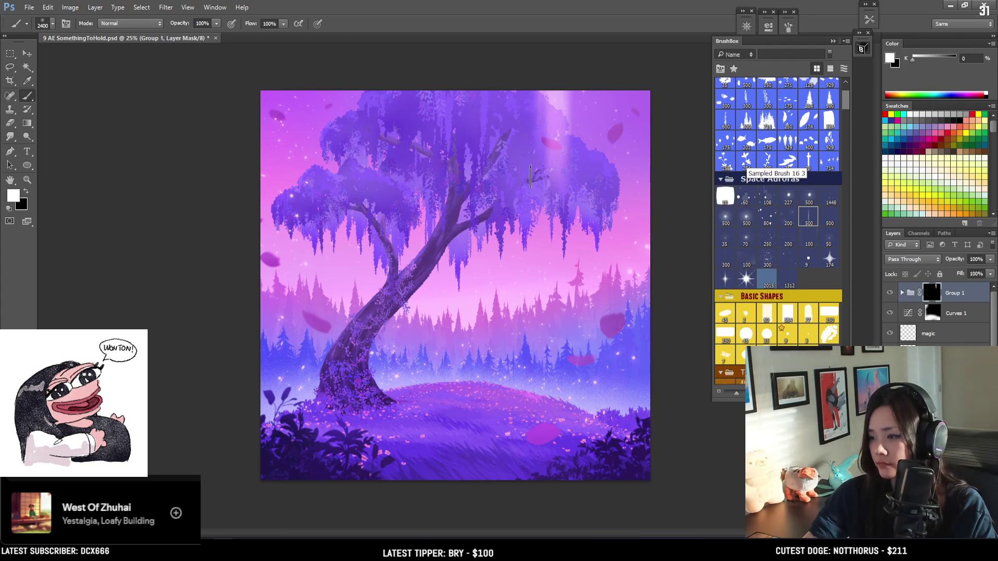
{"action": "mouse_move", "coordinate": [551, 234]}
{"action": "left_mouse_down"}
{"action": "mouse_move", "coordinate": [548, 281]}
{"action": "mouse_move", "coordinate": [516, 327]}
{"action": "mouse_move", "coordinate": [457, 364]}
{"action": "mouse_move", "coordinate": [453, 291]}
{"action": "left_mouse_up"}
{"action": "key", "text": "ctrl+z"}
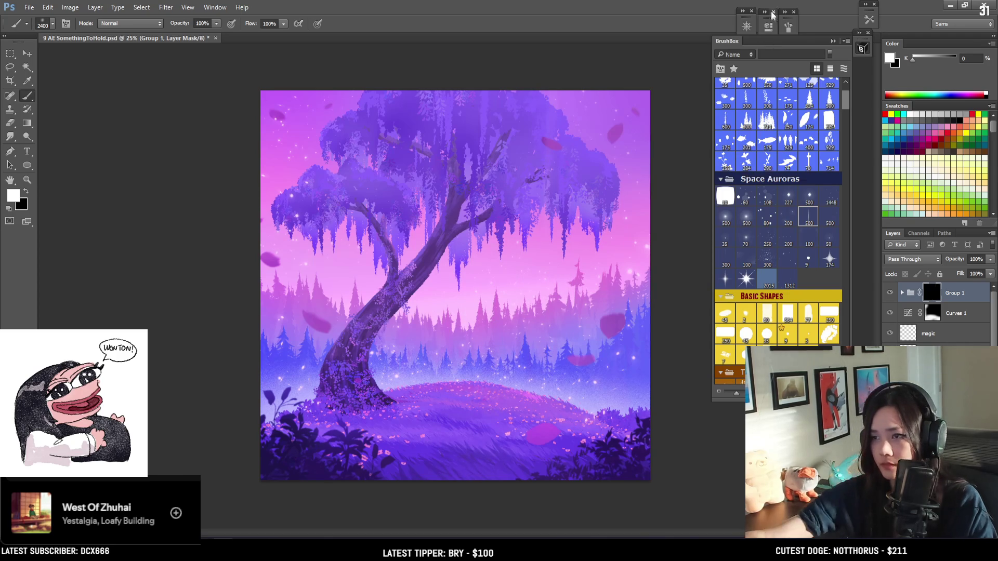
{"action": "left_click", "coordinate": [768, 25]}
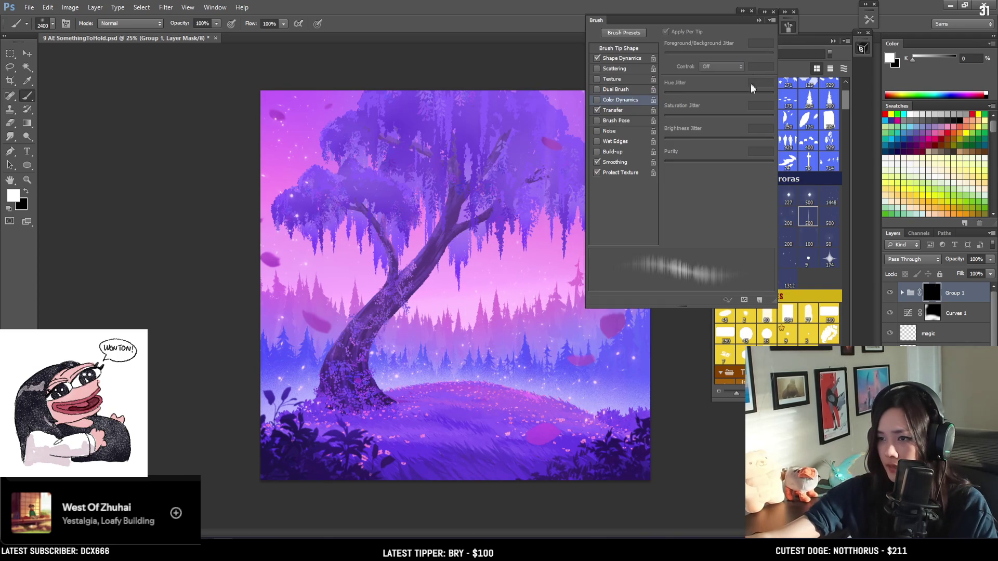
Step: Angle the brush tip to about -30° for diagonal strokes and stamp a large light ray upper right
{"action": "left_click", "coordinate": [641, 48]}
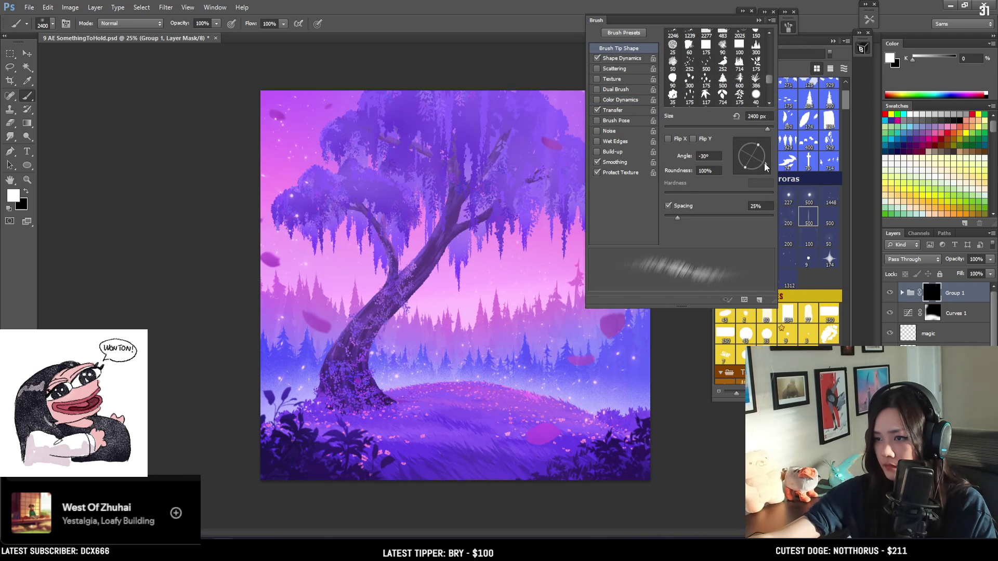
{"action": "left_click", "coordinate": [783, 27]}
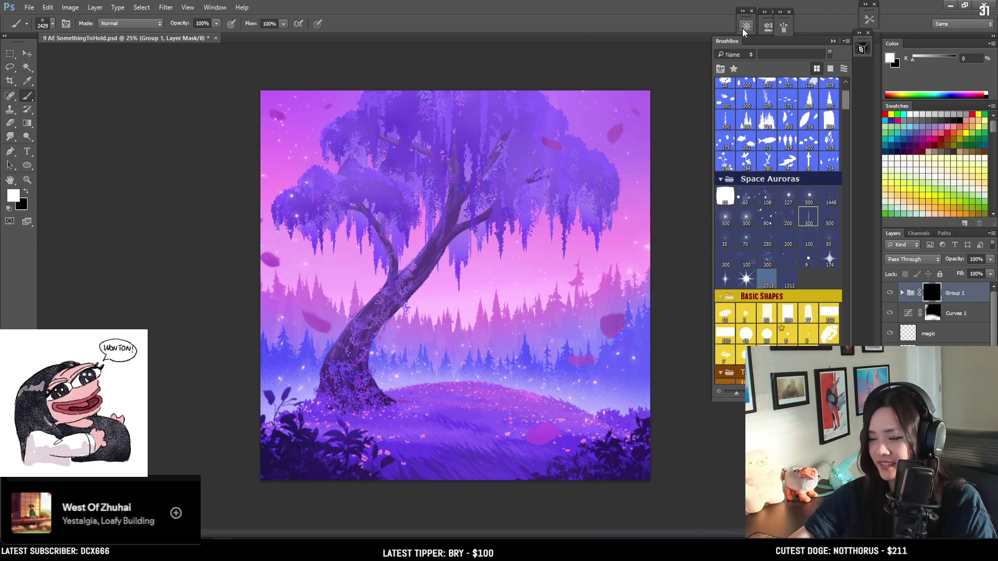
{"action": "left_click", "coordinate": [554, 125]}
Step: Stamp diagonal light rays across the upper-right canopy with a 2800 brush, dropping the mid-canvas stamps
{"action": "key", "text": "ctrl+z"}
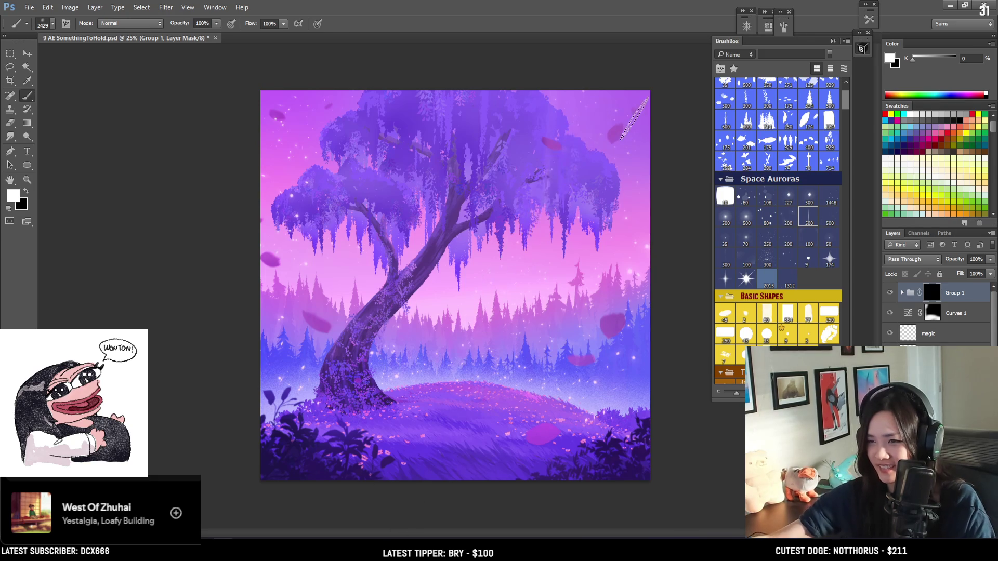
{"action": "left_click", "coordinate": [633, 122]}
{"action": "left_click", "coordinate": [553, 156]}
{"action": "key", "text": "bracketright"}
{"action": "key", "text": "bracketright"}
{"action": "key", "text": "bracketright"}
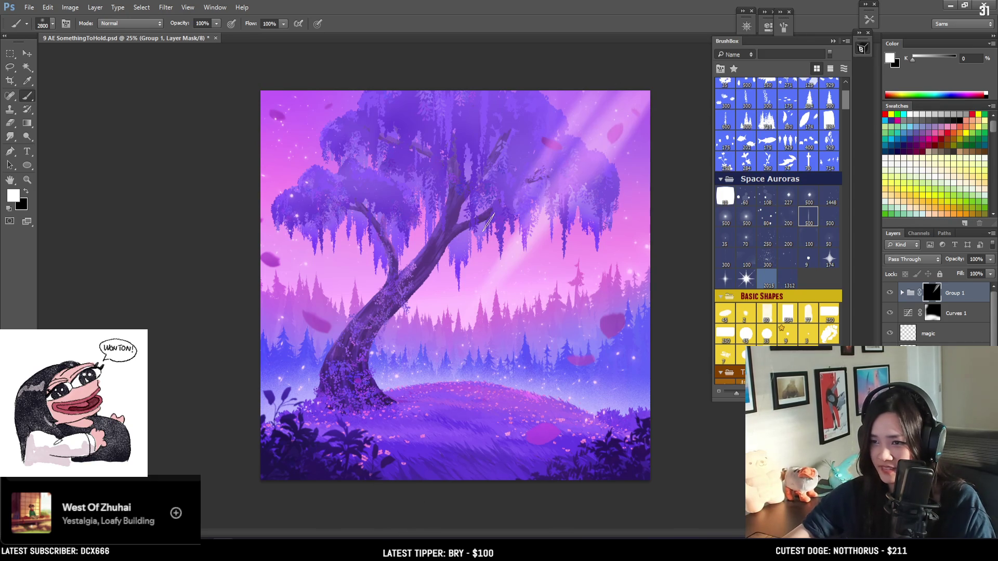
{"action": "left_click_drag", "start_coordinate": [540, 135], "coordinate": [544, 234]}
{"action": "left_click", "coordinate": [600, 211]}
{"action": "key", "text": "ctrl+z"}
{"action": "left_click", "coordinate": [603, 209]}
{"action": "key", "text": "ctrl+z"}
Step: Shape the rays at around 1900–2000 brush size, alternating black and white, then start a beam along the trunk
{"action": "key", "text": "bracketleft"}
{"action": "key", "text": "bracketleft"}
{"action": "key", "text": "bracketleft"}
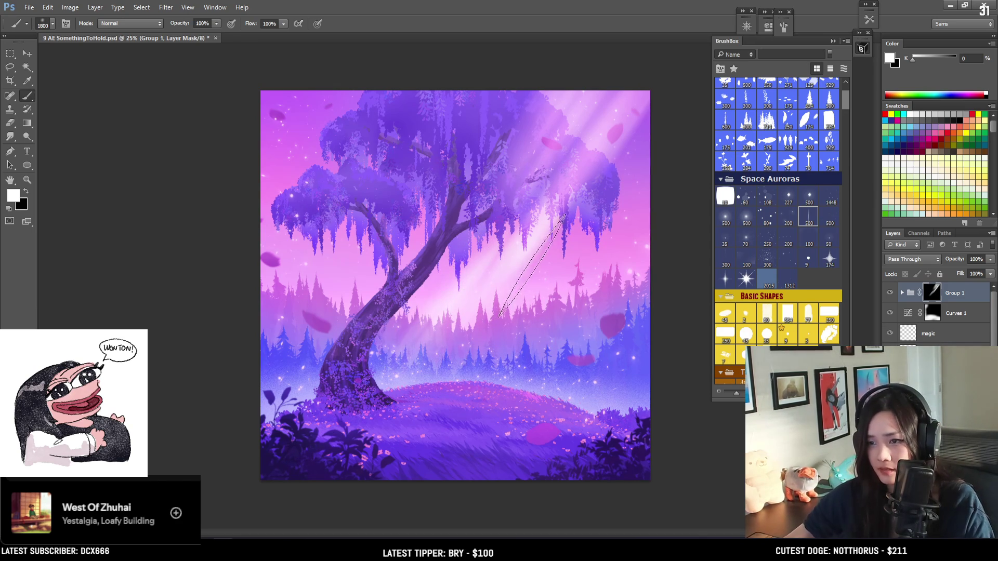
{"action": "key", "text": "bracketleft"}
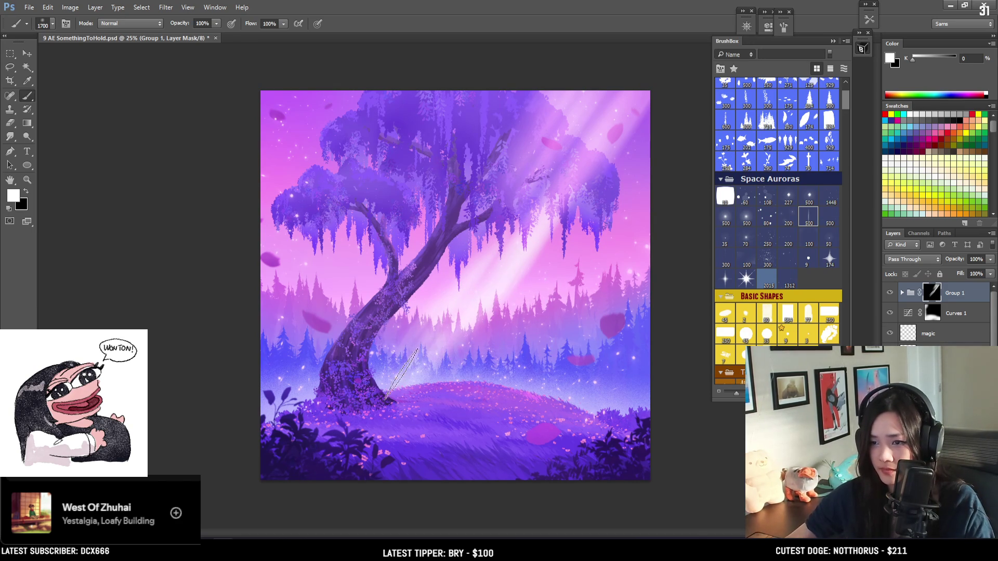
{"action": "key", "text": "bracketleft"}
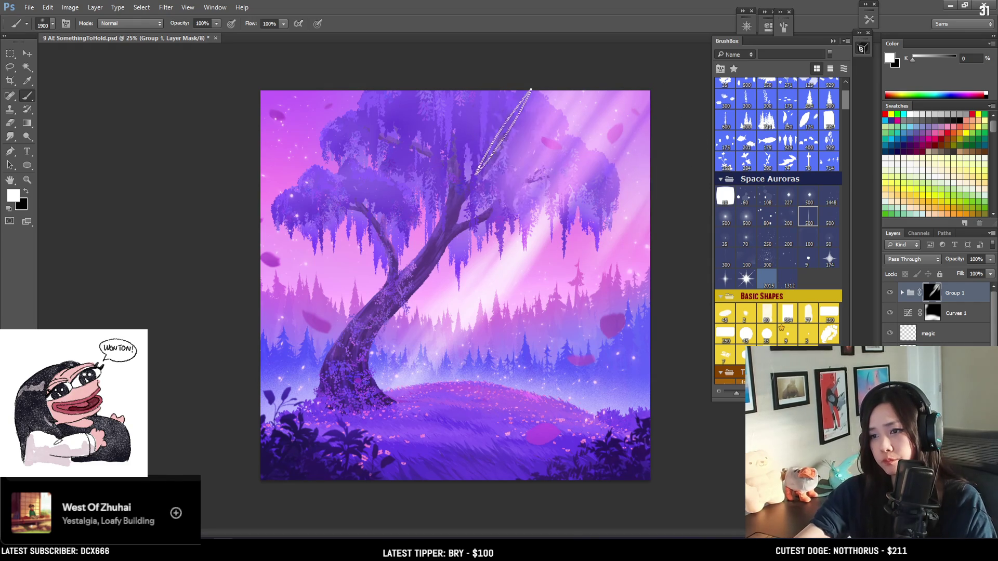
{"action": "key", "text": "x"}
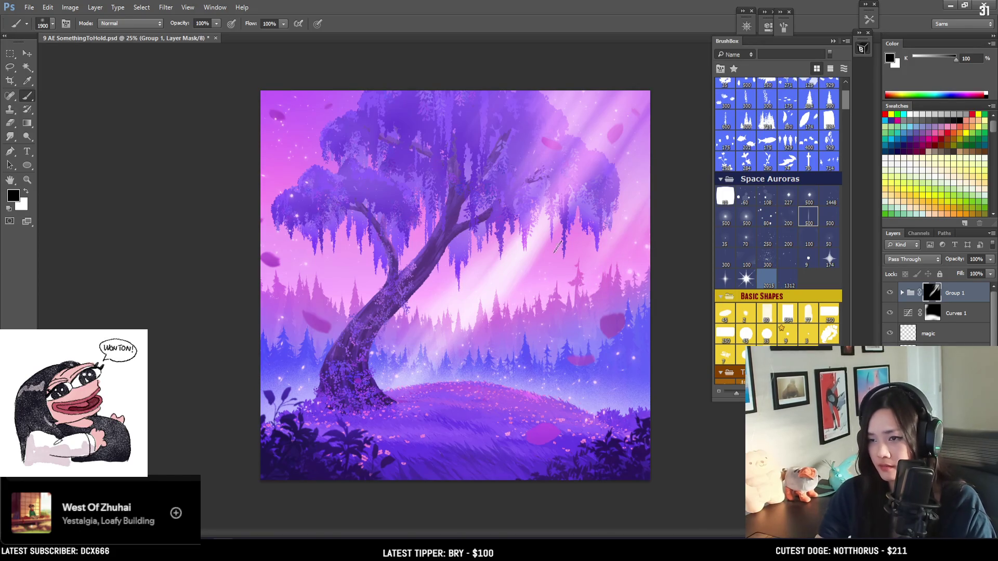
{"action": "key", "text": "x"}
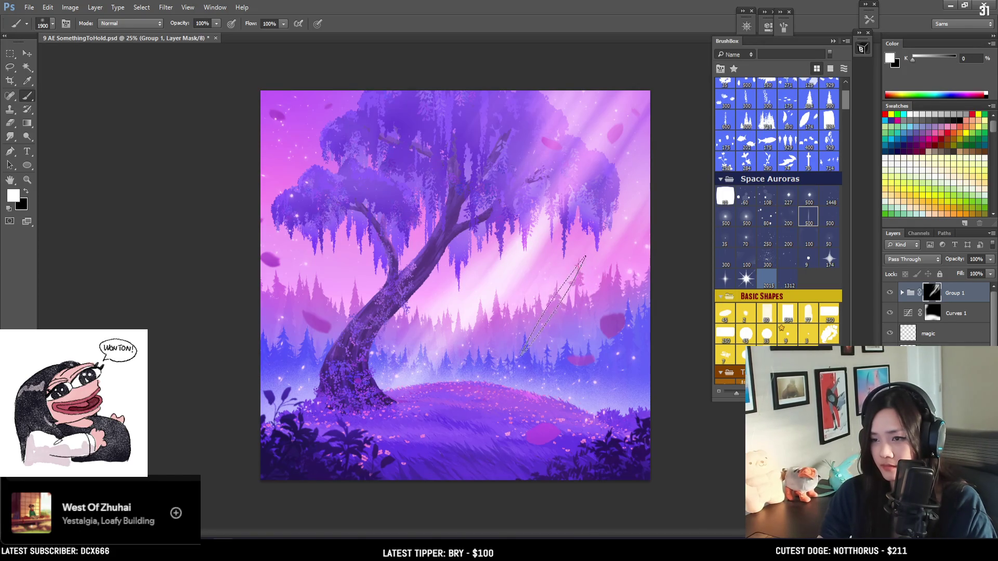
{"action": "key", "text": "x"}
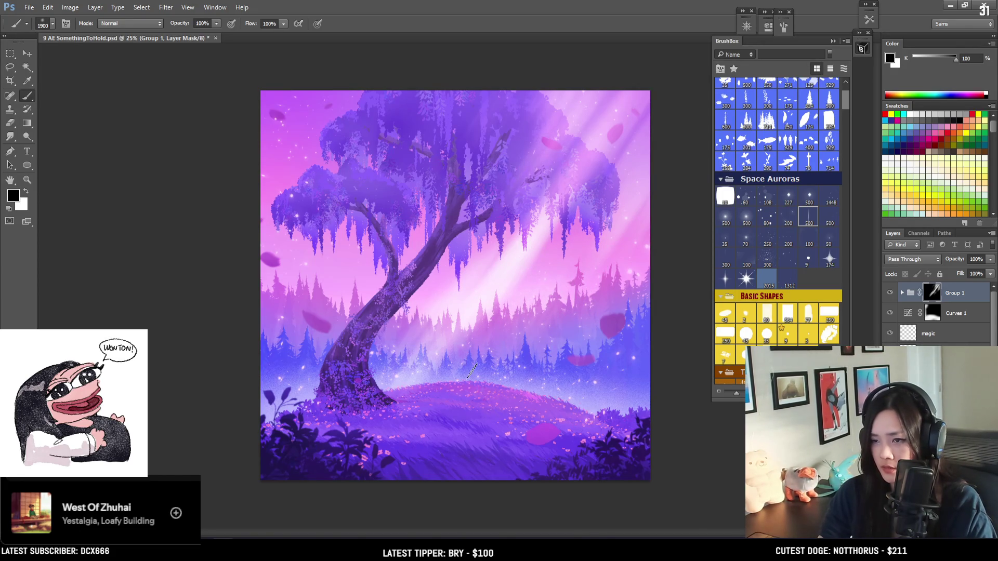
{"action": "key", "text": "bracketright"}
{"action": "key", "text": "x"}
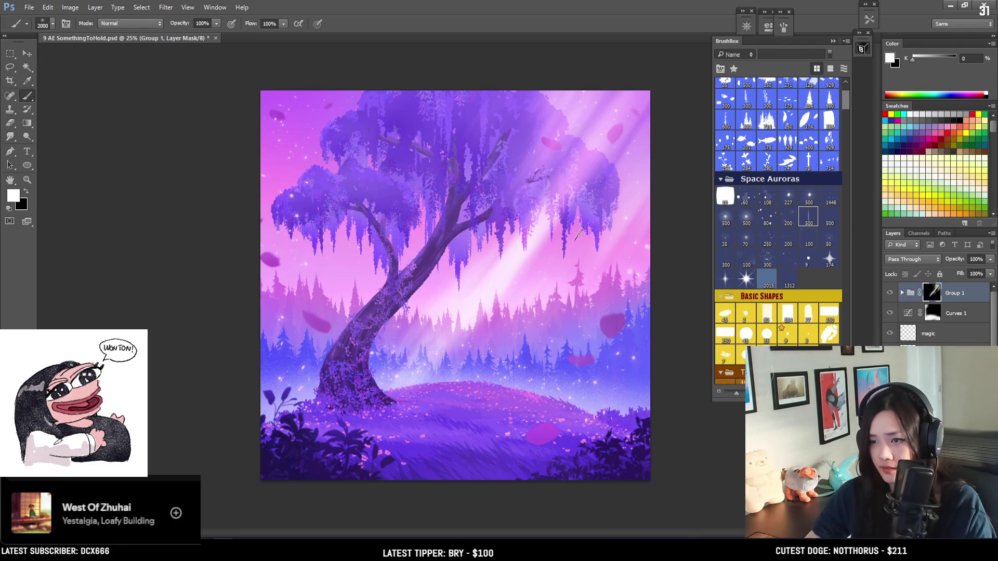
{"action": "key", "text": "x"}
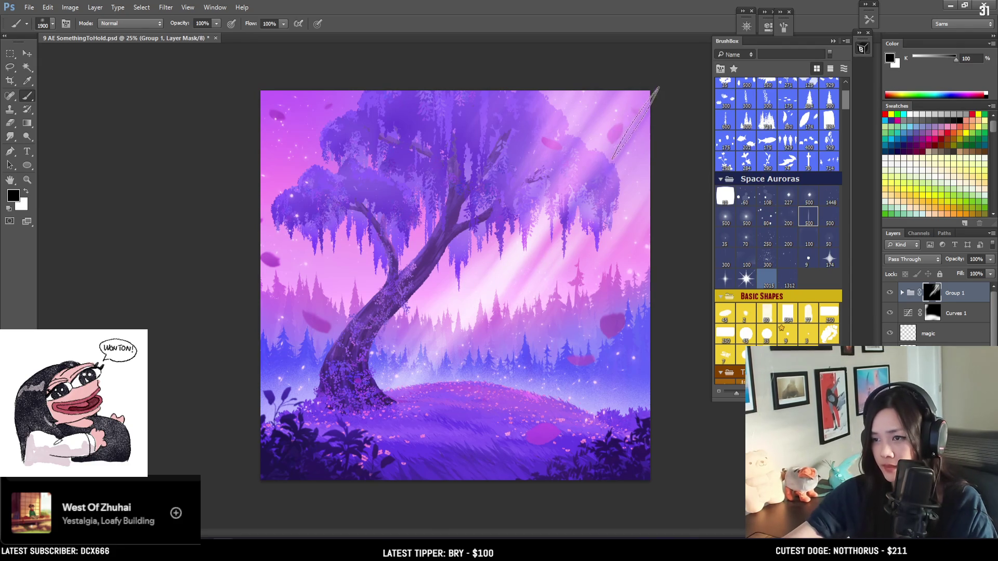
{"action": "key", "text": "bracketleft"}
{"action": "key", "text": "bracketleft"}
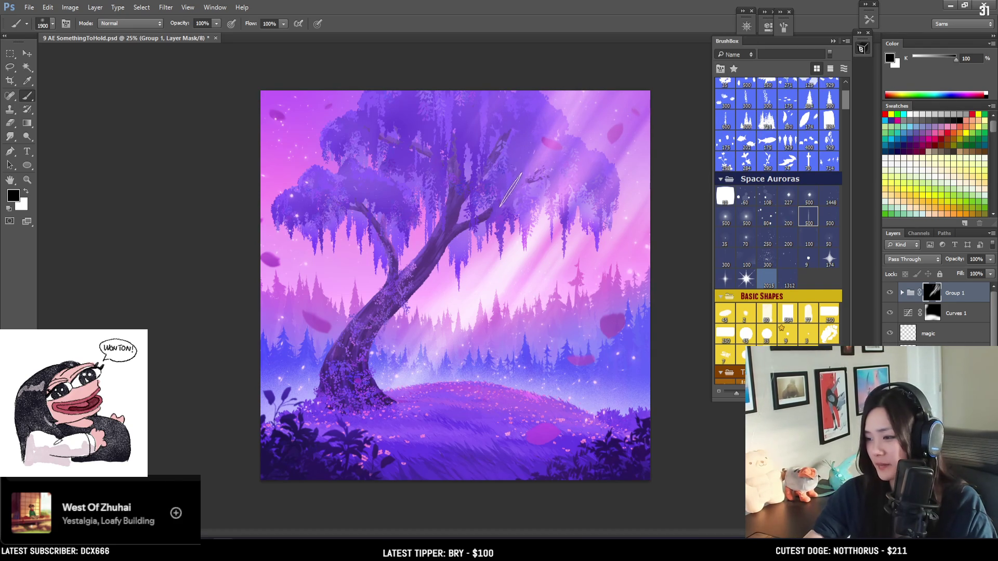
{"action": "key", "text": "x"}
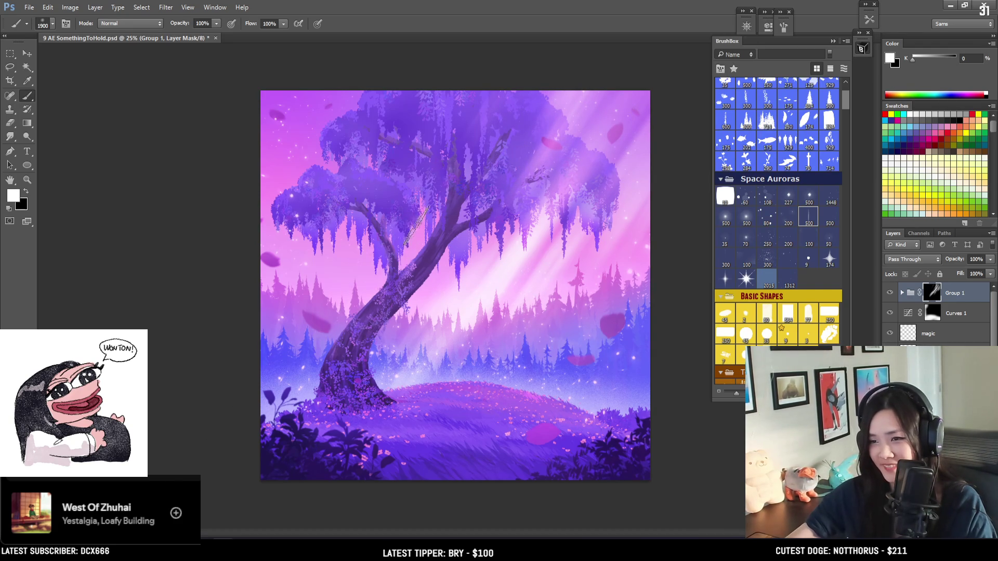
{"action": "key", "text": "bracketleft"}
{"action": "left_click_drag", "start_coordinate": [424, 234], "coordinate": [411, 249]}
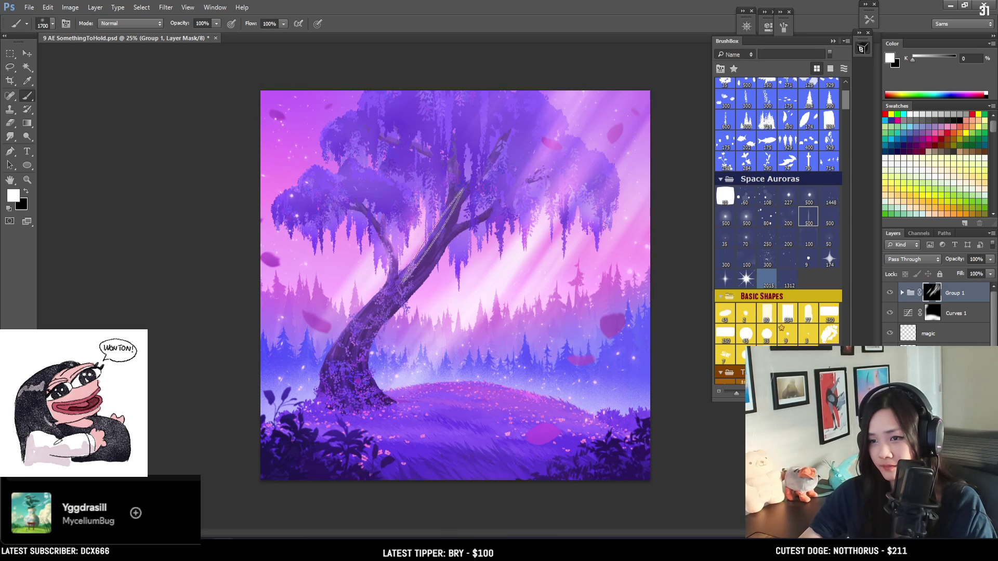
Step: Alternate white and black on Group 1's mask to build diagonal beams across the trunk and mid-canopy
{"action": "key", "text": "x"}
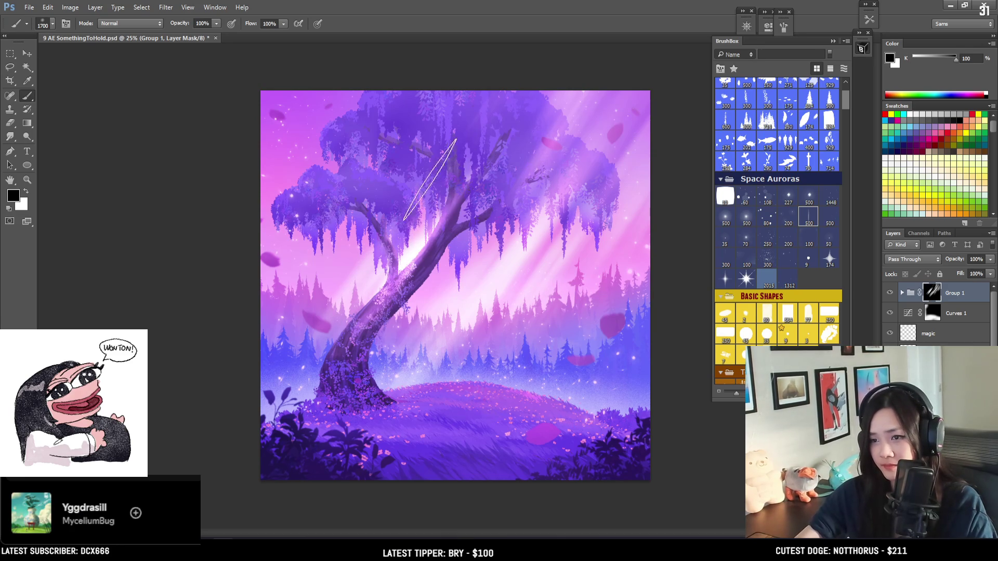
{"action": "key", "text": "x"}
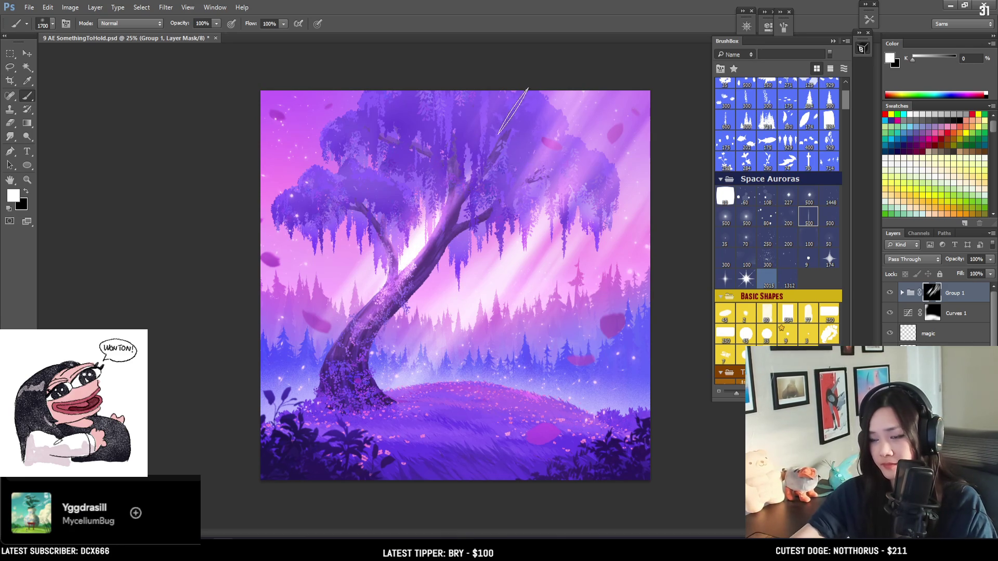
{"action": "key", "text": "x"}
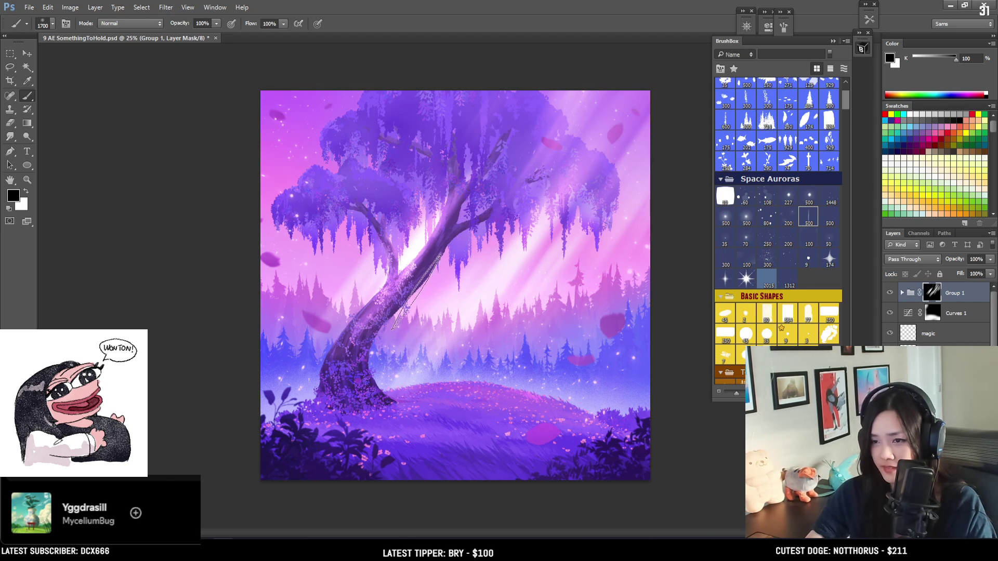
{"action": "key", "text": "x"}
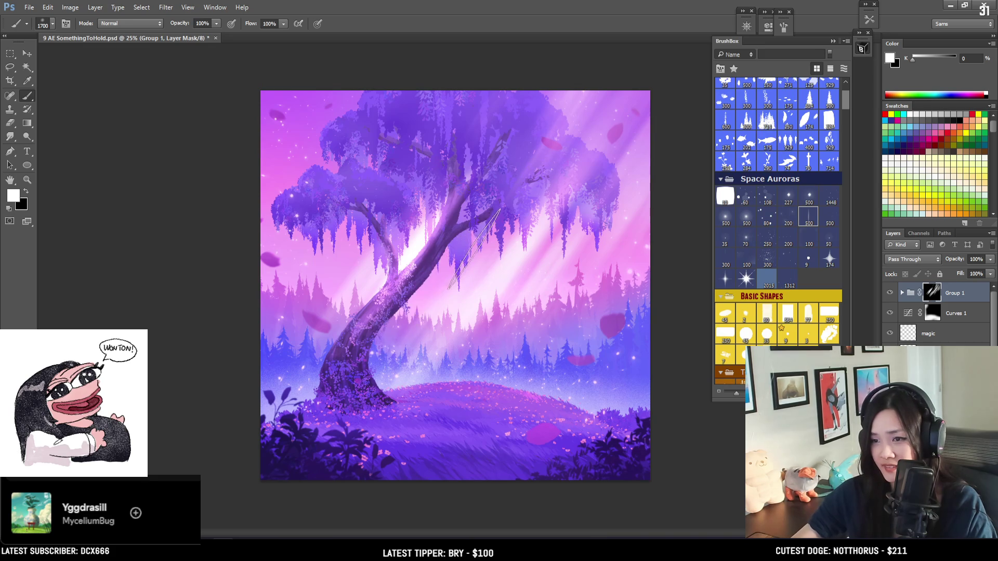
{"action": "key", "text": "x"}
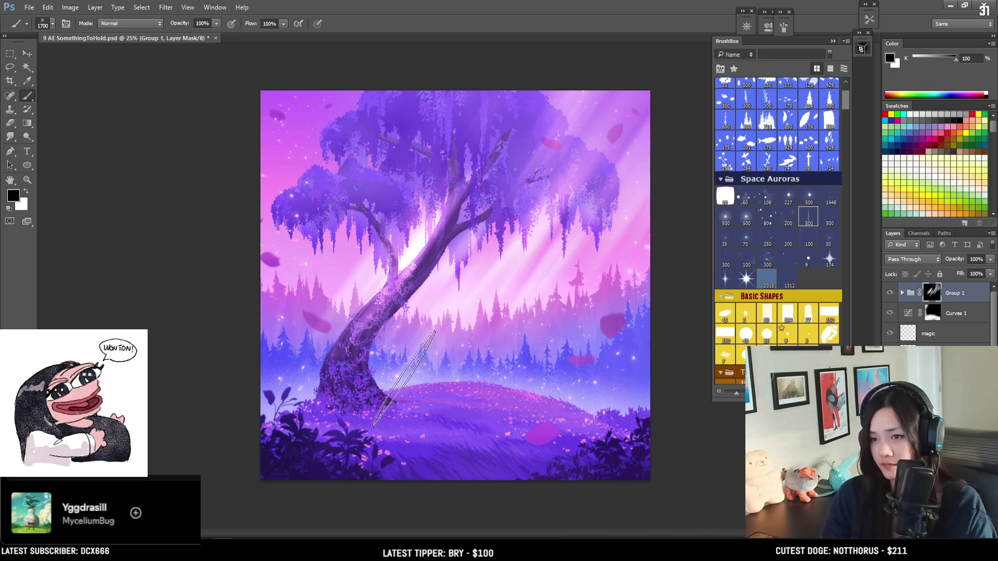
{"action": "key", "text": "x"}
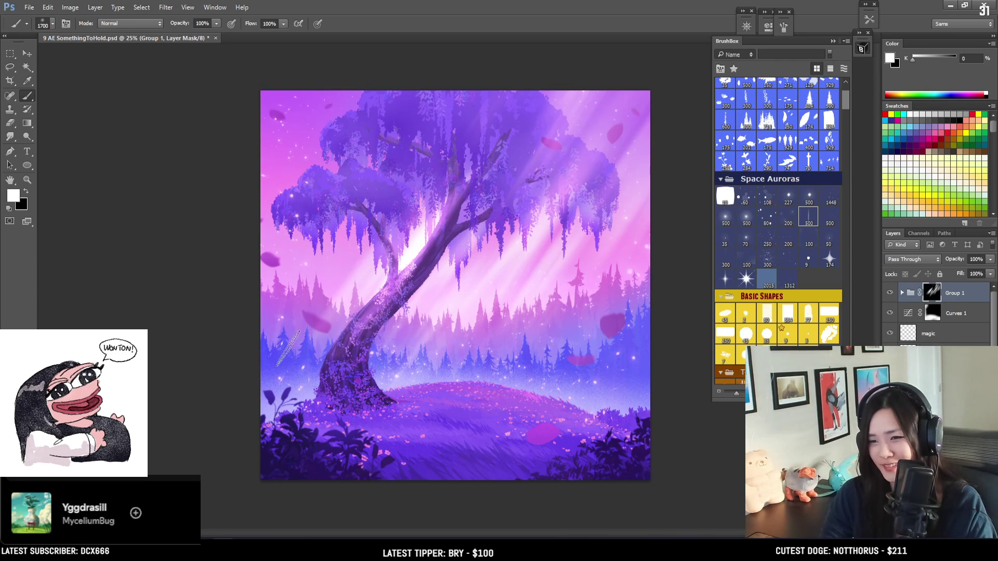
{"action": "key", "text": "x"}
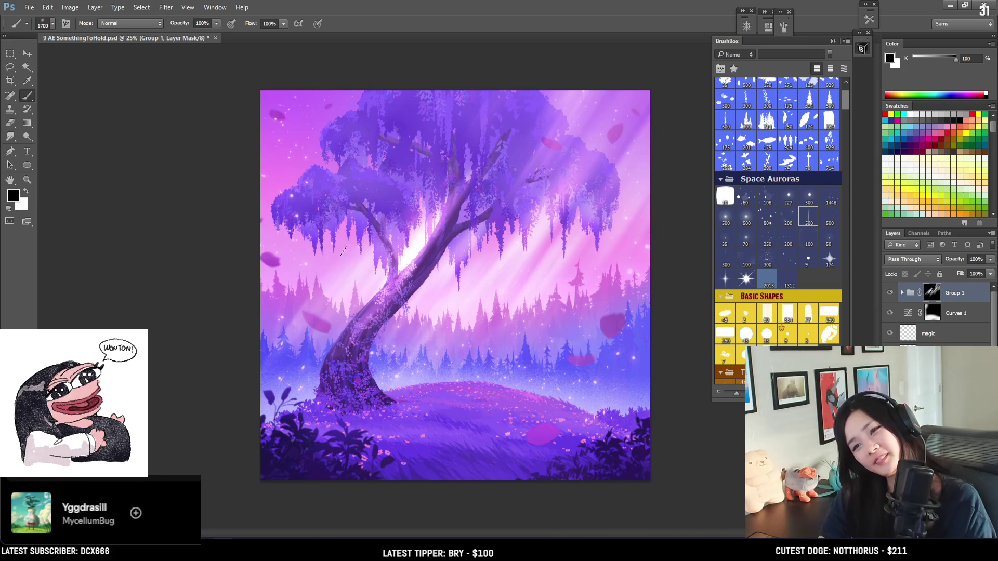
{"action": "key", "text": "x"}
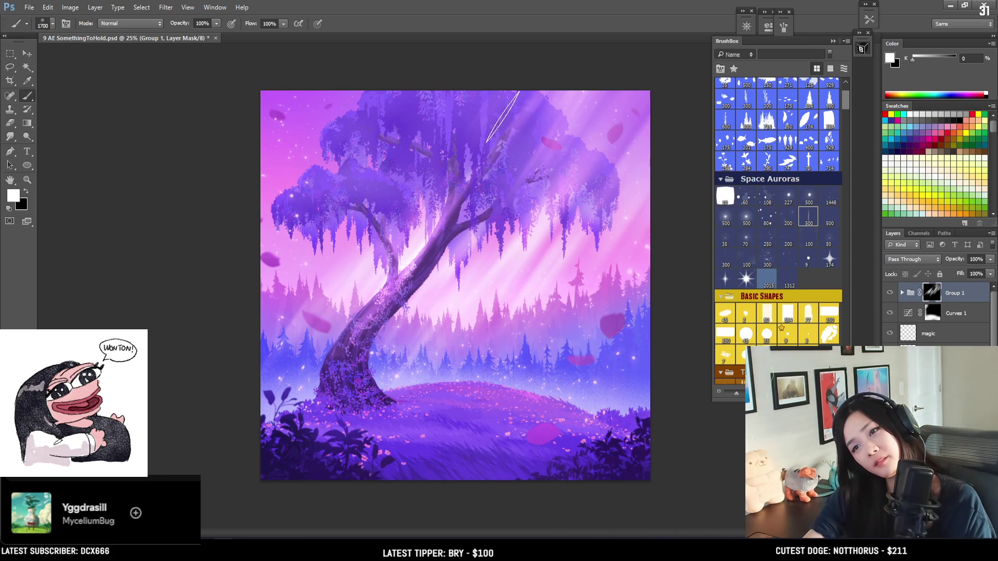
{"action": "key", "text": "x"}
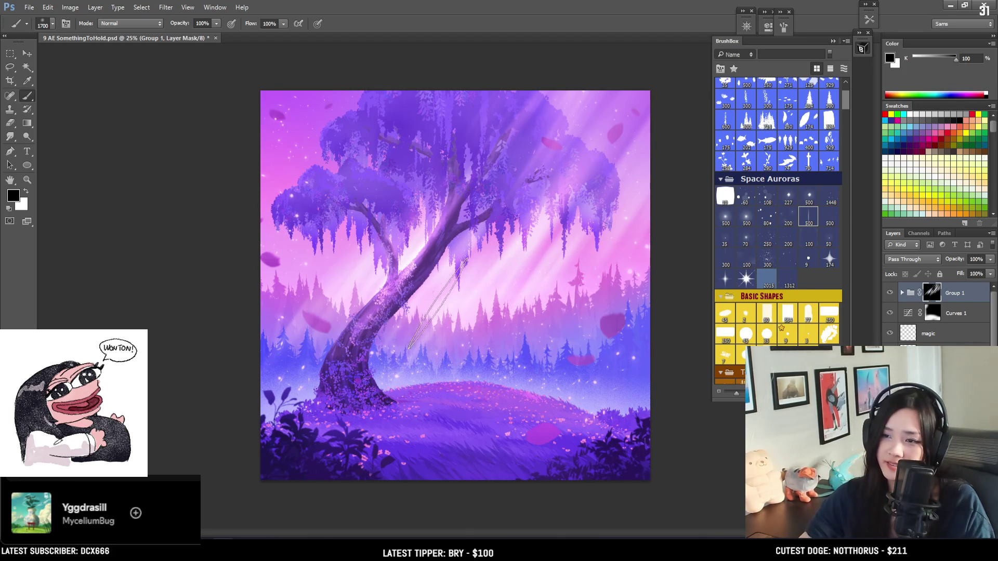
{"action": "key", "text": "x"}
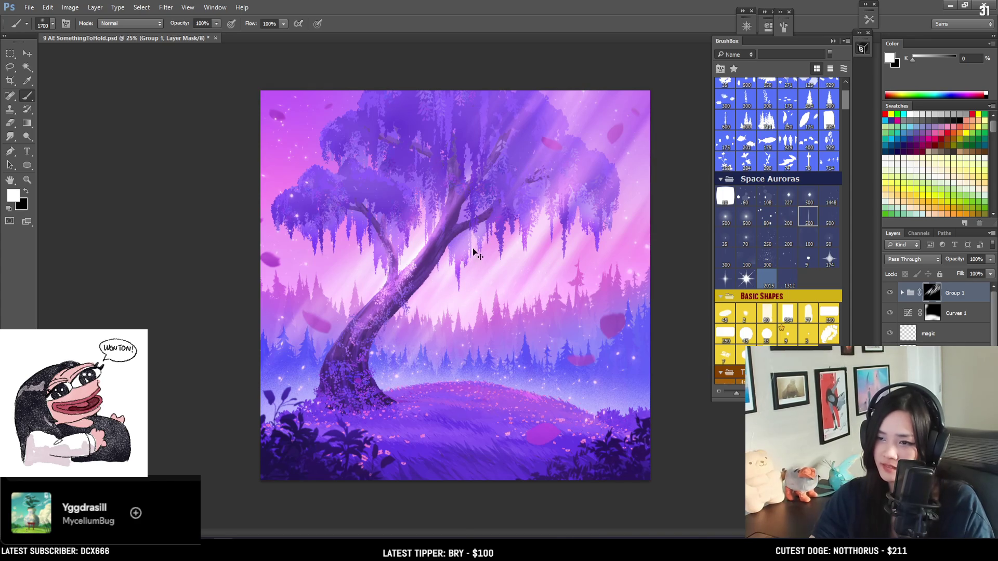
{"action": "key", "text": "x"}
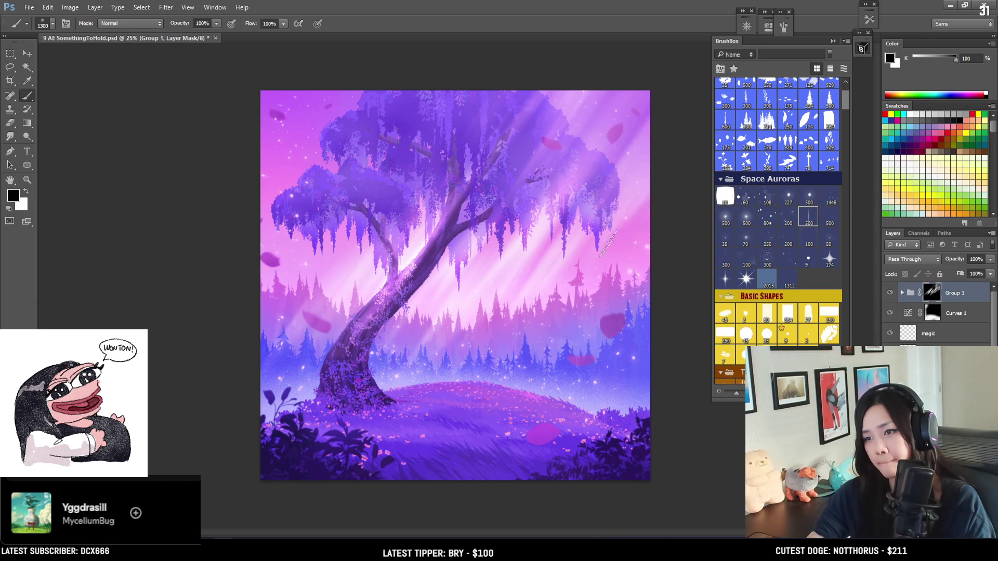
Step: Finish the diagonal light rays, widening the brush and painting the beams in white
{"action": "key", "text": "bracketright"}
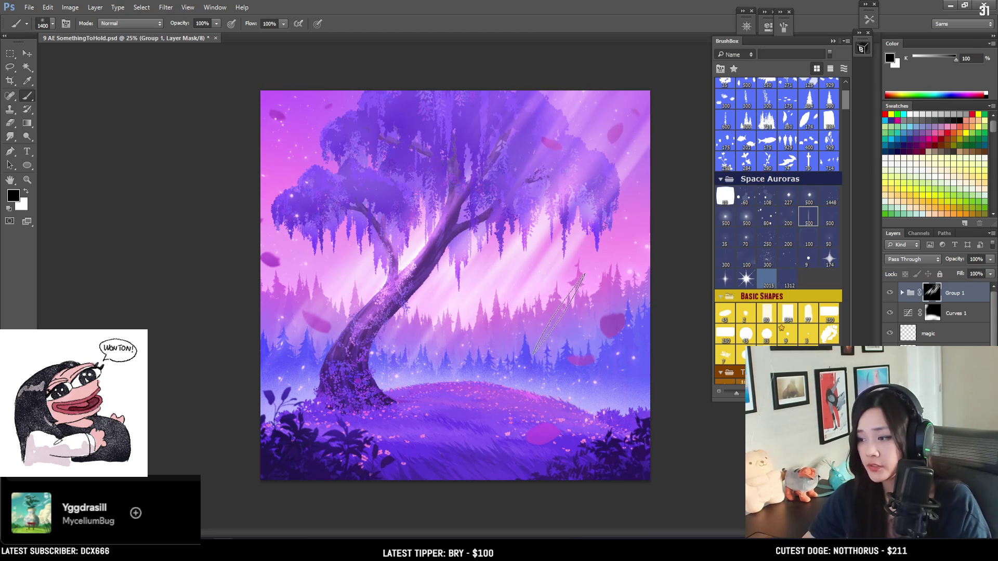
{"action": "key", "text": "bracketright"}
{"action": "key", "text": "bracketright"}
{"action": "key", "text": "bracketright"}
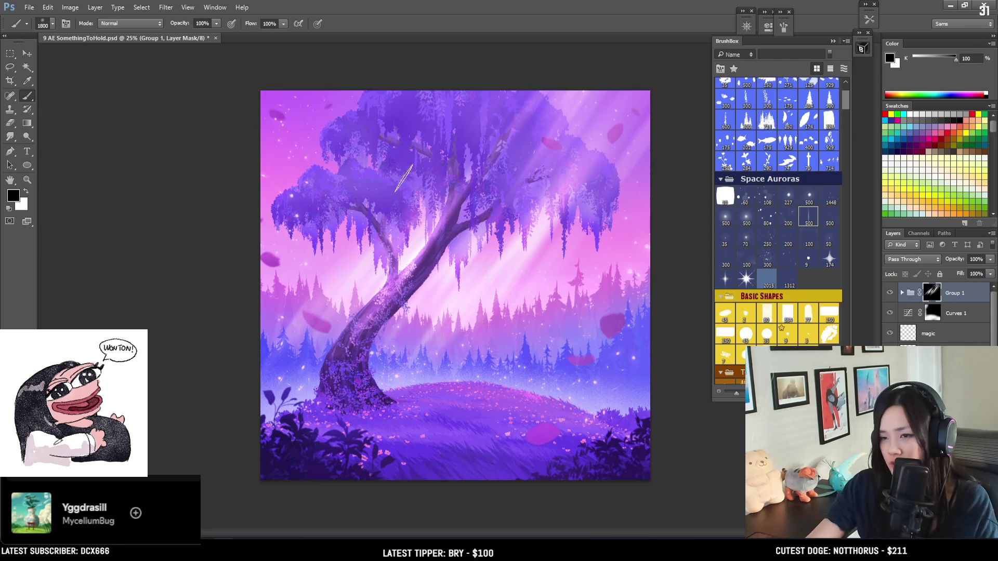
{"action": "key", "text": "bracketright"}
{"action": "key", "text": "bracketright"}
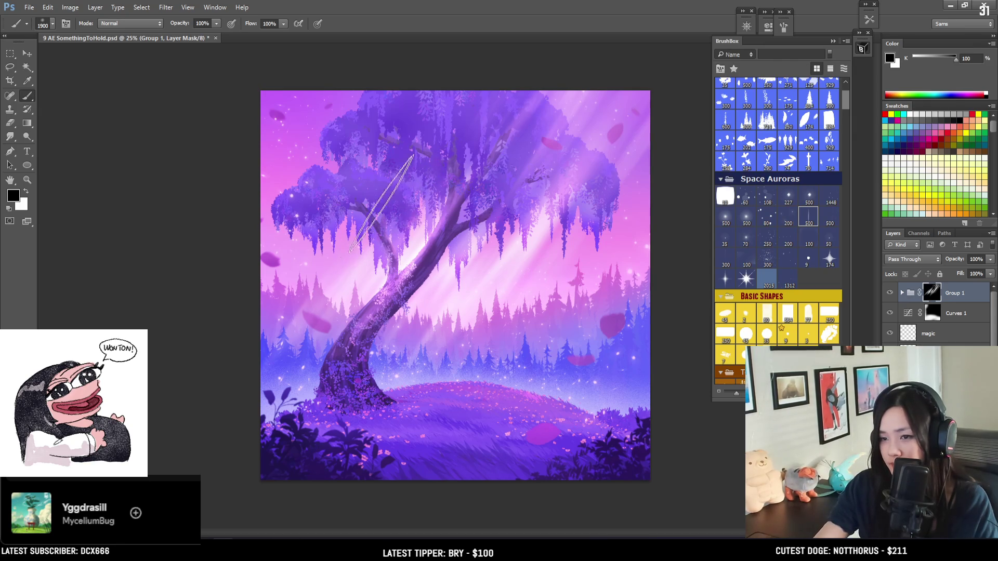
{"action": "key", "text": "x"}
{"action": "key", "text": "bracketleft"}
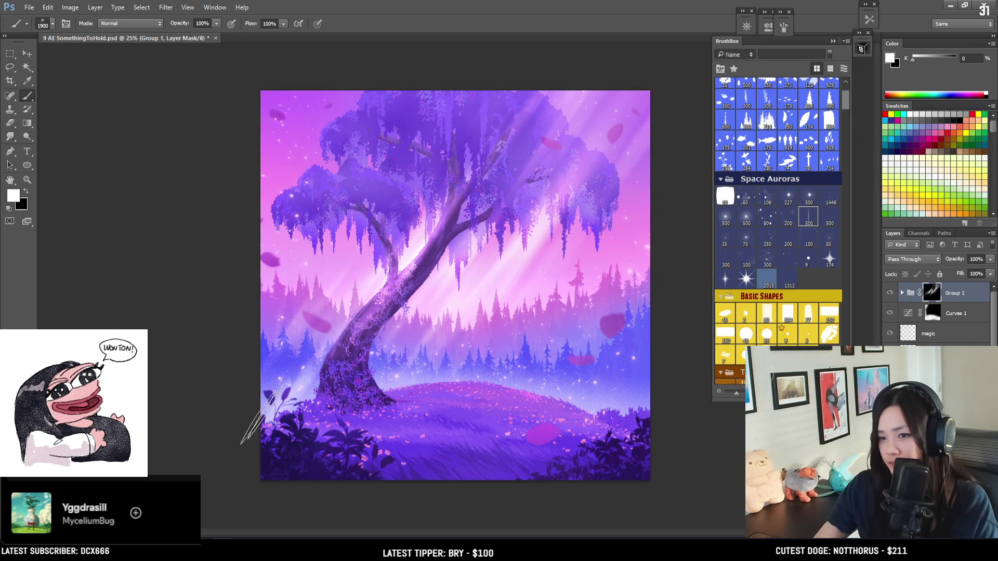
{"action": "key", "text": "bracketleft"}
{"action": "key", "text": "bracketleft"}
{"action": "key", "text": "bracketleft"}
{"action": "key", "text": "bracketleft"}
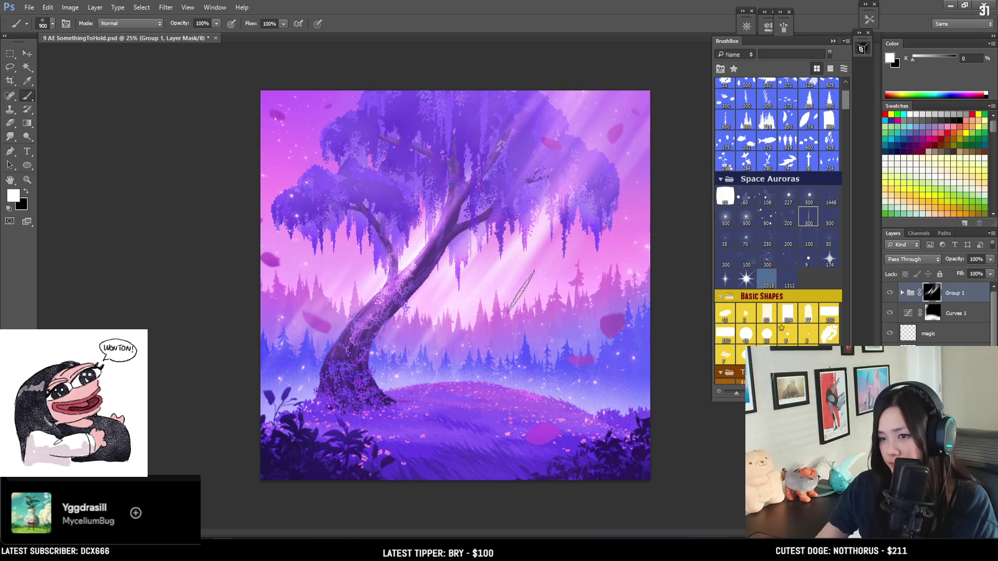
Step: Save the painting, close the BrushBox panel, float the document window and zoom out to 16.7%
{"action": "key", "text": "ctrl+s"}
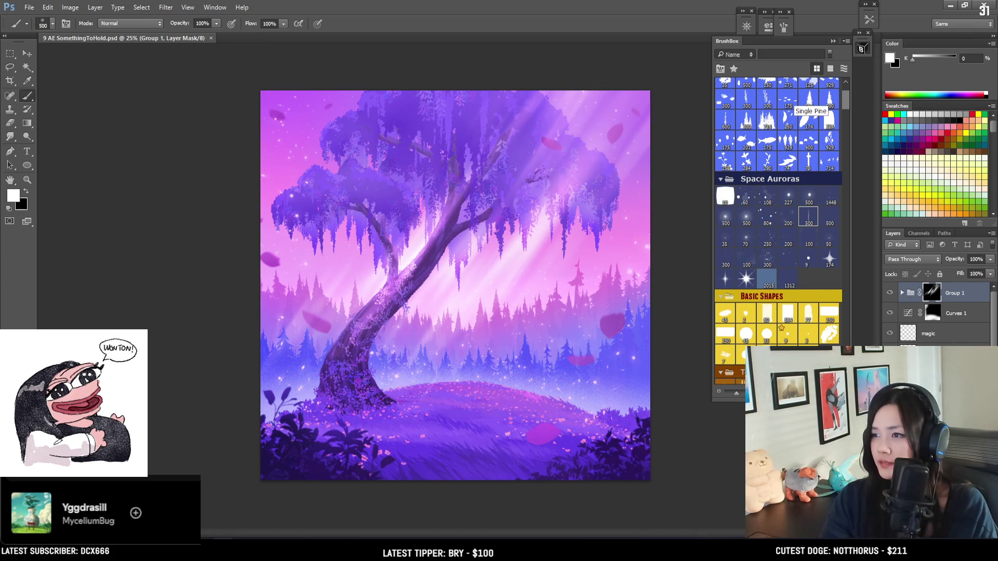
{"action": "left_click", "coordinate": [862, 48]}
{"action": "left_click_drag", "start_coordinate": [170, 40], "coordinate": [634, 115]}
{"action": "left_click_drag", "start_coordinate": [640, 80], "coordinate": [612, 50]}
{"action": "key", "text": "ctrl+minus"}
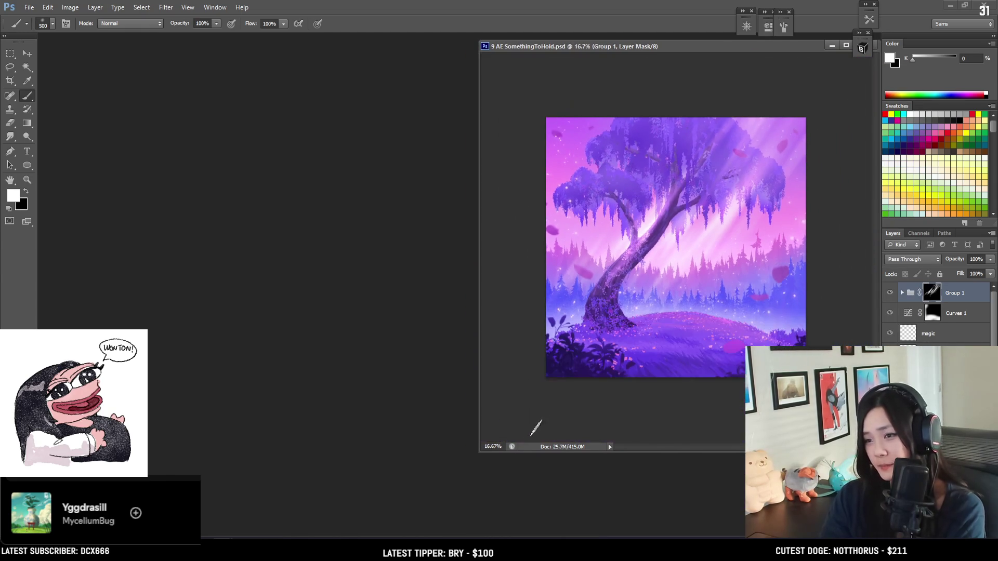
Step: Shrink the floating painting window to a compact size and bring up the jigsaw puzzle browser
{"action": "mouse_move", "coordinate": [482, 451]}
{"action": "left_mouse_down"}
{"action": "mouse_move", "coordinate": [590, 369]}
{"action": "mouse_move", "coordinate": [601, 349]}
{"action": "left_mouse_up"}
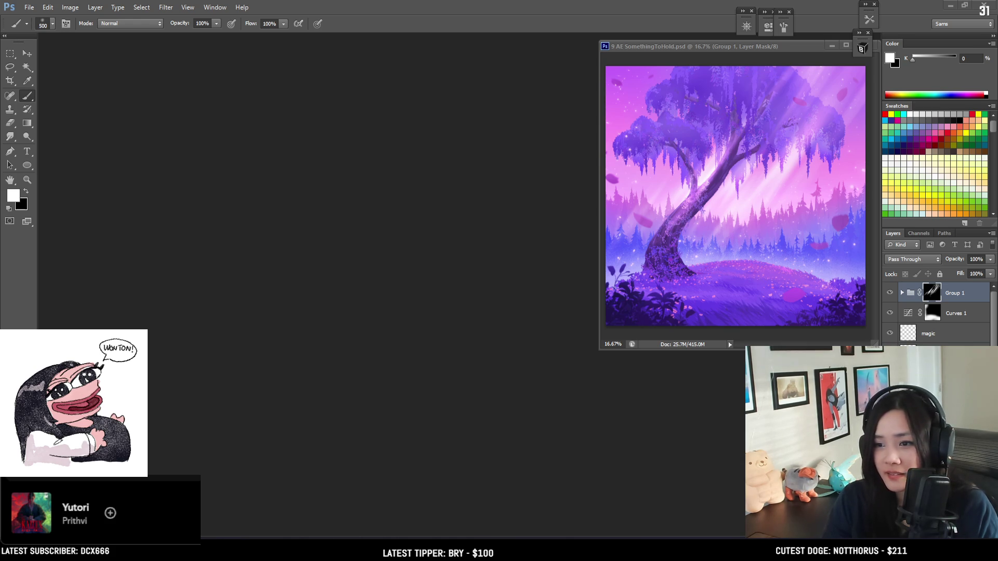
{"action": "key", "text": "alt+Tab"}
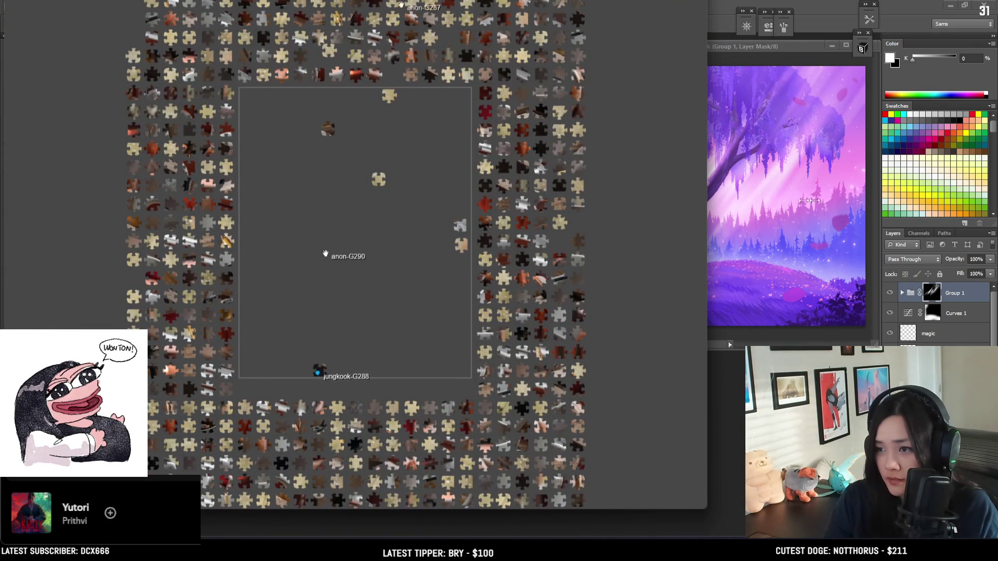
Step: Narrow the puzzle window and drop a light piece near the frame's right edge
{"action": "left_click_drag", "start_coordinate": [706, 211], "coordinate": [606, 225]}
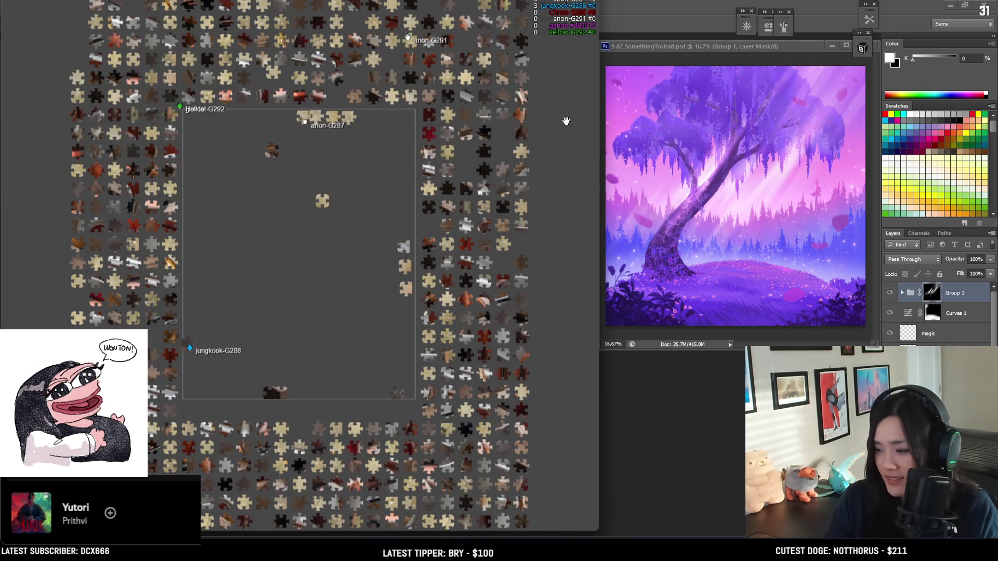
{"action": "scroll", "coordinate": [296, 182], "scroll_direction": "down", "scroll_amount": 1}
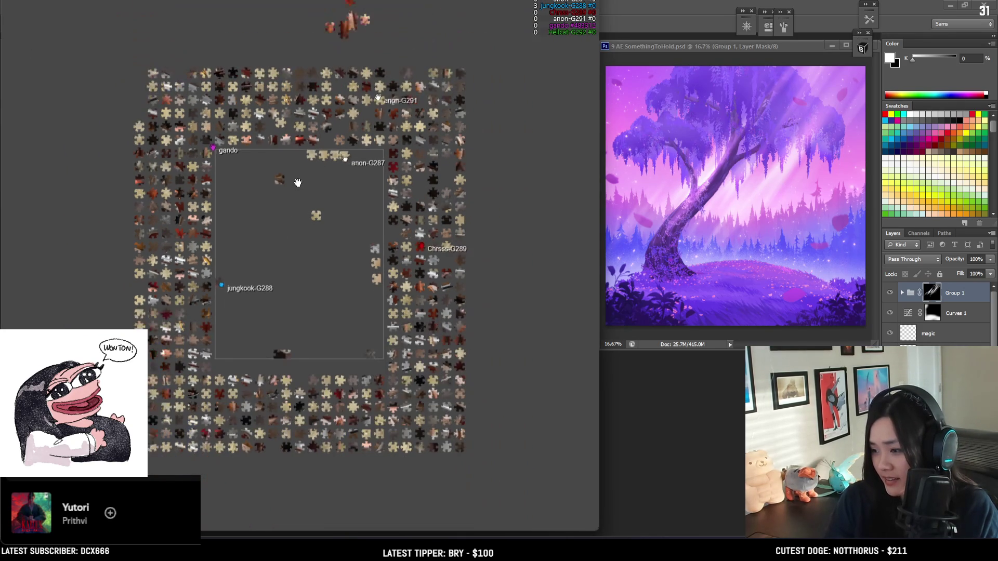
{"action": "scroll", "coordinate": [179, 221], "scroll_direction": "up", "scroll_amount": 3}
{"action": "mouse_move", "coordinate": [127, 173]}
{"action": "left_mouse_down"}
{"action": "mouse_move", "coordinate": [476, 257]}
{"action": "mouse_move", "coordinate": [481, 369]}
{"action": "mouse_move", "coordinate": [472, 436]}
{"action": "left_mouse_up"}
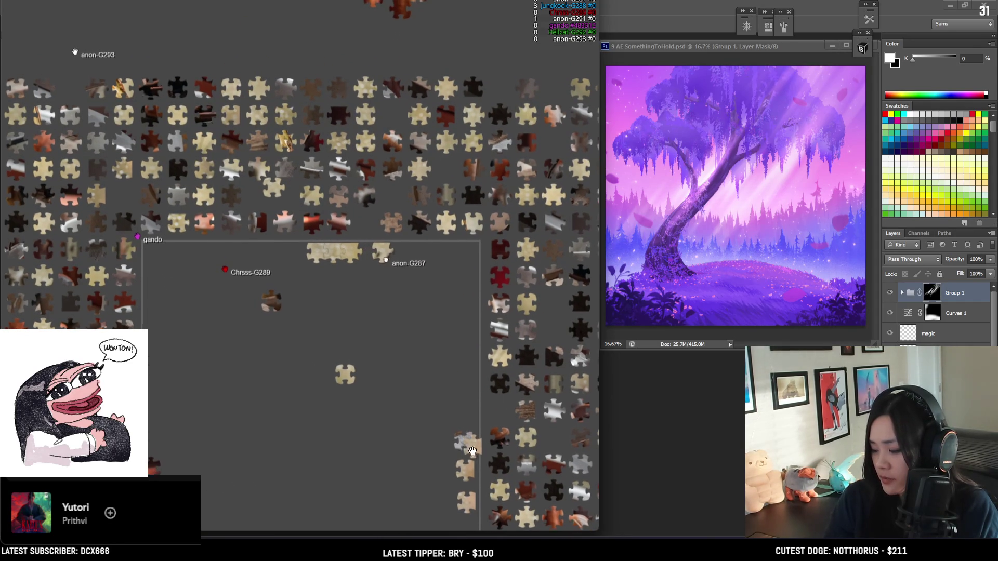
{"action": "left_click_drag", "start_coordinate": [336, 427], "coordinate": [311, 278]}
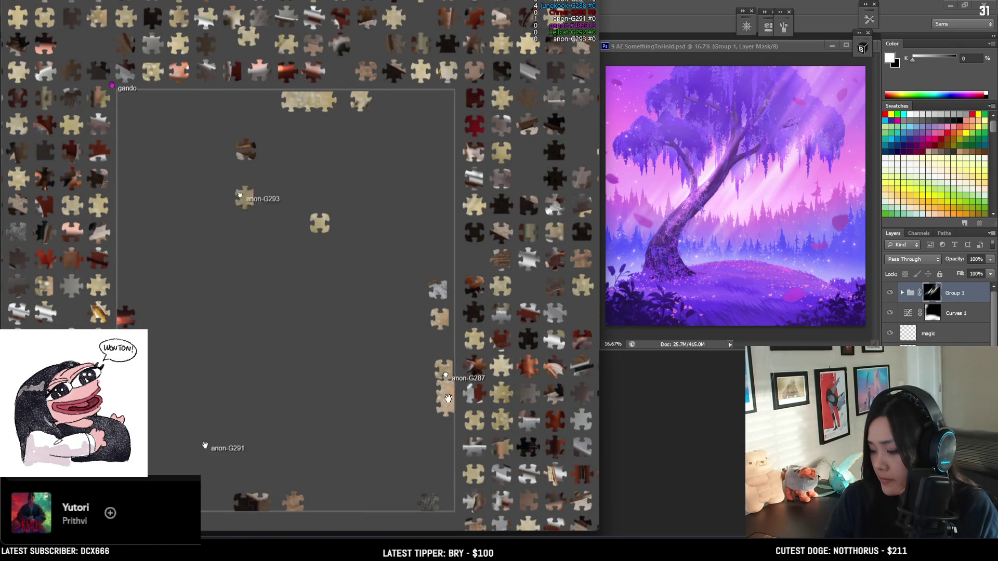
Step: Move the stacked border pieces up and fit pieces onto the right border column
{"action": "scroll", "coordinate": [447, 416], "scroll_direction": "up", "scroll_amount": 1}
{"action": "scroll", "coordinate": [449, 480], "scroll_direction": "up", "scroll_amount": 1}
{"action": "mouse_move", "coordinate": [449, 481]}
{"action": "left_mouse_down"}
{"action": "mouse_move", "coordinate": [448, 505]}
{"action": "mouse_move", "coordinate": [448, 382]}
{"action": "mouse_move", "coordinate": [432, 350]}
{"action": "mouse_move", "coordinate": [444, 321]}
{"action": "mouse_move", "coordinate": [446, 213]}
{"action": "left_mouse_up"}
{"action": "scroll", "coordinate": [447, 428], "scroll_direction": "down", "scroll_amount": 1}
{"action": "scroll", "coordinate": [439, 334], "scroll_direction": "down", "scroll_amount": 1}
{"action": "left_click_drag", "start_coordinate": [426, 247], "coordinate": [420, 259]}
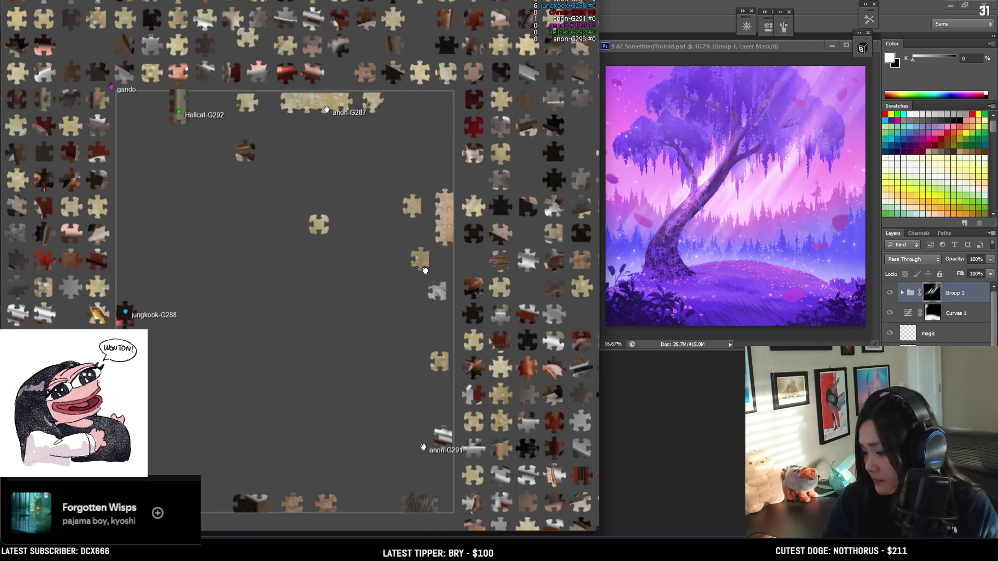
{"action": "mouse_move", "coordinate": [412, 206]}
{"action": "left_mouse_down"}
{"action": "mouse_move", "coordinate": [455, 177]}
{"action": "mouse_move", "coordinate": [453, 104]}
{"action": "mouse_move", "coordinate": [452, 270]}
{"action": "left_mouse_up"}
{"action": "scroll", "coordinate": [451, 125], "scroll_direction": "down", "scroll_amount": 1}
{"action": "scroll", "coordinate": [454, 124], "scroll_direction": "up", "scroll_amount": 3}
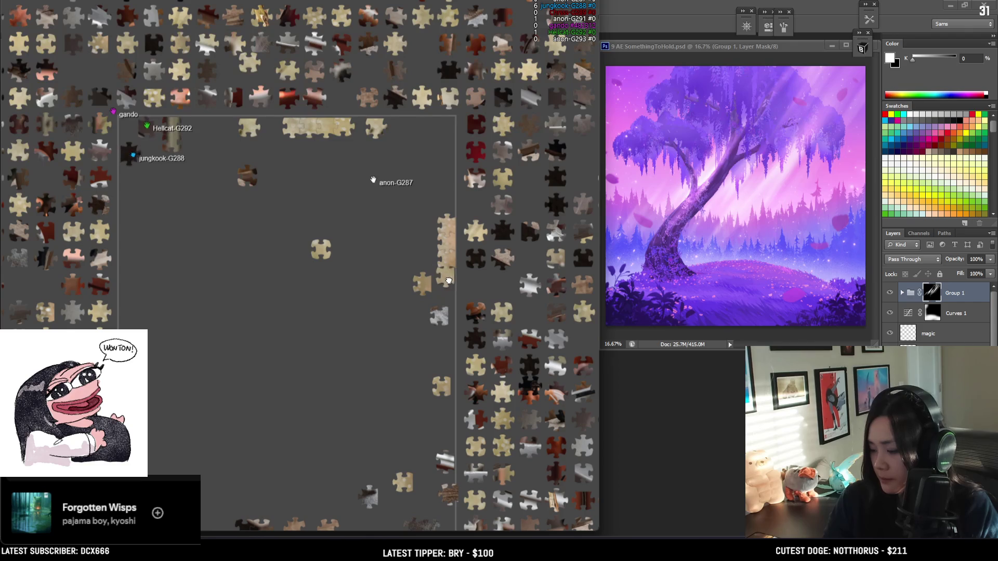
{"action": "scroll", "coordinate": [422, 300], "scroll_direction": "up", "scroll_amount": 1}
{"action": "mouse_move", "coordinate": [423, 300]}
{"action": "left_mouse_down"}
{"action": "mouse_move", "coordinate": [450, 339]}
{"action": "mouse_move", "coordinate": [441, 403]}
{"action": "mouse_move", "coordinate": [452, 330]}
{"action": "mouse_move", "coordinate": [441, 445]}
{"action": "mouse_move", "coordinate": [448, 506]}
{"action": "left_mouse_up"}
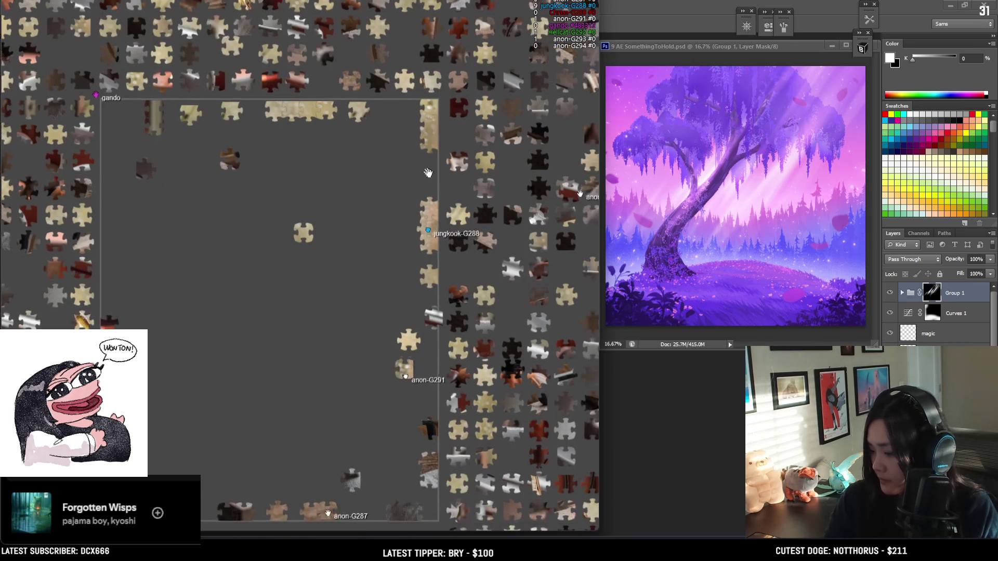
Step: Pan across the board and carry a piece toward its left edge
{"action": "scroll", "coordinate": [417, 171], "scroll_direction": "down", "scroll_amount": 2}
{"action": "left_click_drag", "start_coordinate": [342, 390], "coordinate": [346, 352]}
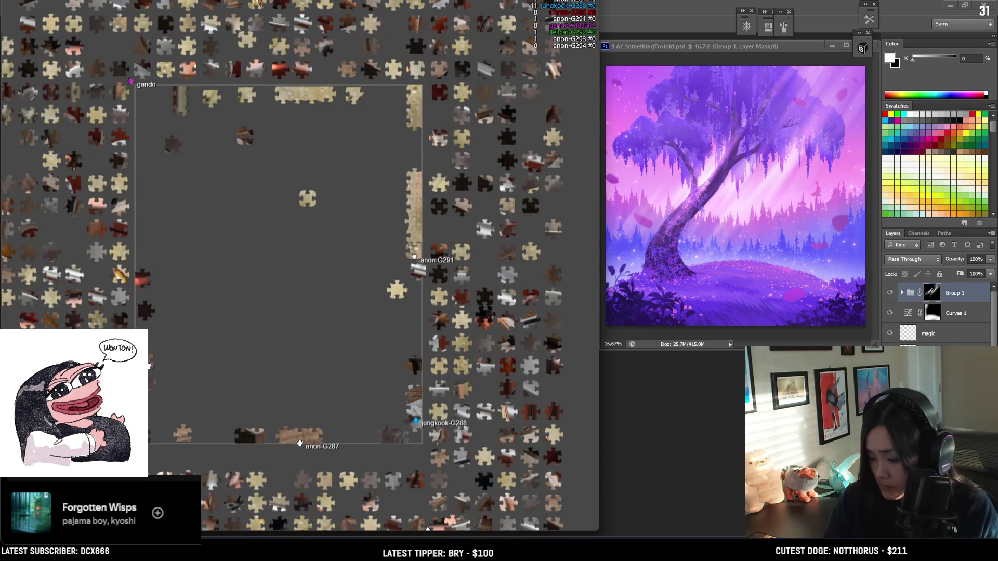
{"action": "left_click_drag", "start_coordinate": [152, 400], "coordinate": [149, 406]}
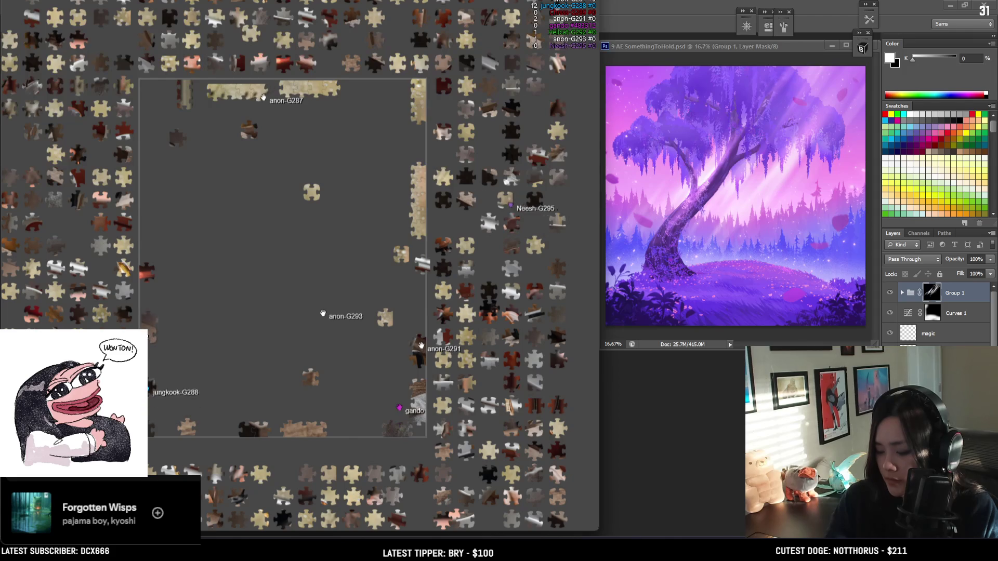
{"action": "left_click_drag", "start_coordinate": [143, 252], "coordinate": [166, 104]}
Step: Carry a pinkish edge piece down the left border of the puzzle frame
{"action": "scroll", "coordinate": [166, 104], "scroll_direction": "up", "scroll_amount": 2}
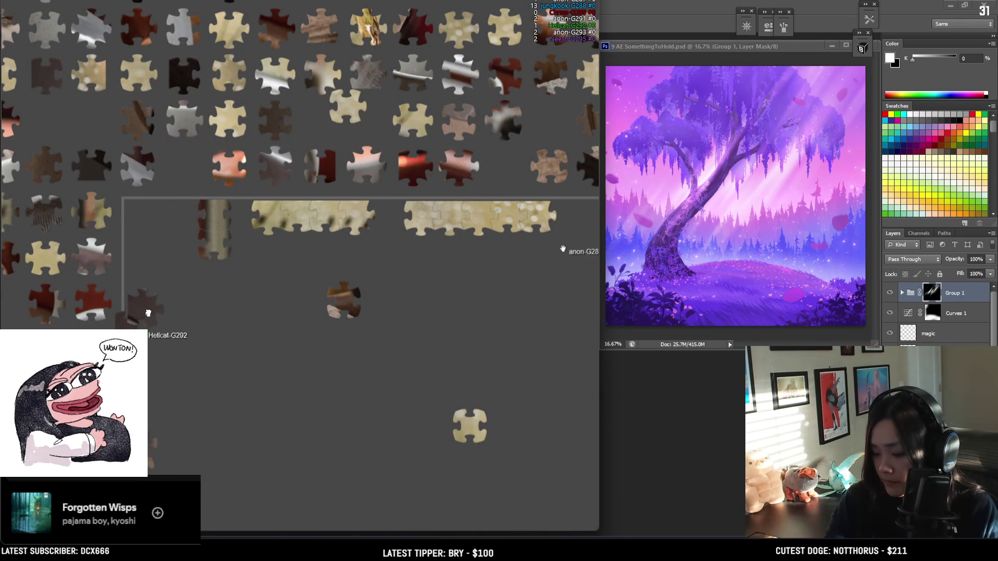
{"action": "scroll", "coordinate": [213, 318], "scroll_direction": "down", "scroll_amount": 2}
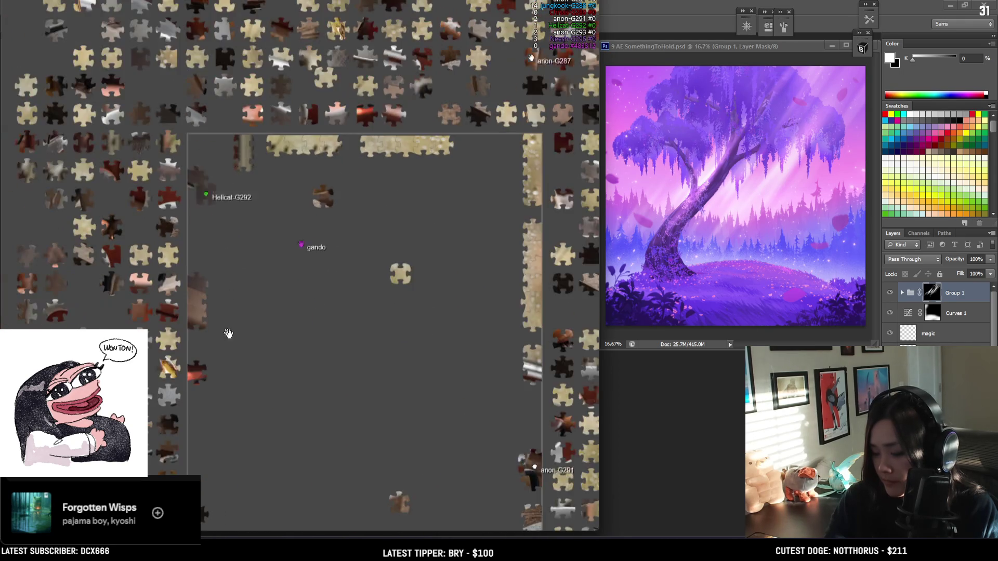
{"action": "left_click_drag", "start_coordinate": [213, 318], "coordinate": [223, 263]}
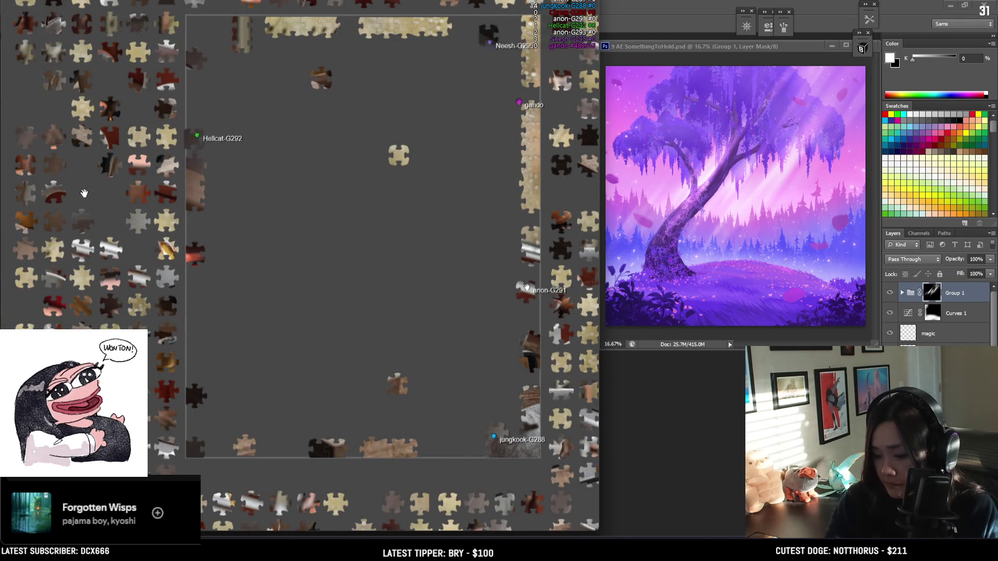
{"action": "left_click_drag", "start_coordinate": [417, 265], "coordinate": [436, 204]}
{"action": "left_click_drag", "start_coordinate": [186, 423], "coordinate": [168, 299]}
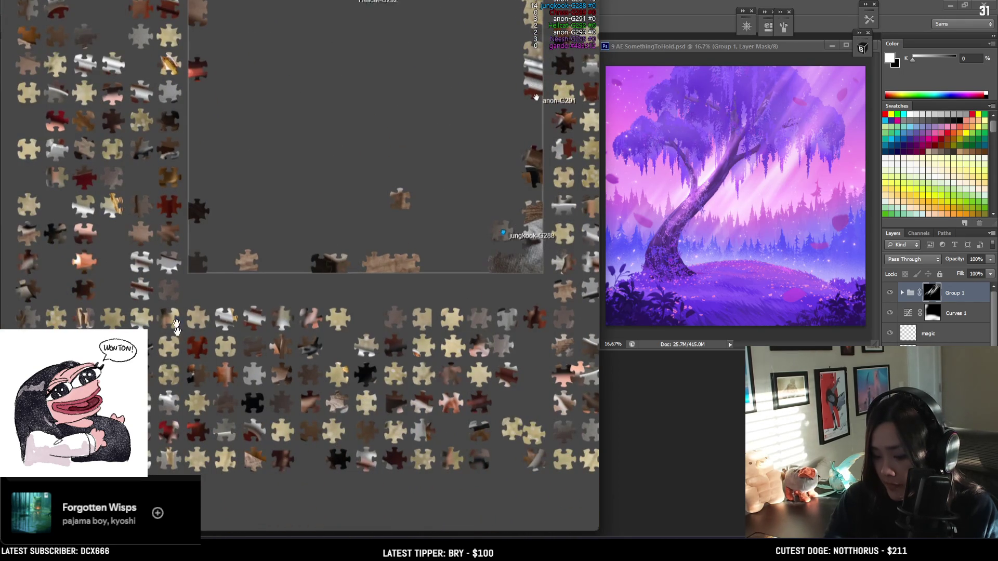
{"action": "left_click_drag", "start_coordinate": [193, 252], "coordinate": [172, 440]}
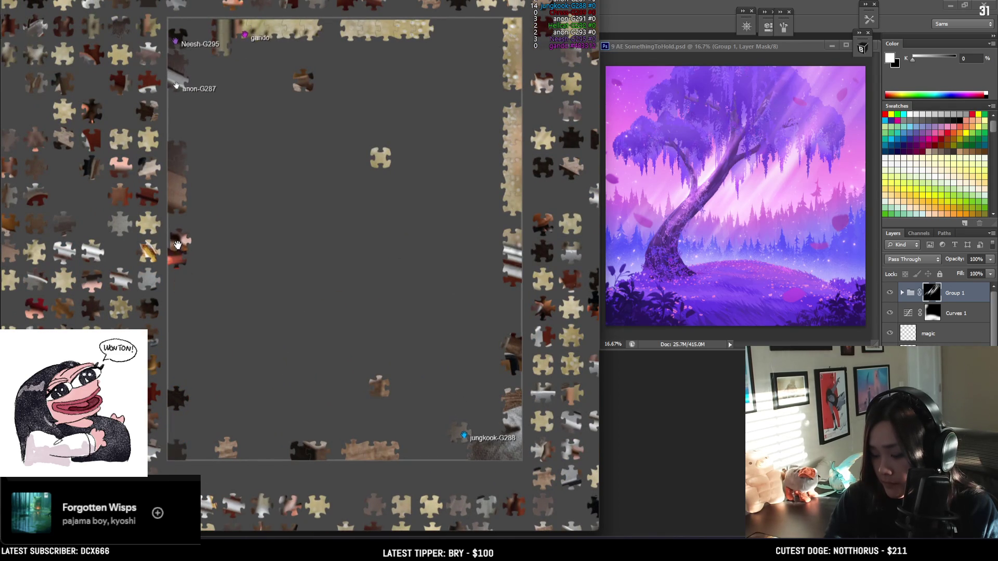
{"action": "left_click_drag", "start_coordinate": [225, 256], "coordinate": [229, 295]}
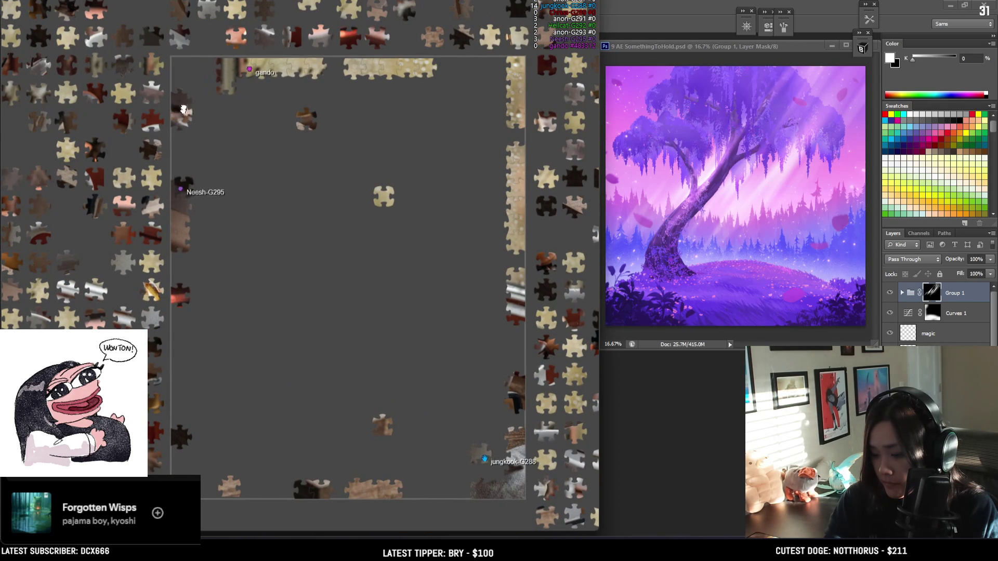
{"action": "left_click_drag", "start_coordinate": [181, 170], "coordinate": [180, 403]}
Step: Pan the board to look over the loose pieces to the right of and above it
{"action": "scroll", "coordinate": [260, 460], "scroll_direction": "down", "scroll_amount": 5}
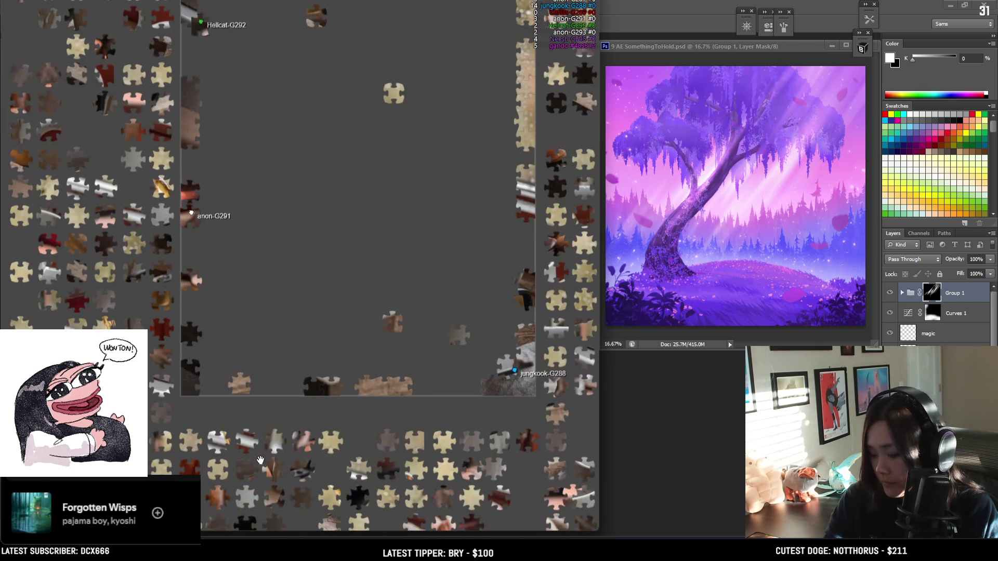
{"action": "scroll", "coordinate": [400, 414], "scroll_direction": "down", "scroll_amount": 3}
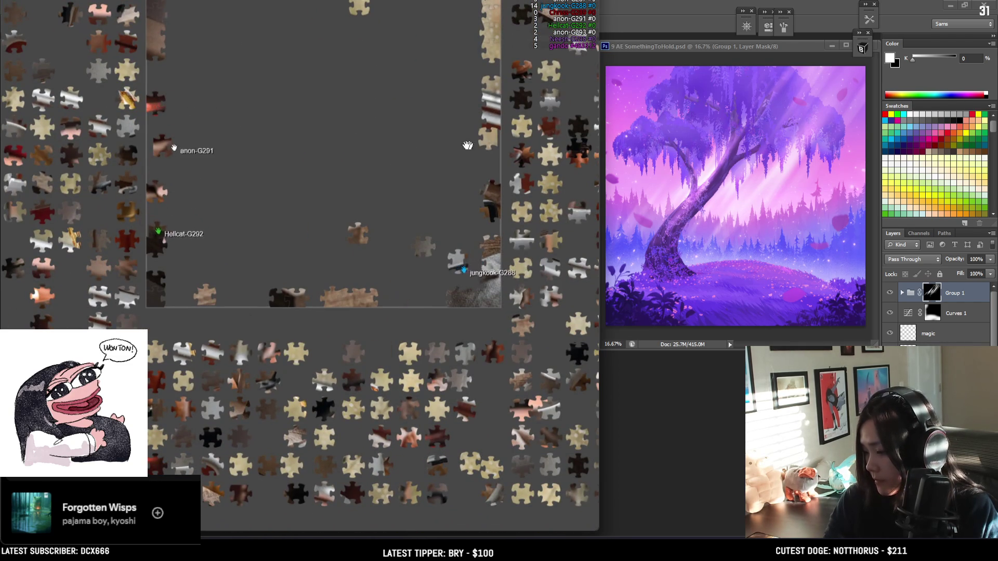
{"action": "left_click_drag", "start_coordinate": [453, 143], "coordinate": [272, 283]}
{"action": "scroll", "coordinate": [312, 214], "scroll_direction": "down", "scroll_amount": 4}
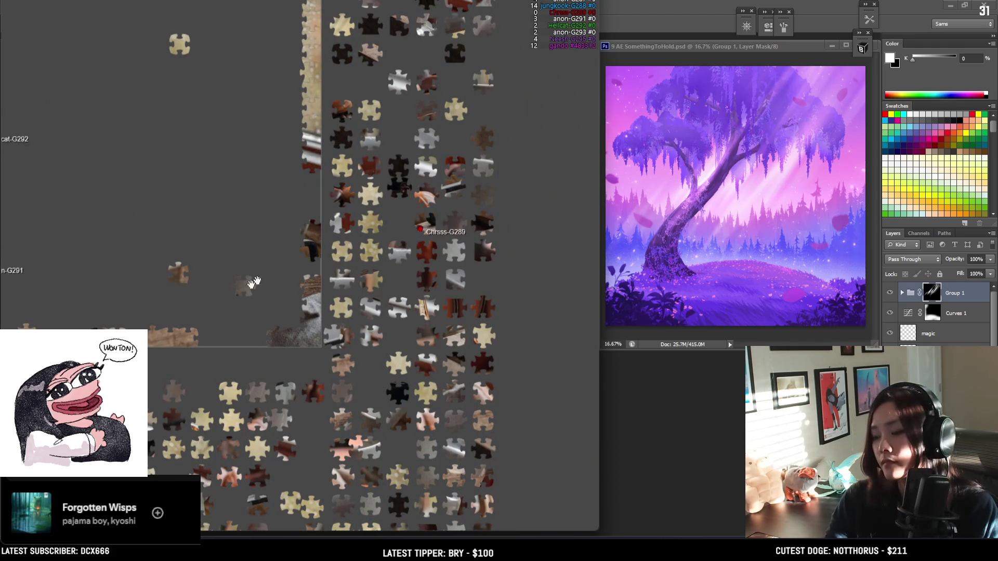
{"action": "left_click_drag", "start_coordinate": [207, 200], "coordinate": [453, 225]}
{"action": "scroll", "coordinate": [392, 219], "scroll_direction": "up", "scroll_amount": 5}
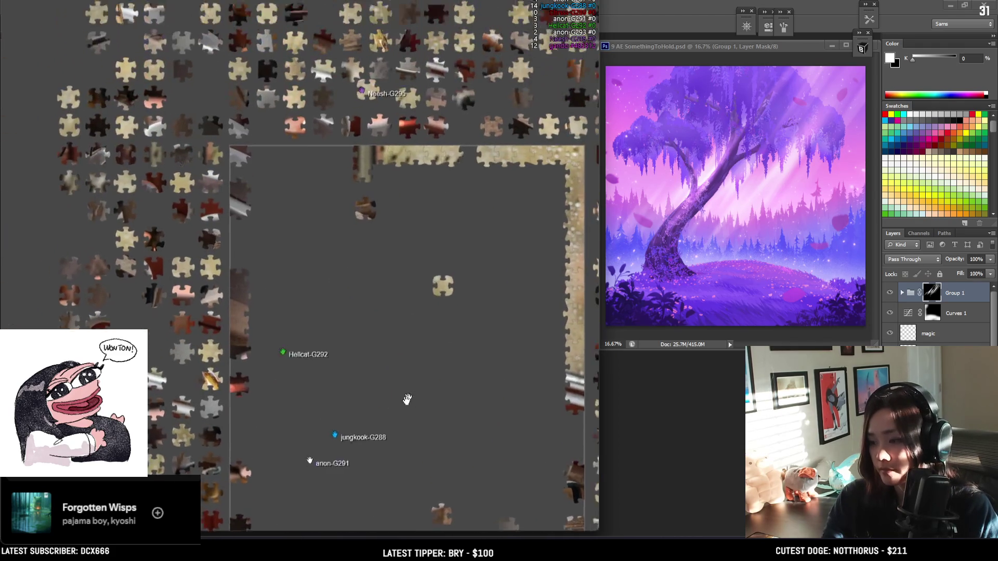
{"action": "scroll", "coordinate": [262, 275], "scroll_direction": "up", "scroll_amount": 3}
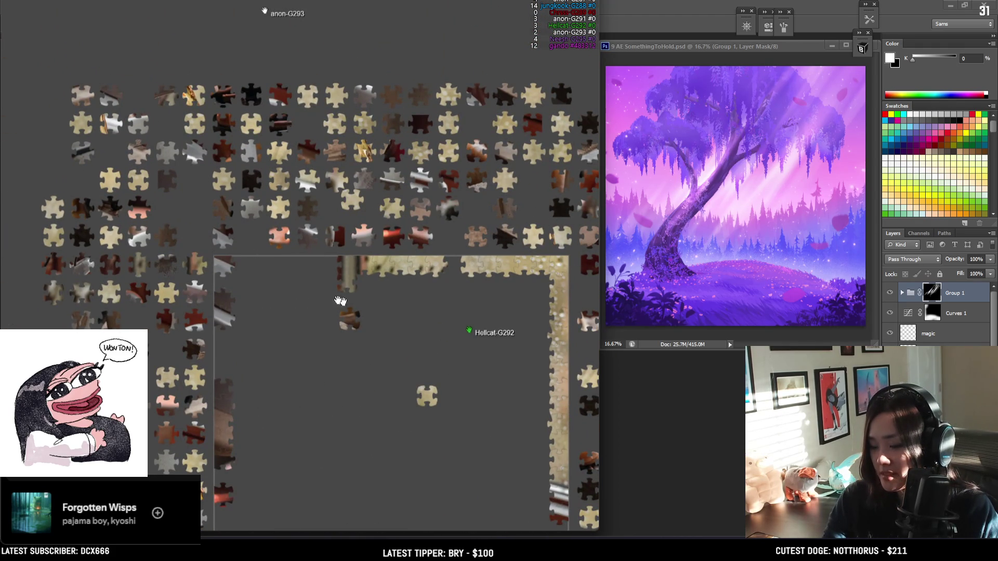
{"action": "left_click_drag", "start_coordinate": [236, 295], "coordinate": [162, 289]}
{"action": "left_click_drag", "start_coordinate": [415, 342], "coordinate": [299, 298]}
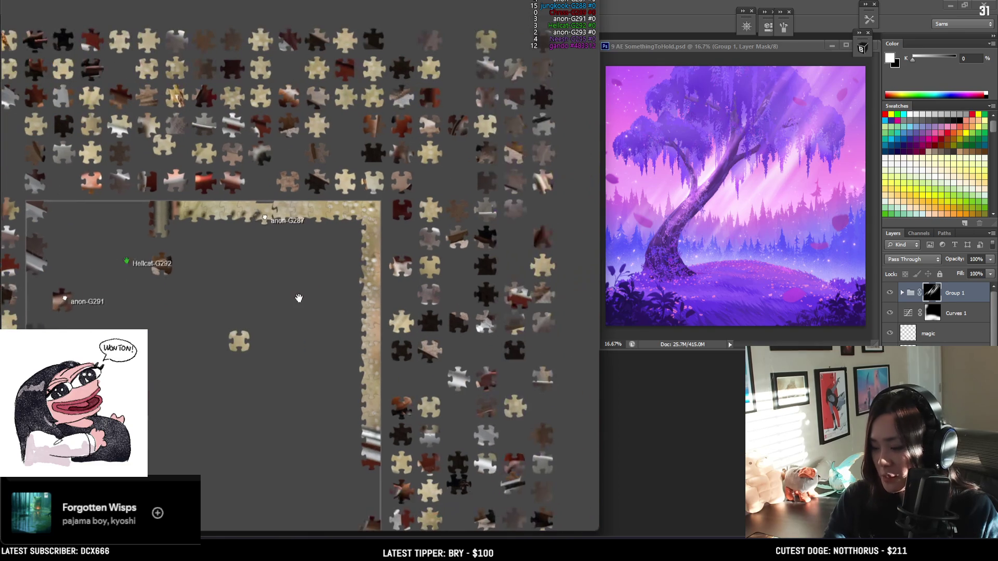
{"action": "left_click_drag", "start_coordinate": [225, 487], "coordinate": [249, 164]}
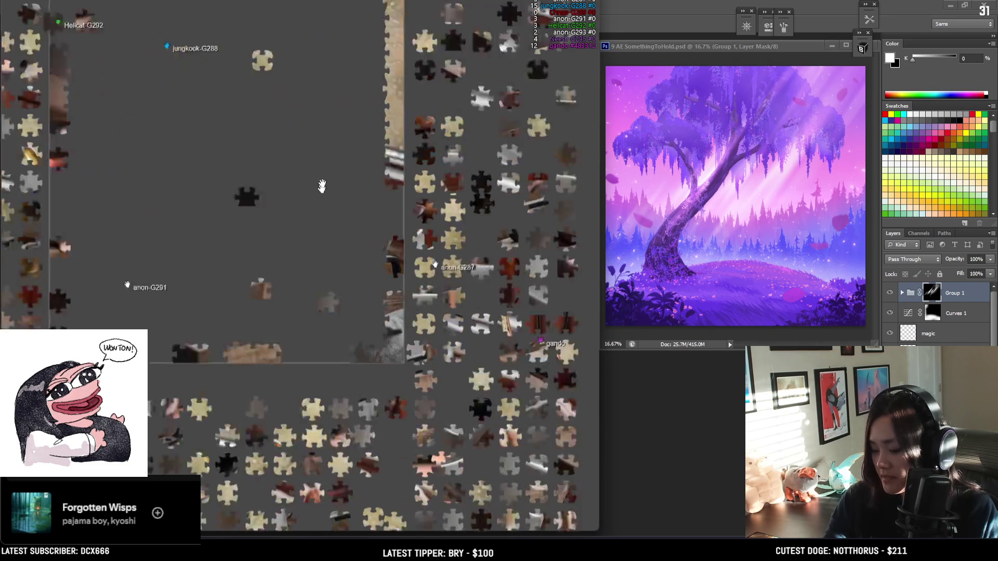
Step: Pan between the board's corners, bottom border and the loose pieces below it
{"action": "left_click_drag", "start_coordinate": [130, 314], "coordinate": [108, 319]}
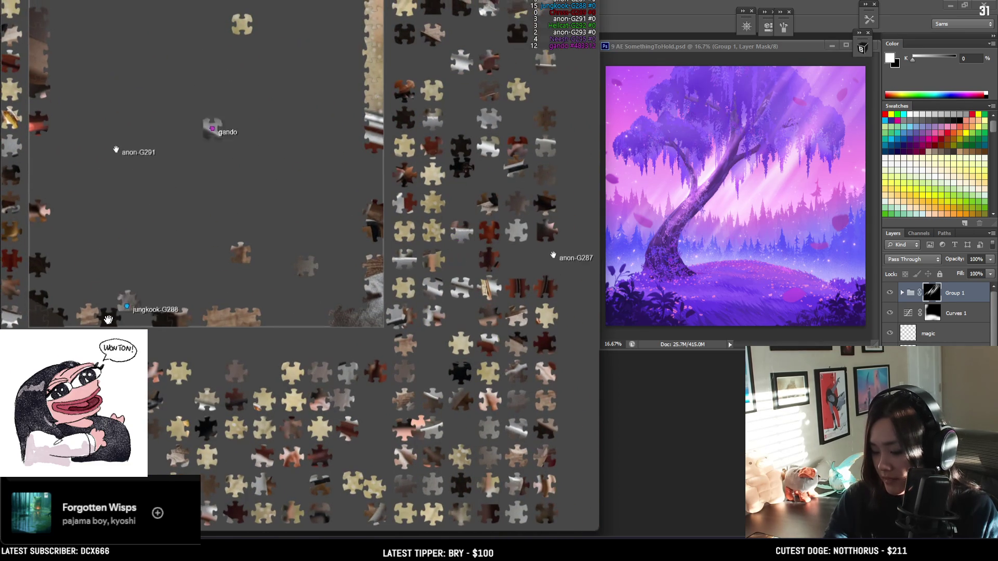
{"action": "left_click_drag", "start_coordinate": [268, 317], "coordinate": [286, 321]}
{"action": "left_click_drag", "start_coordinate": [471, 469], "coordinate": [460, 396]}
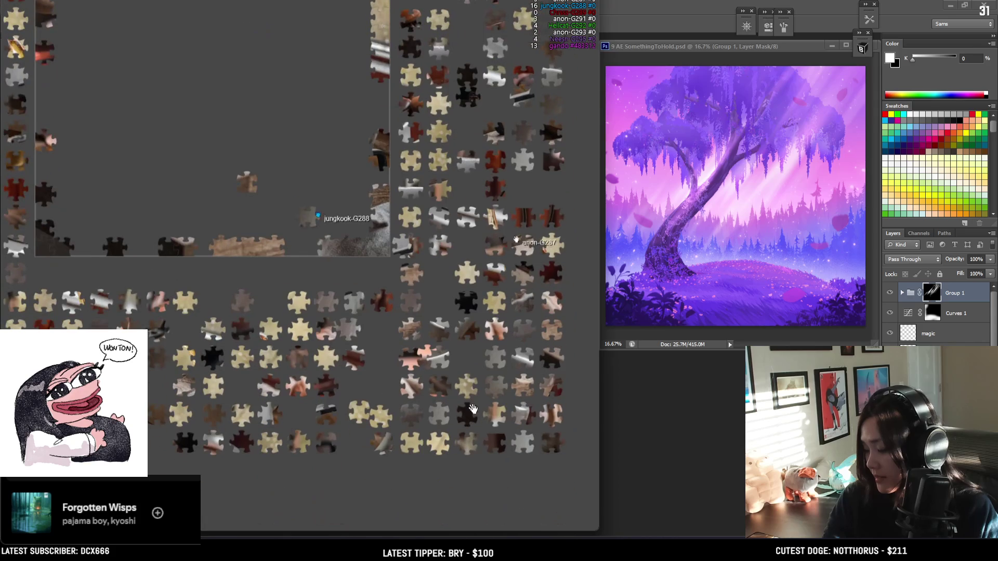
{"action": "left_click_drag", "start_coordinate": [170, 90], "coordinate": [209, 385]}
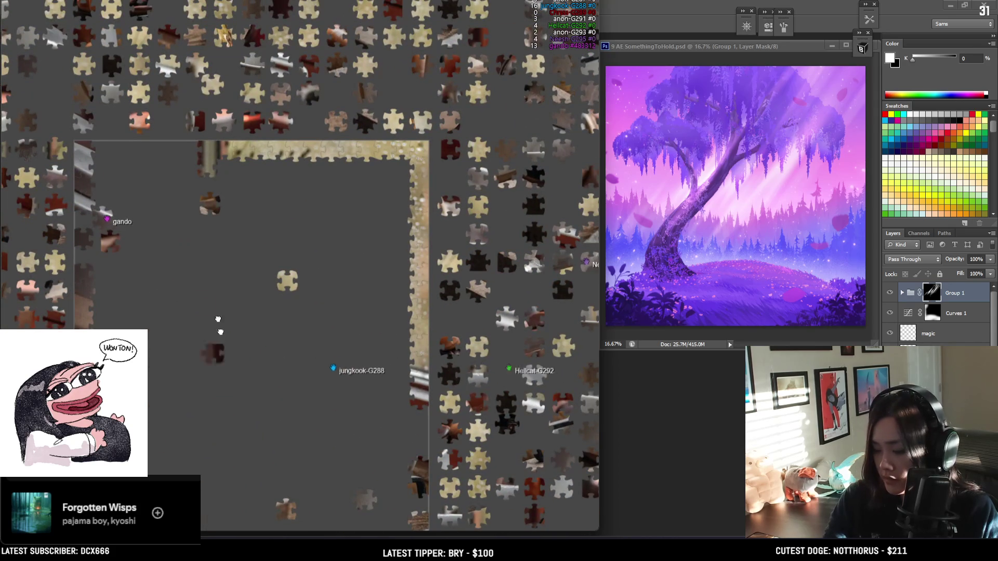
{"action": "left_click_drag", "start_coordinate": [123, 152], "coordinate": [169, 358]}
{"action": "left_click_drag", "start_coordinate": [141, 316], "coordinate": [165, 189]}
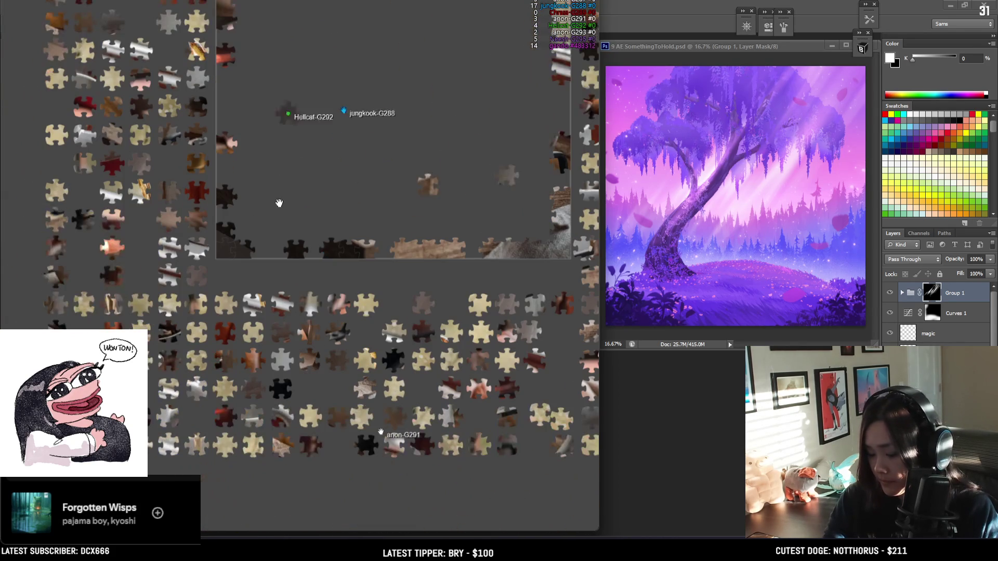
{"action": "left_click_drag", "start_coordinate": [279, 455], "coordinate": [209, 483]}
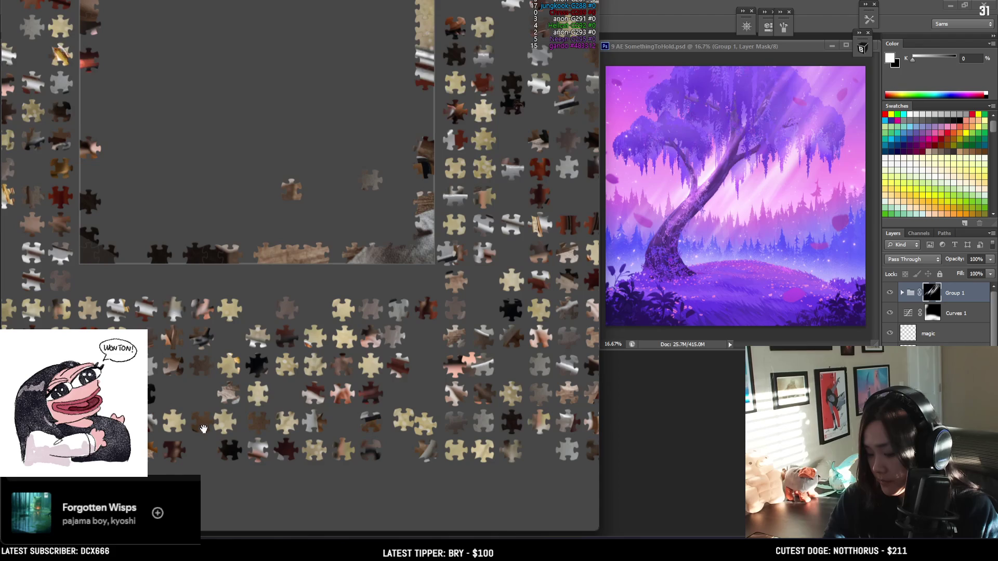
{"action": "left_click_drag", "start_coordinate": [147, 371], "coordinate": [162, 398]}
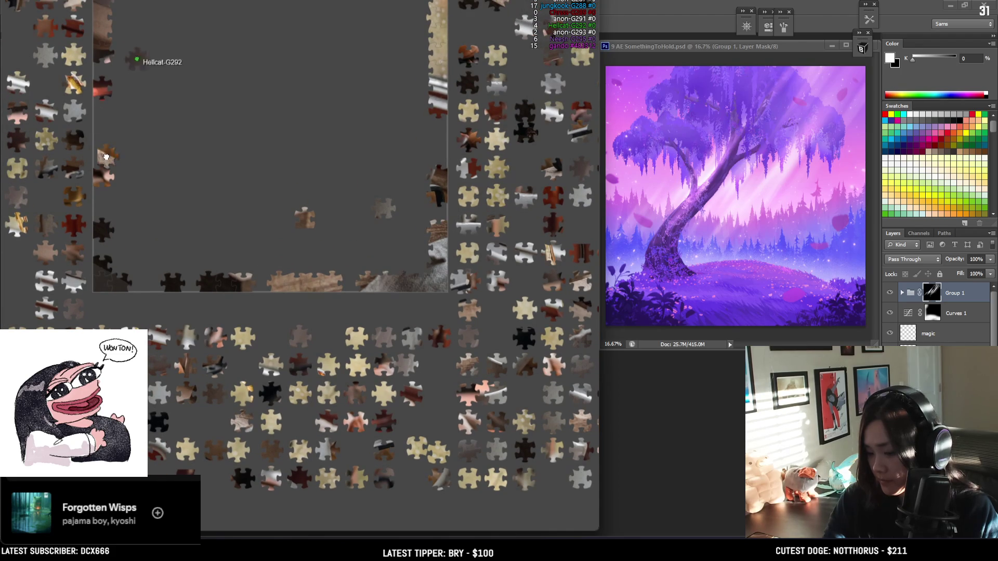
{"action": "left_click_drag", "start_coordinate": [106, 132], "coordinate": [167, 360]}
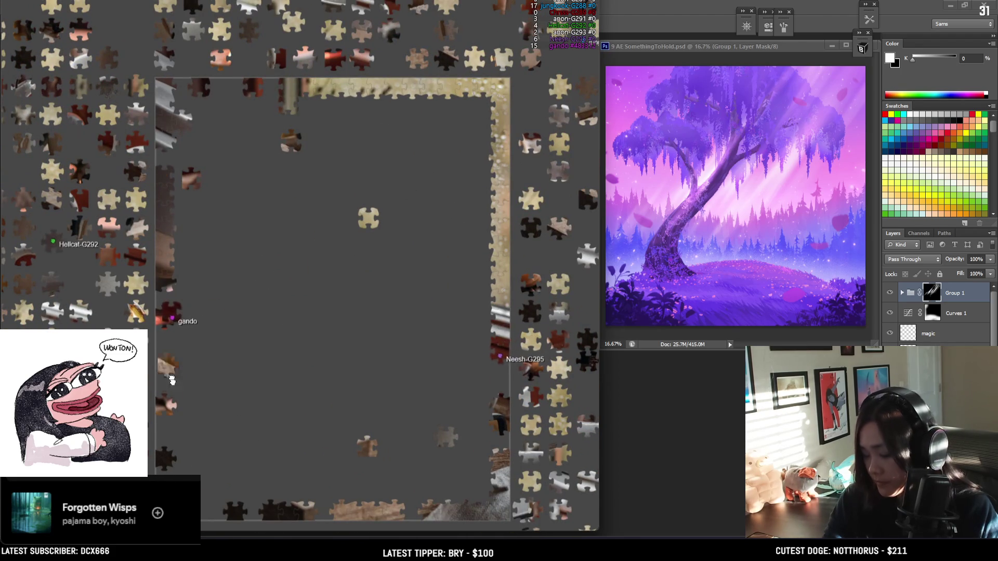
{"action": "left_click_drag", "start_coordinate": [378, 434], "coordinate": [262, 345]}
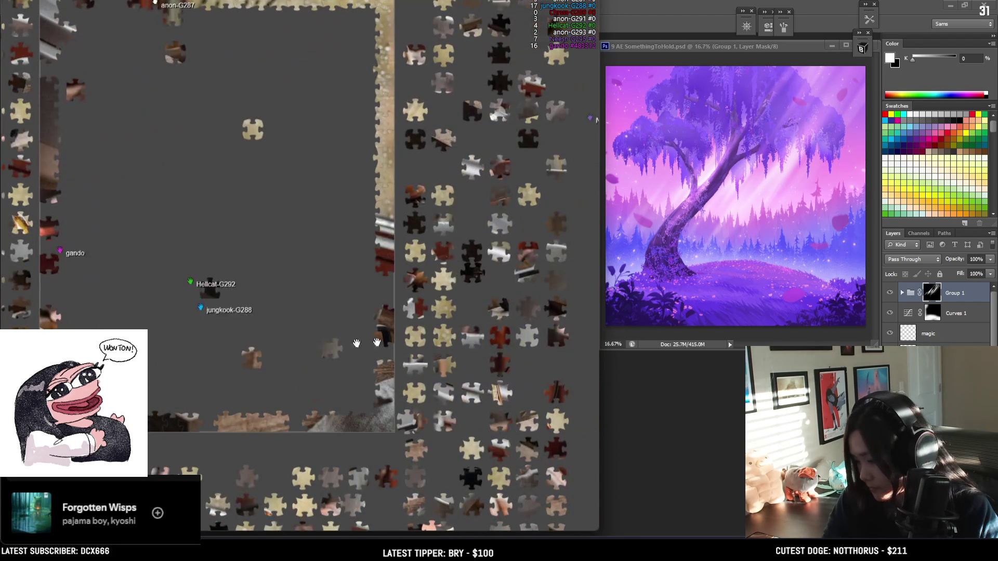
{"action": "scroll", "coordinate": [580, 476], "scroll_direction": "down", "scroll_amount": 3}
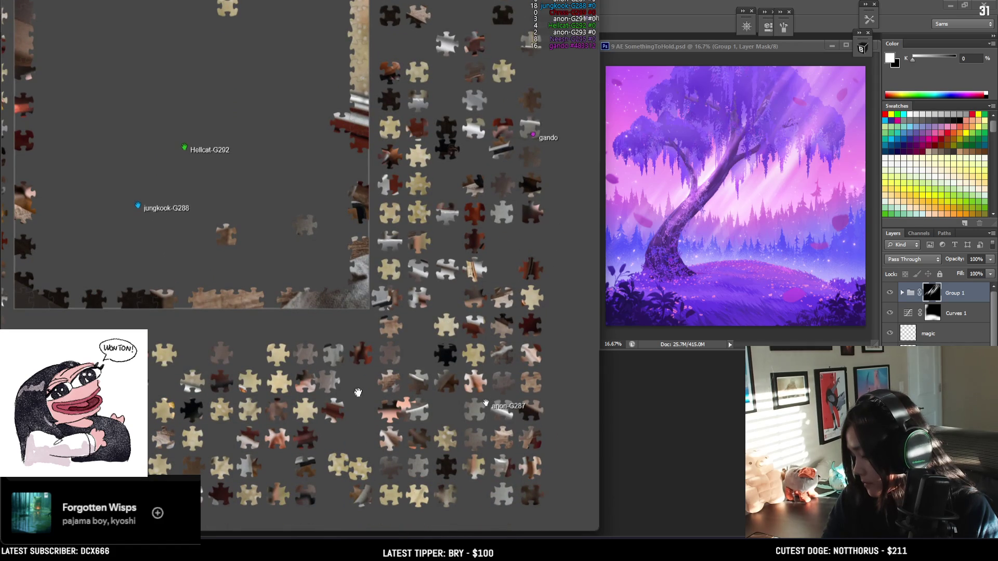
Step: Pick up a silver piece from the loose pieces and scroll around the board
{"action": "left_click_drag", "start_coordinate": [418, 412], "coordinate": [432, 415]}
{"action": "scroll", "coordinate": [427, 412], "scroll_direction": "up", "scroll_amount": 10}
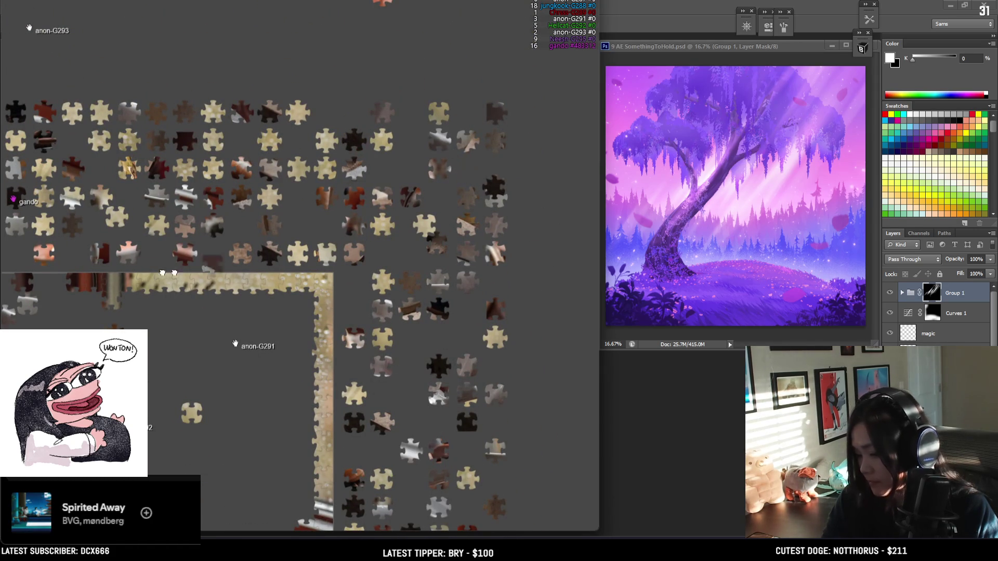
{"action": "scroll", "coordinate": [208, 268], "scroll_direction": "left", "scroll_amount": 6}
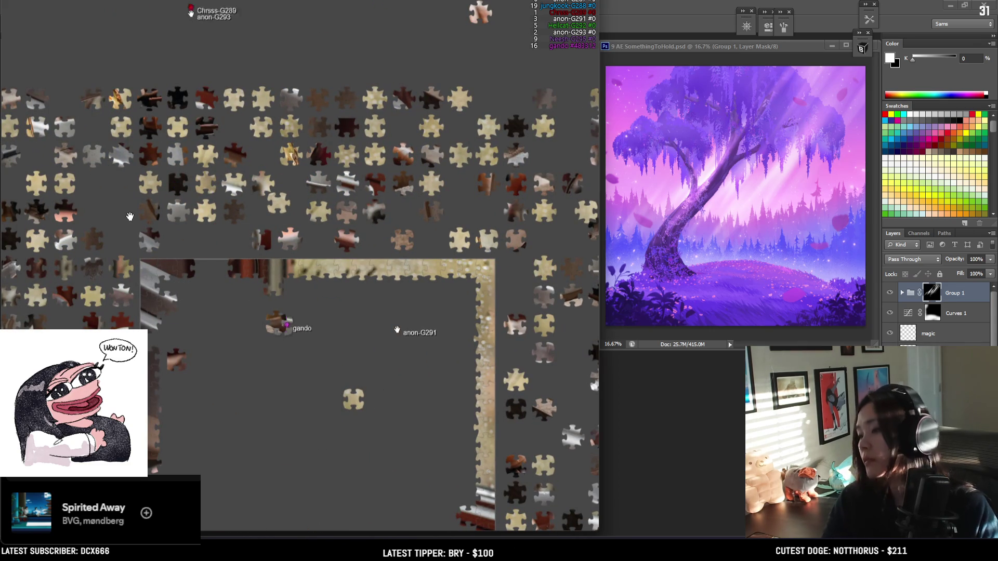
{"action": "scroll", "coordinate": [216, 253], "scroll_direction": "right", "scroll_amount": 3}
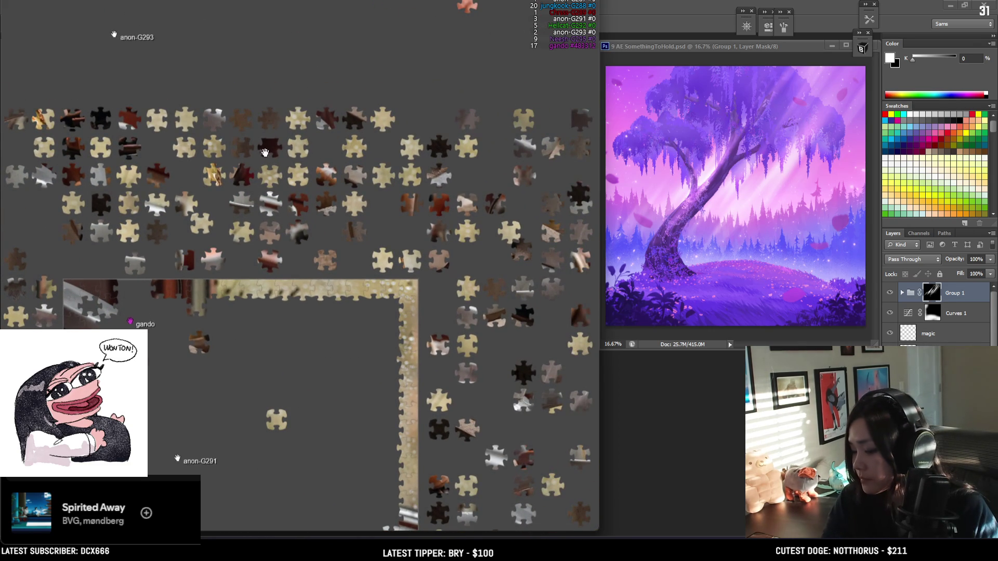
{"action": "scroll", "coordinate": [234, 330], "scroll_direction": "right", "scroll_amount": 3}
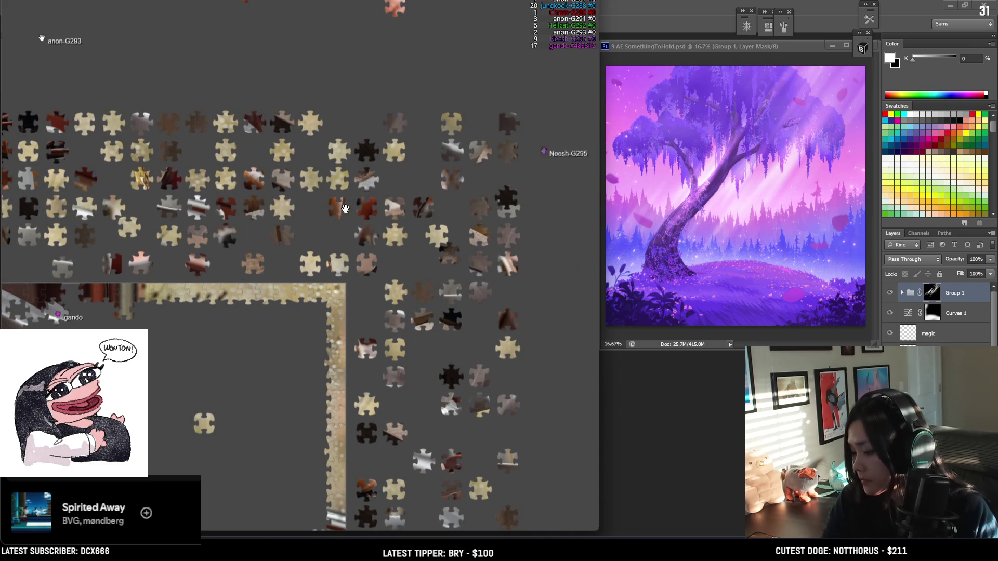
{"action": "scroll", "coordinate": [255, 325], "scroll_direction": "down", "scroll_amount": 1}
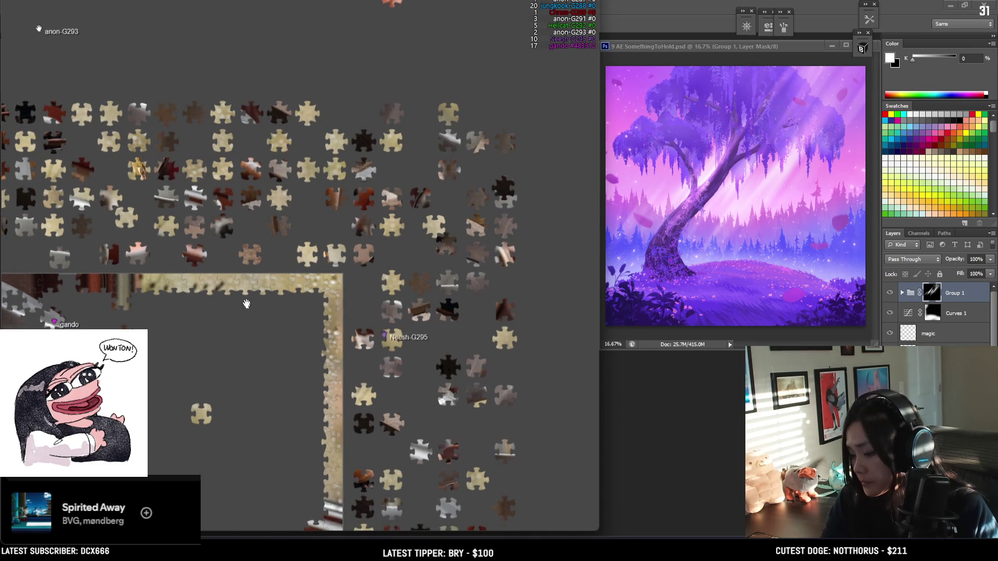
Step: Dismiss the browser's image context menu and open the puzzle settings menu
{"action": "right_click", "coordinate": [246, 290]}
{"action": "left_click", "coordinate": [300, 185]}
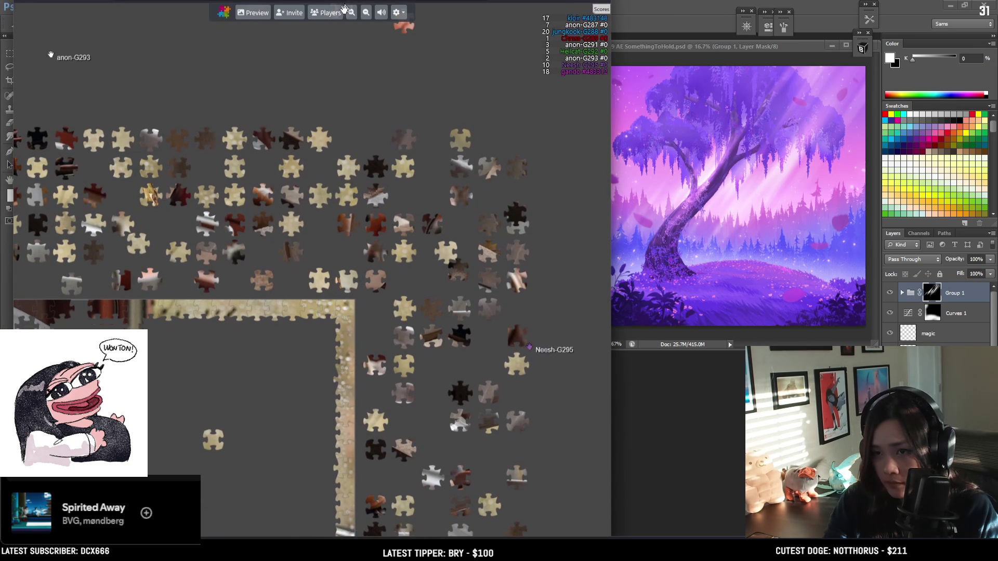
{"action": "left_click", "coordinate": [394, 17]}
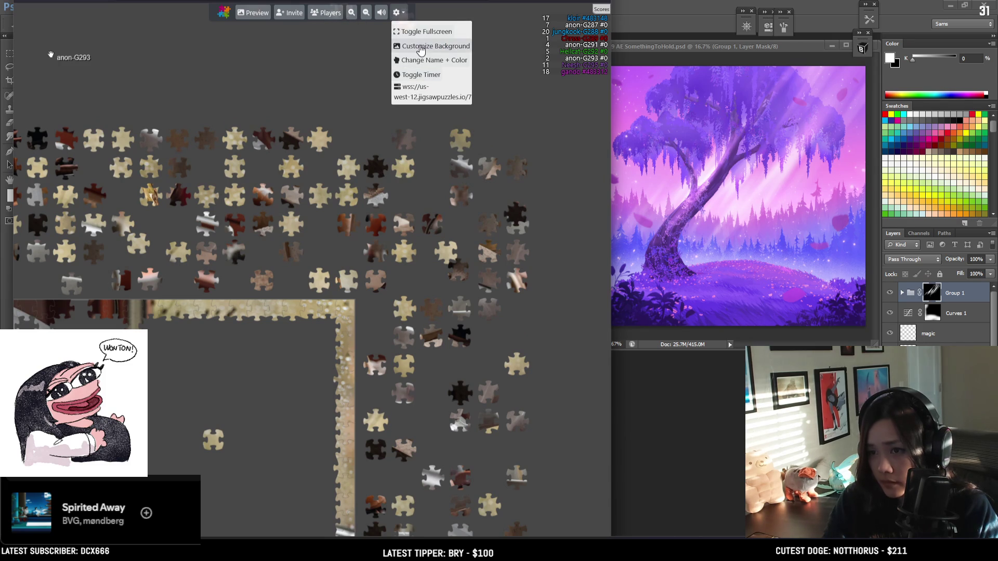
Step: Set the board background to #212121, lighten it to #3B3B3B, and close the colour dialog
{"action": "left_click", "coordinate": [421, 46]}
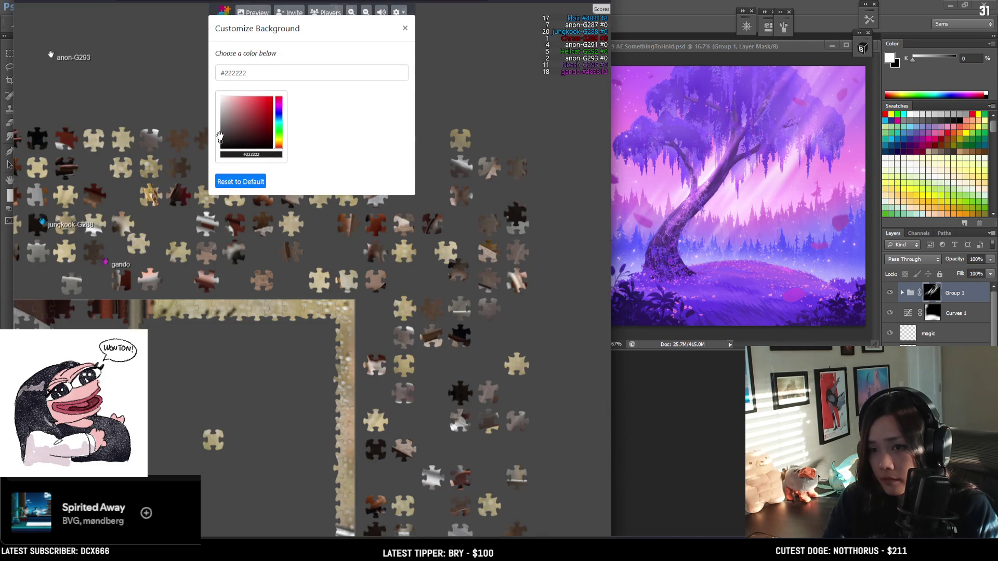
{"action": "left_click", "coordinate": [312, 72]}
{"action": "type", "text": "#212121"}
{"action": "left_click_drag", "start_coordinate": [221, 140], "coordinate": [218, 134]}
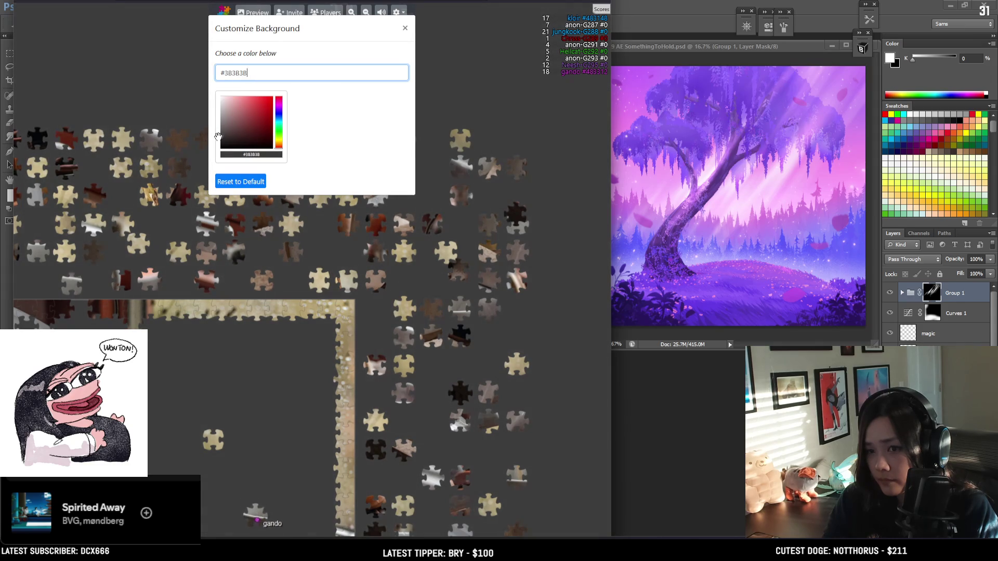
{"action": "left_click", "coordinate": [460, 91]}
{"action": "left_click_drag", "start_coordinate": [405, 445], "coordinate": [488, 308]}
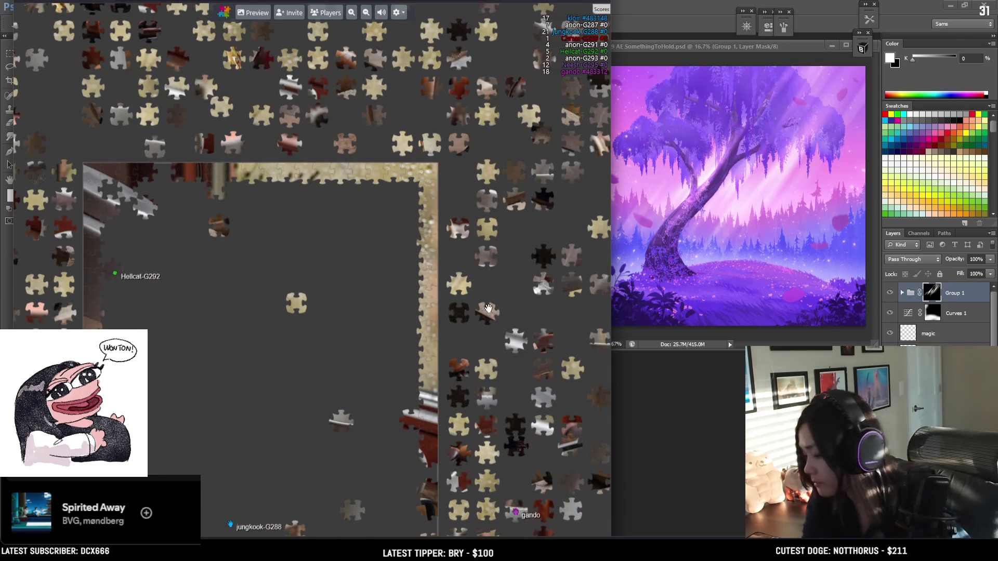
Step: Pan back to the border frame and shift pieces toward the right border and downward
{"action": "mouse_move", "coordinate": [95, 383]}
{"action": "left_mouse_down"}
{"action": "mouse_move", "coordinate": [197, 309]}
{"action": "mouse_move", "coordinate": [235, 243]}
{"action": "left_mouse_up"}
{"action": "scroll", "coordinate": [312, 234], "scroll_direction": "down", "scroll_amount": 2}
{"action": "left_click_drag", "start_coordinate": [334, 259], "coordinate": [272, 386]}
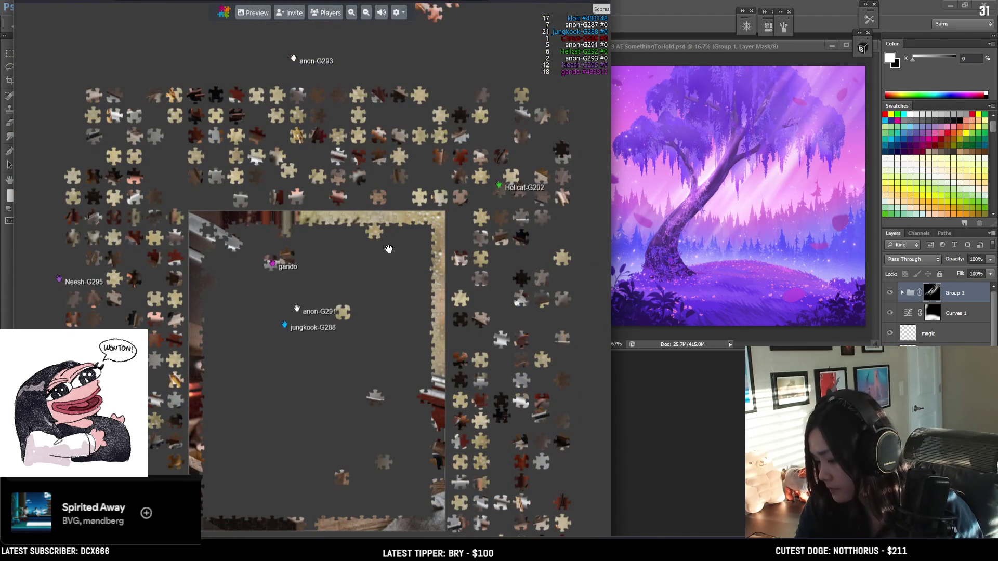
{"action": "scroll", "coordinate": [390, 250], "scroll_direction": "up", "scroll_amount": 2}
{"action": "mouse_move", "coordinate": [468, 194]}
{"action": "left_mouse_down"}
{"action": "mouse_move", "coordinate": [482, 194]}
{"action": "mouse_move", "coordinate": [483, 214]}
{"action": "mouse_move", "coordinate": [295, 237]}
{"action": "left_mouse_up"}
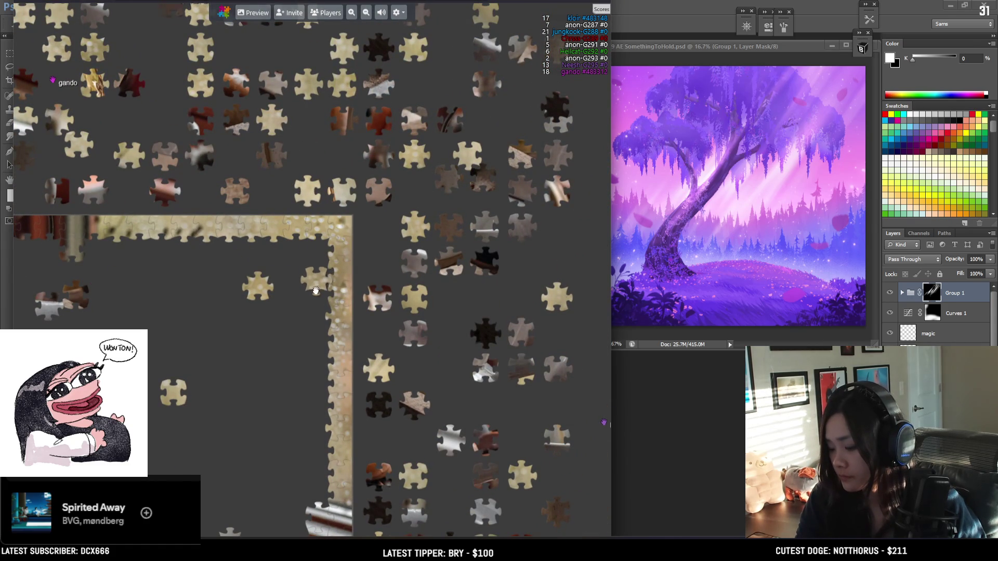
{"action": "left_click_drag", "start_coordinate": [274, 307], "coordinate": [282, 327]}
{"action": "scroll", "coordinate": [312, 273], "scroll_direction": "down", "scroll_amount": 1}
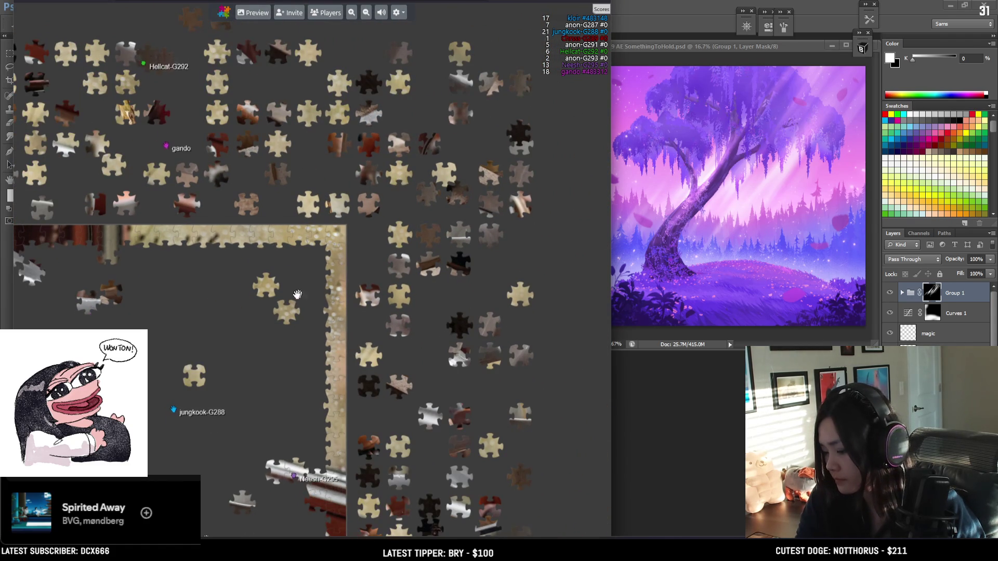
{"action": "left_click_drag", "start_coordinate": [363, 301], "coordinate": [453, 299]}
Step: Move four cream pieces from the surrounding piles into the frame's interior
{"action": "left_click_drag", "start_coordinate": [283, 310], "coordinate": [365, 299]}
{"action": "left_click_drag", "start_coordinate": [260, 285], "coordinate": [364, 267]}
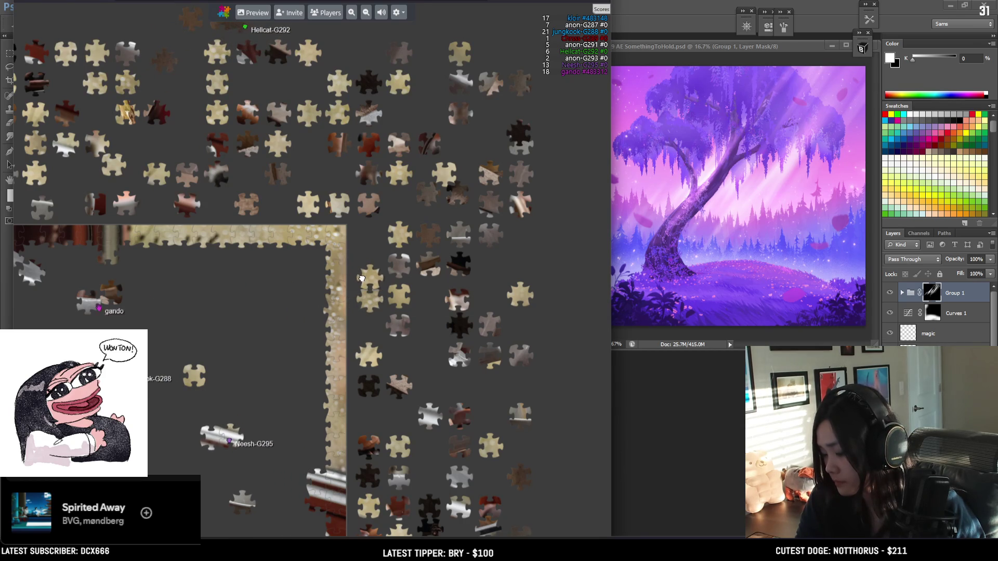
{"action": "mouse_move", "coordinate": [126, 83]}
{"action": "left_mouse_down"}
{"action": "mouse_move", "coordinate": [310, 255]}
{"action": "mouse_move", "coordinate": [312, 295]}
{"action": "mouse_move", "coordinate": [372, 290]}
{"action": "mouse_move", "coordinate": [364, 259]}
{"action": "mouse_move", "coordinate": [359, 306]}
{"action": "left_mouse_up"}
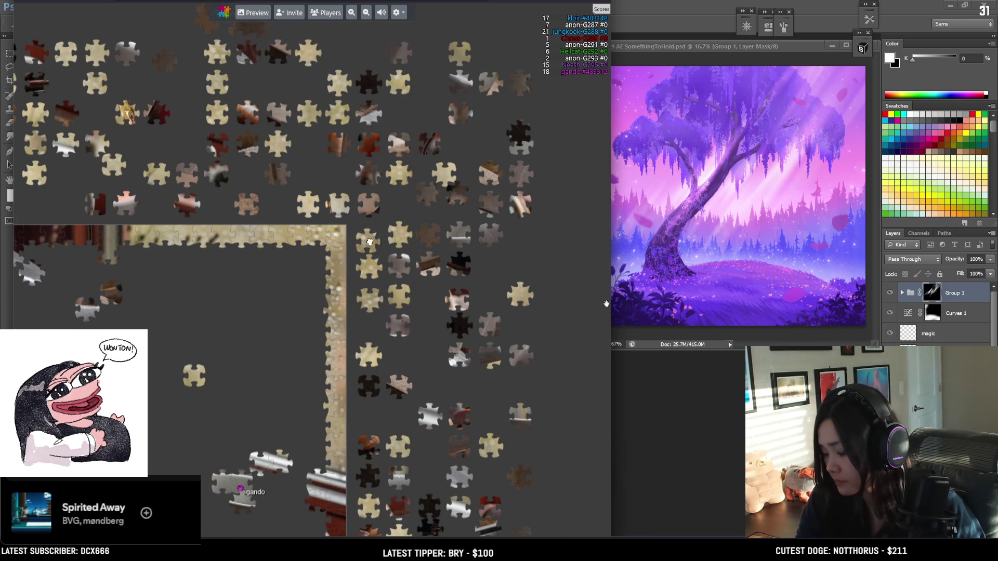
{"action": "mouse_move", "coordinate": [352, 124]}
{"action": "left_mouse_down"}
{"action": "mouse_move", "coordinate": [302, 258]}
{"action": "mouse_move", "coordinate": [312, 255]}
{"action": "mouse_move", "coordinate": [314, 306]}
{"action": "mouse_move", "coordinate": [259, 280]}
{"action": "left_mouse_up"}
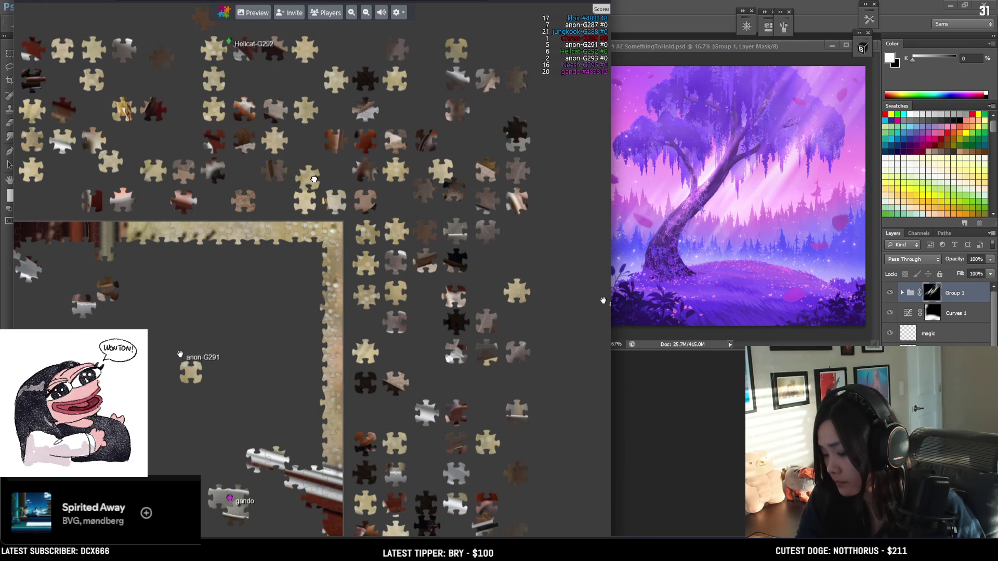
{"action": "scroll", "coordinate": [423, 413], "scroll_direction": "down", "scroll_amount": 3}
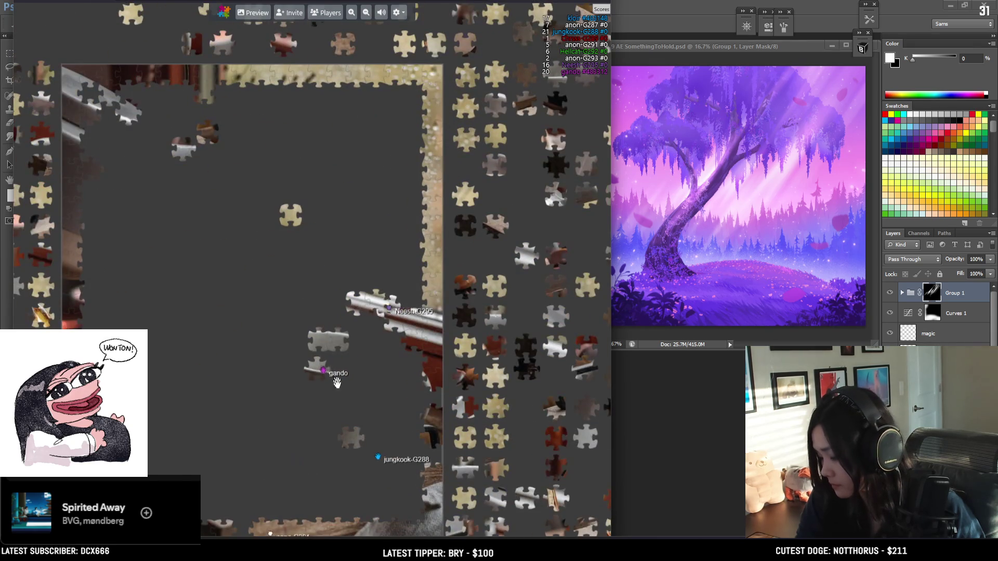
Step: Attach a loose piece to the top border and pull another away from the right border
{"action": "left_click_drag", "start_coordinate": [269, 353], "coordinate": [306, 251]}
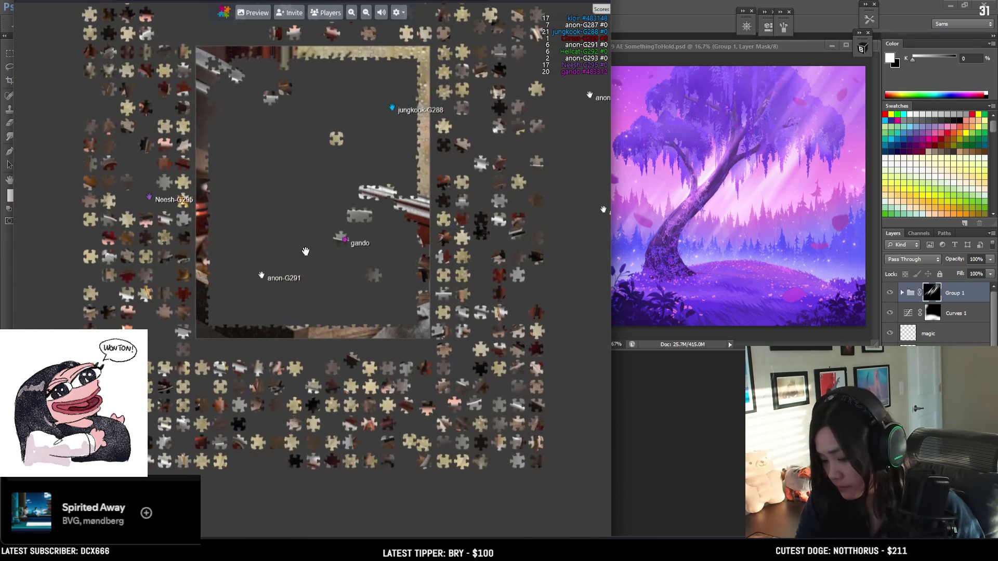
{"action": "scroll", "coordinate": [332, 275], "scroll_direction": "up", "scroll_amount": 3}
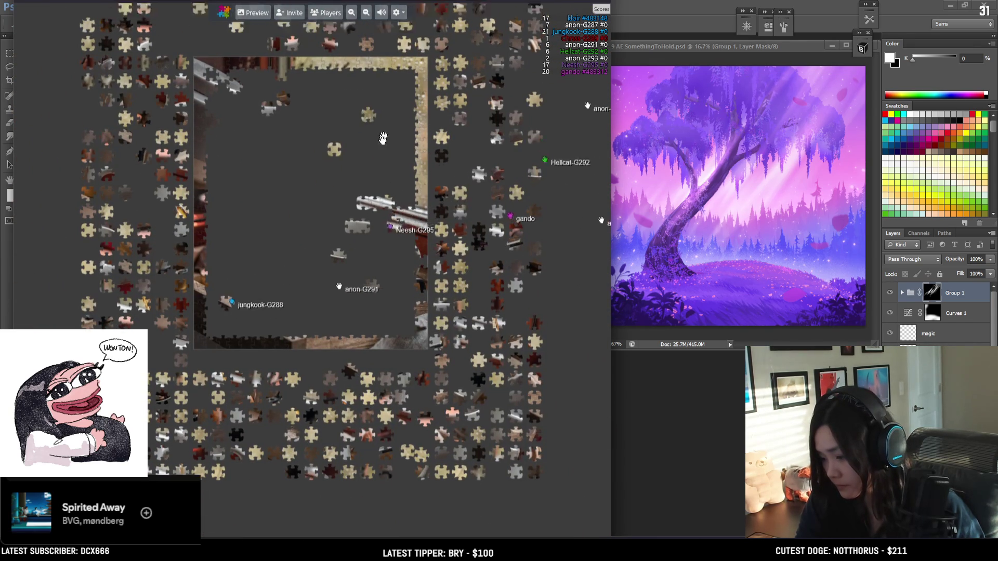
{"action": "mouse_move", "coordinate": [296, 234]}
{"action": "left_mouse_down"}
{"action": "mouse_move", "coordinate": [389, 157]}
{"action": "mouse_move", "coordinate": [386, 202]}
{"action": "left_mouse_up"}
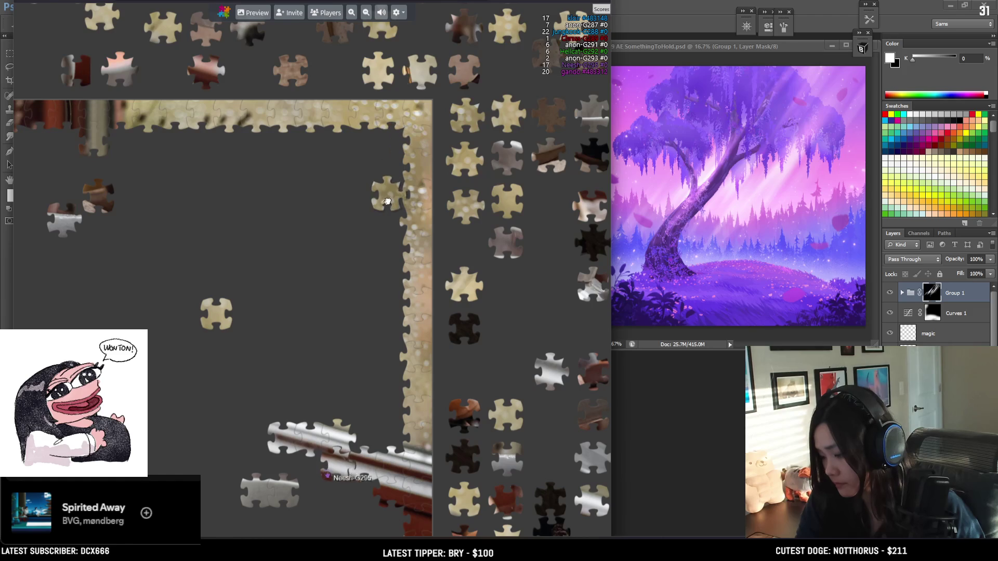
{"action": "scroll", "coordinate": [364, 218], "scroll_direction": "down", "scroll_amount": 5}
{"action": "scroll", "coordinate": [363, 311], "scroll_direction": "up", "scroll_amount": 3}
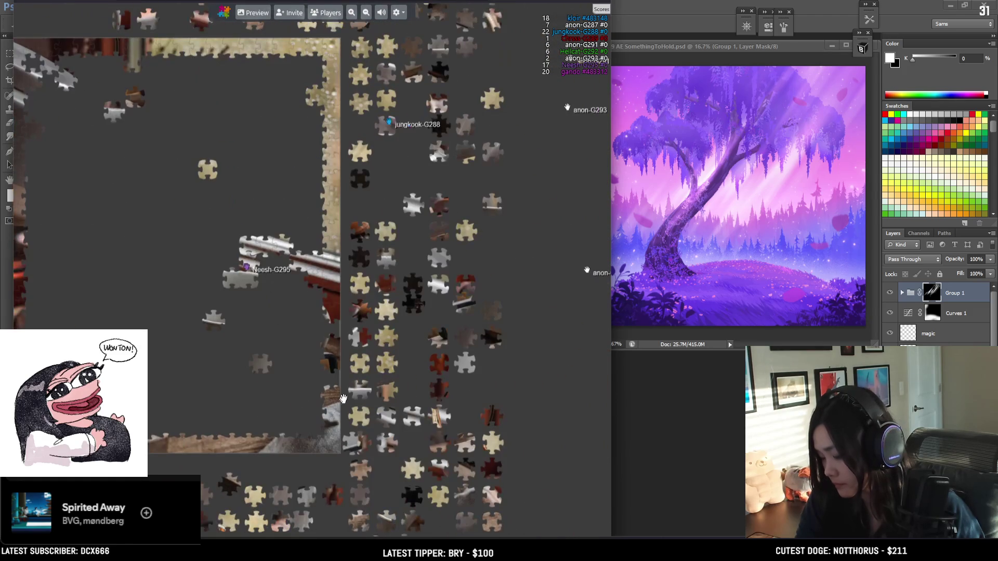
{"action": "scroll", "coordinate": [304, 270], "scroll_direction": "up", "scroll_amount": 2}
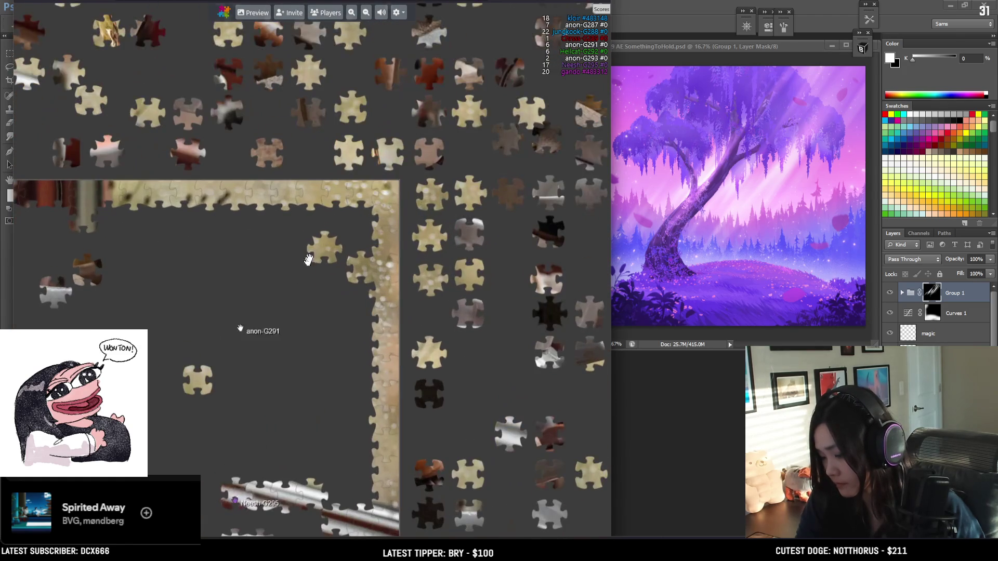
{"action": "scroll", "coordinate": [346, 252], "scroll_direction": "down", "scroll_amount": 1}
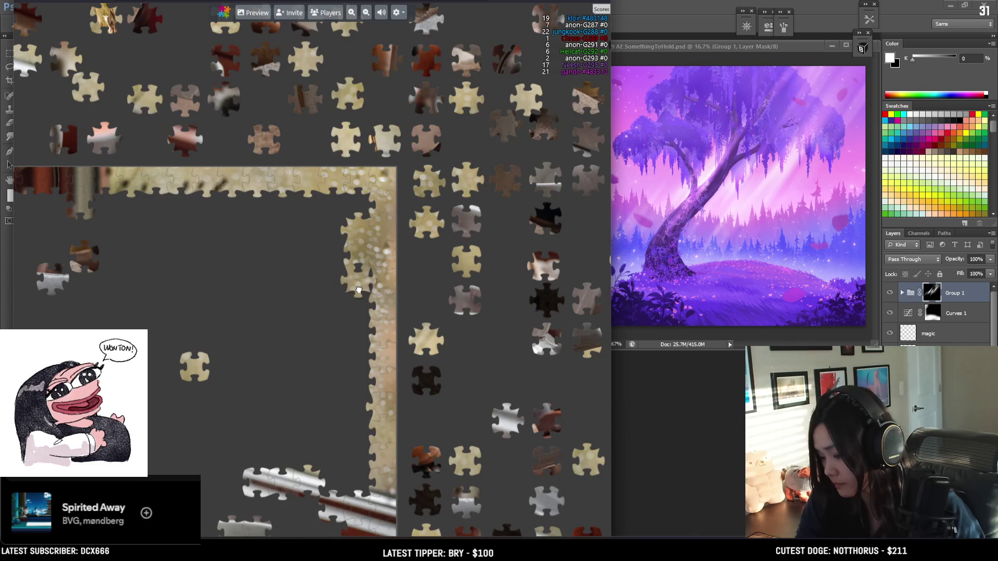
{"action": "left_click_drag", "start_coordinate": [365, 255], "coordinate": [336, 264]}
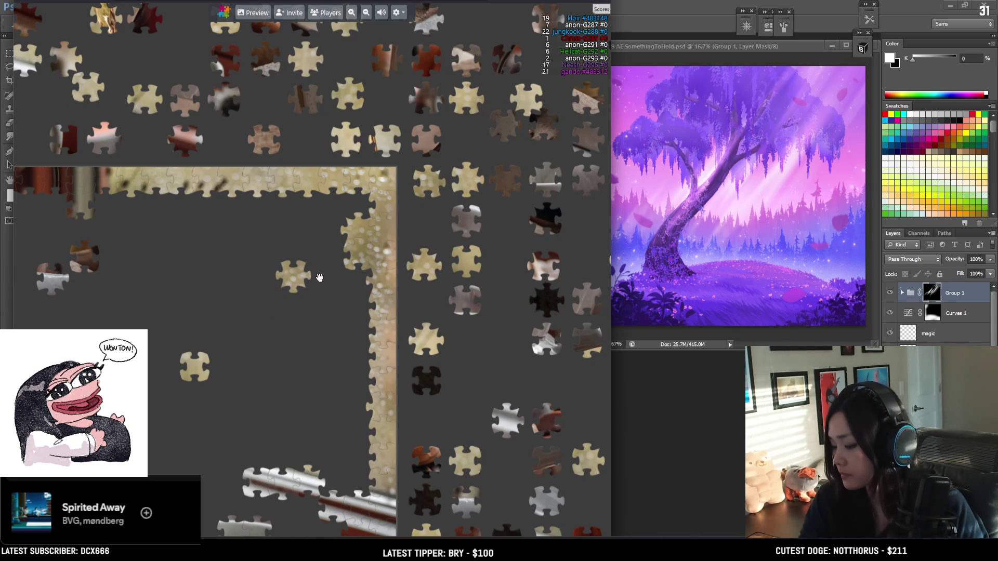
Step: Place a piece in the frame's inner top-right corner
{"action": "scroll", "coordinate": [323, 276], "scroll_direction": "down", "scroll_amount": 5}
{"action": "scroll", "coordinate": [335, 150], "scroll_direction": "up", "scroll_amount": 2}
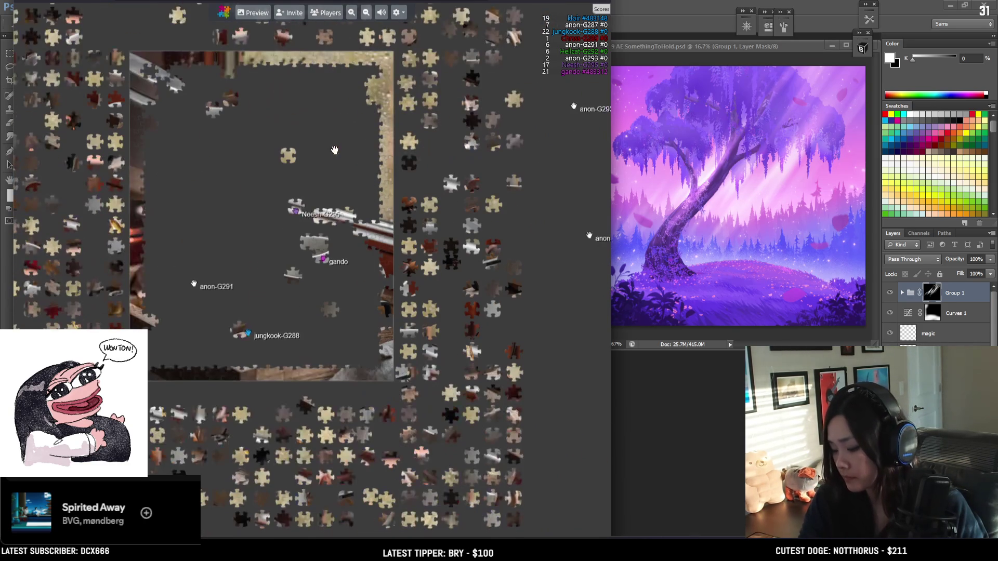
{"action": "left_click_drag", "start_coordinate": [227, 216], "coordinate": [239, 216]}
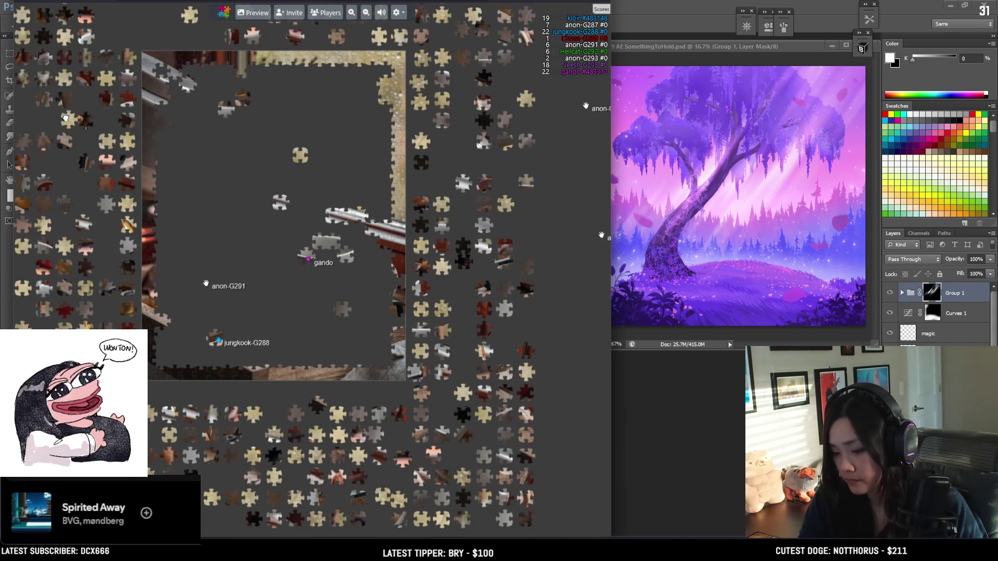
{"action": "left_click_drag", "start_coordinate": [168, 104], "coordinate": [193, 226]}
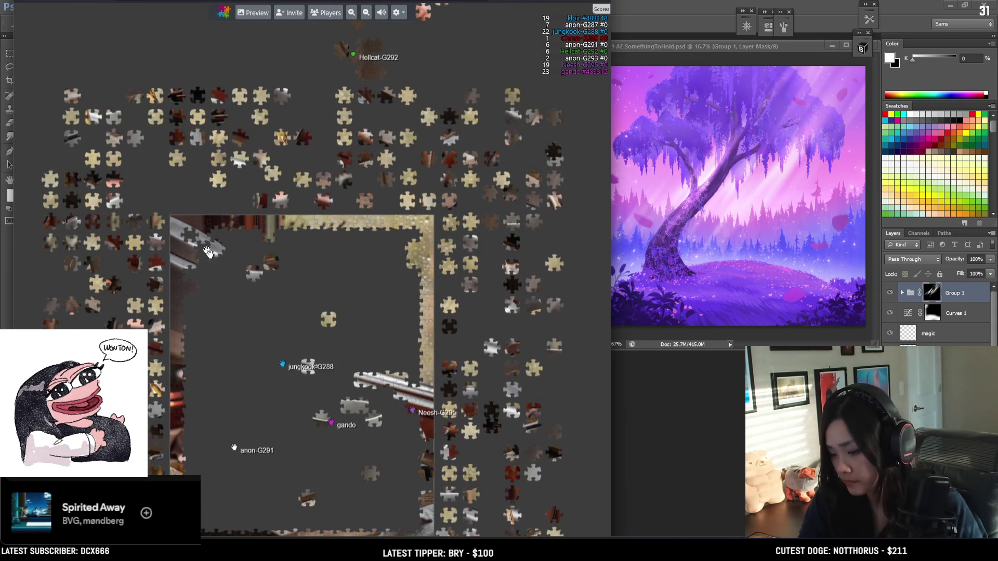
{"action": "left_click_drag", "start_coordinate": [239, 363], "coordinate": [262, 86]}
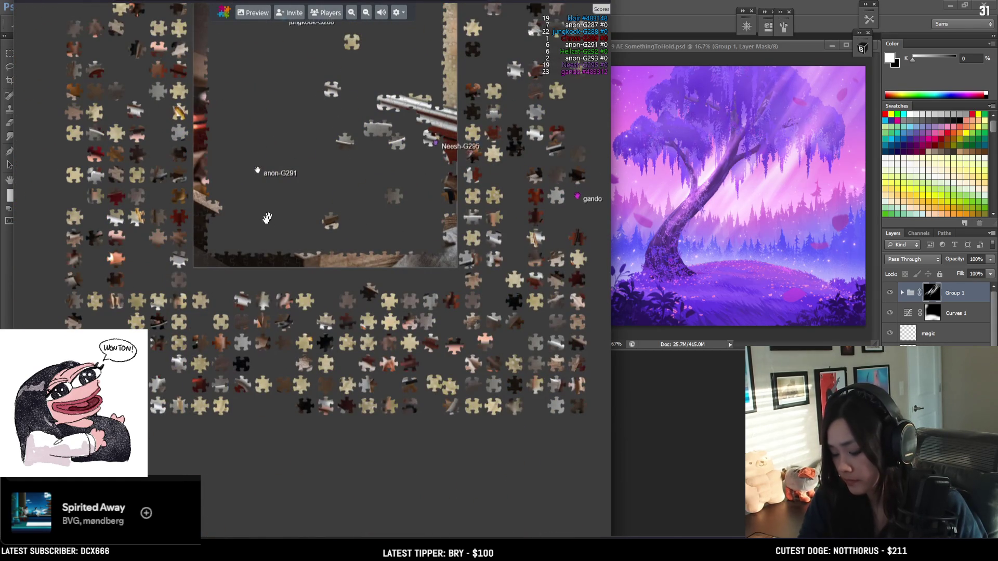
{"action": "scroll", "coordinate": [271, 234], "scroll_direction": "up", "scroll_amount": 1}
{"action": "left_click_drag", "start_coordinate": [538, 352], "coordinate": [462, 365]}
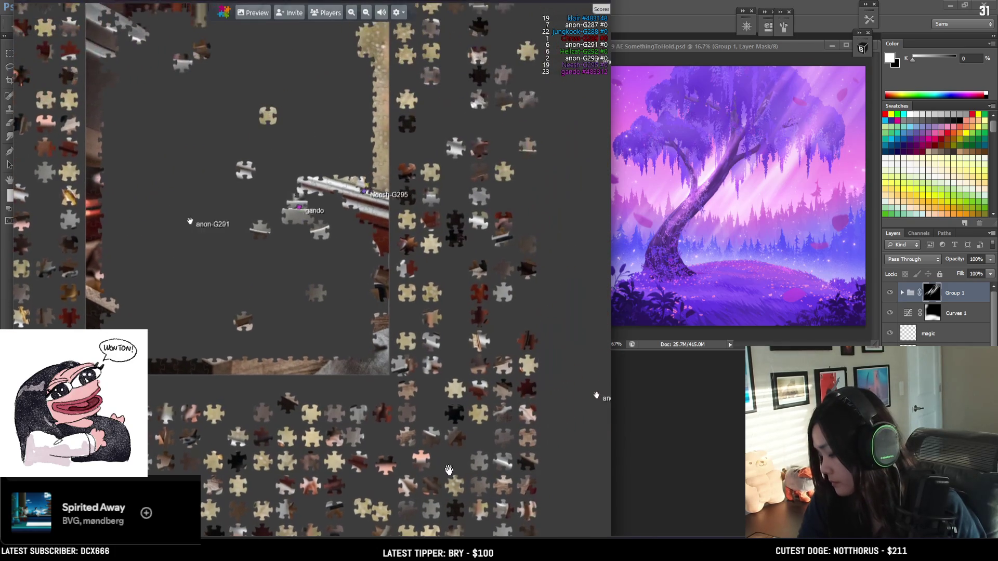
{"action": "scroll", "coordinate": [293, 262], "scroll_direction": "up", "scroll_amount": 3}
{"action": "scroll", "coordinate": [293, 262], "scroll_direction": "up", "scroll_amount": 1}
{"action": "mouse_move", "coordinate": [320, 302]}
{"action": "left_mouse_down"}
{"action": "mouse_move", "coordinate": [356, 171]}
{"action": "mouse_move", "coordinate": [410, 149]}
{"action": "left_mouse_up"}
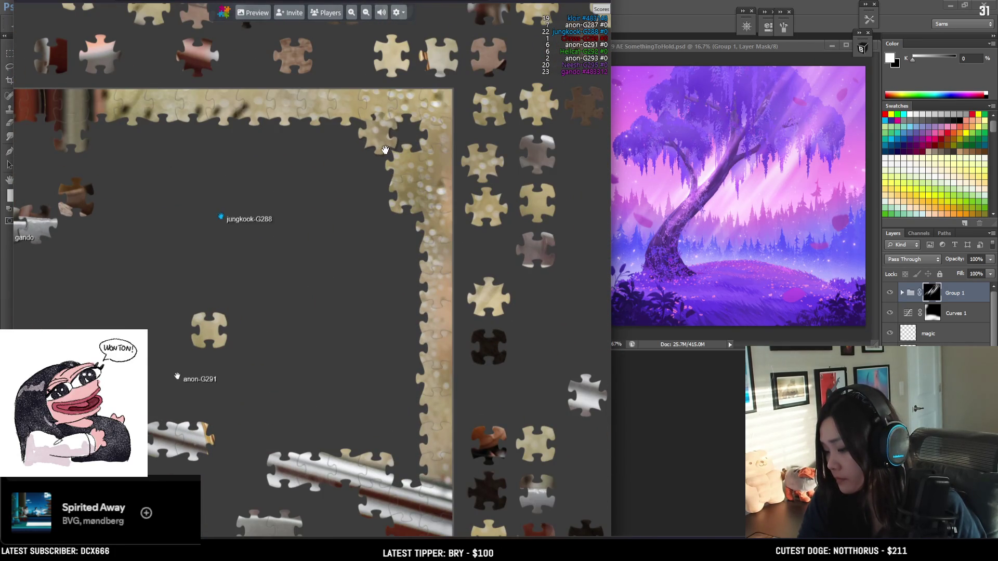
Step: Move a stray piece from the lower board into the left piece pile
{"action": "scroll", "coordinate": [258, 243], "scroll_direction": "down", "scroll_amount": 2}
{"action": "scroll", "coordinate": [258, 243], "scroll_direction": "down", "scroll_amount": 3}
{"action": "left_click_drag", "start_coordinate": [130, 73], "coordinate": [203, 189]}
{"action": "scroll", "coordinate": [202, 189], "scroll_direction": "up", "scroll_amount": 2}
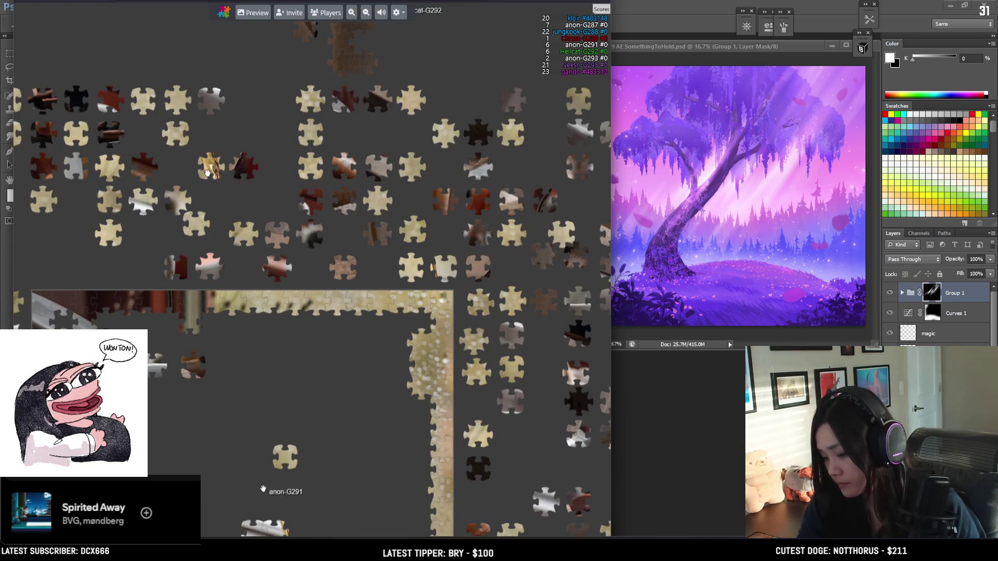
{"action": "left_click_drag", "start_coordinate": [134, 481], "coordinate": [204, 210]}
{"action": "mouse_move", "coordinate": [153, 192]}
{"action": "left_mouse_down"}
{"action": "mouse_move", "coordinate": [86, 318]}
{"action": "mouse_move", "coordinate": [53, 304]}
{"action": "left_mouse_up"}
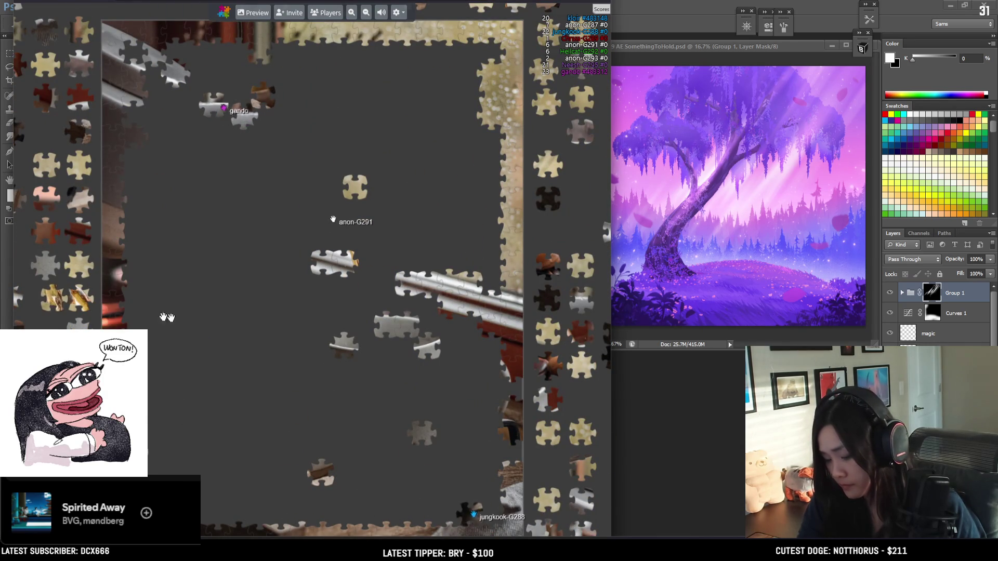
Step: Snap a piece into the right border column and fit another into the frame's inner top-right corner
{"action": "key", "text": "Right"}
{"action": "key", "text": "Up"}
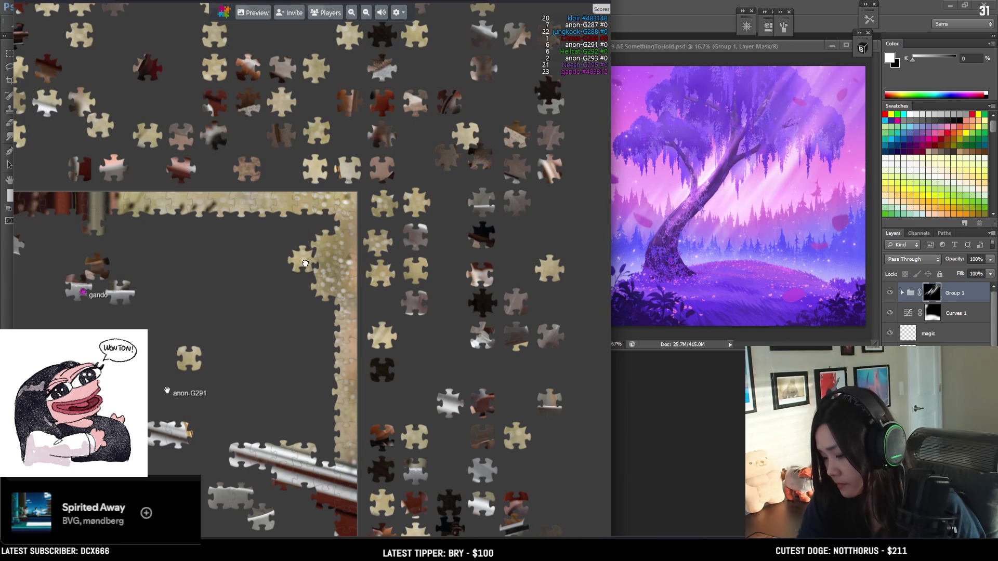
{"action": "left_click_drag", "start_coordinate": [305, 266], "coordinate": [326, 316]}
{"action": "mouse_move", "coordinate": [244, 263]}
{"action": "left_mouse_down"}
{"action": "mouse_move", "coordinate": [406, 255]}
{"action": "mouse_move", "coordinate": [376, 273]}
{"action": "mouse_move", "coordinate": [380, 298]}
{"action": "mouse_move", "coordinate": [399, 204]}
{"action": "mouse_move", "coordinate": [414, 186]}
{"action": "left_mouse_up"}
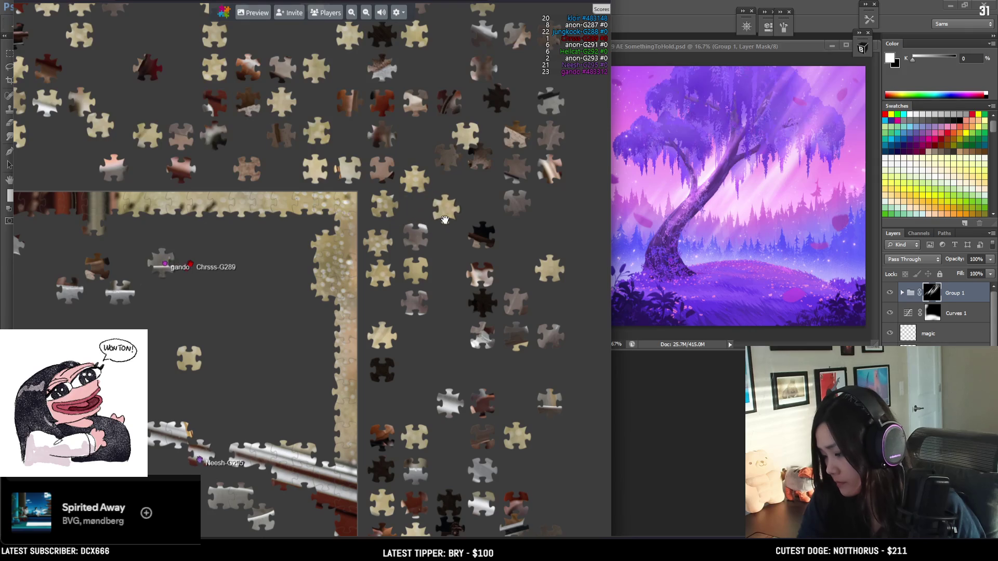
{"action": "scroll", "coordinate": [436, 211], "scroll_direction": "down", "scroll_amount": 2}
{"action": "left_click_drag", "start_coordinate": [286, 306], "coordinate": [277, 136]}
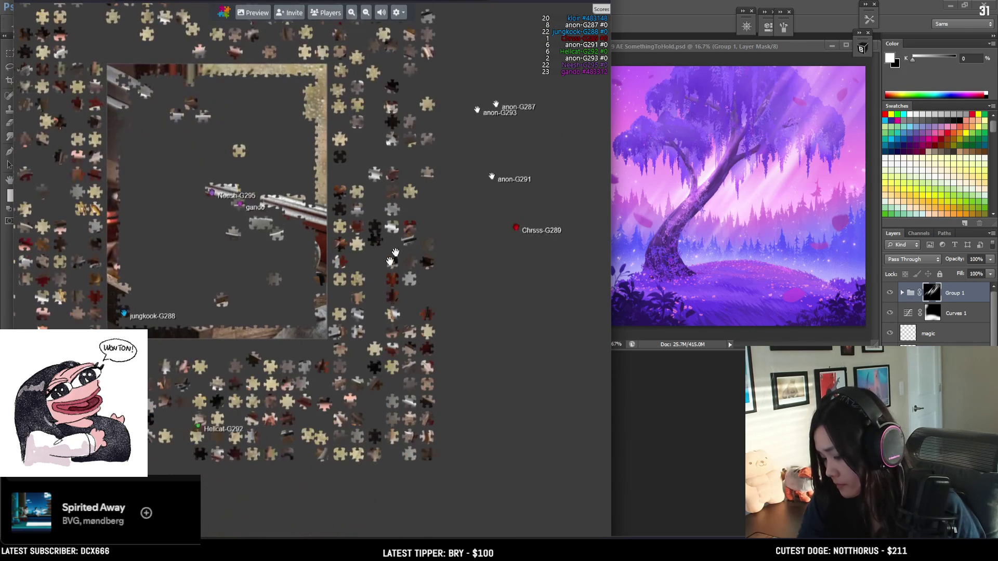
{"action": "scroll", "coordinate": [277, 136], "scroll_direction": "up", "scroll_amount": 3}
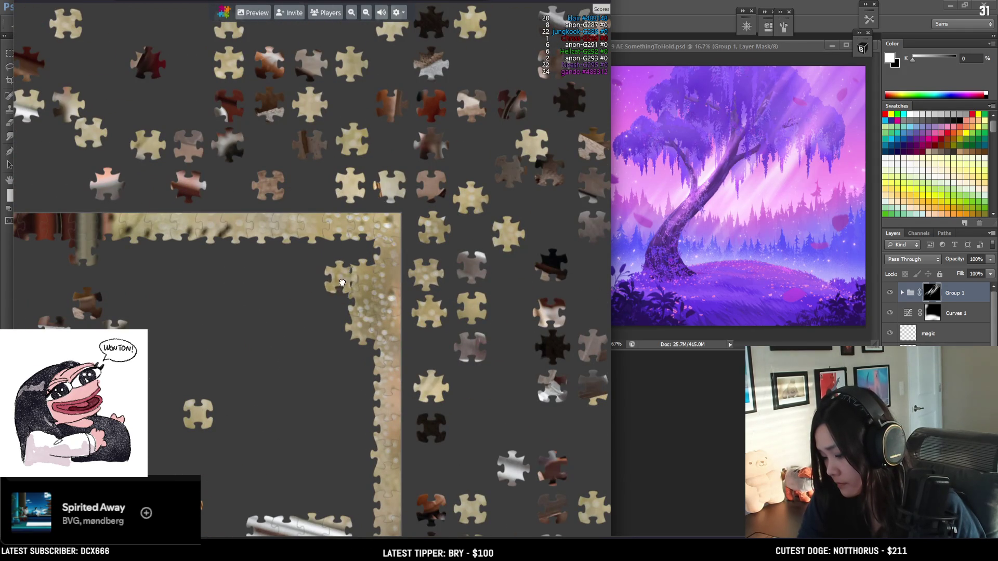
{"action": "mouse_move", "coordinate": [339, 309]}
{"action": "left_mouse_down"}
{"action": "mouse_move", "coordinate": [297, 267]}
{"action": "mouse_move", "coordinate": [499, 264]}
{"action": "mouse_move", "coordinate": [439, 254]}
{"action": "mouse_move", "coordinate": [451, 286]}
{"action": "left_mouse_up"}
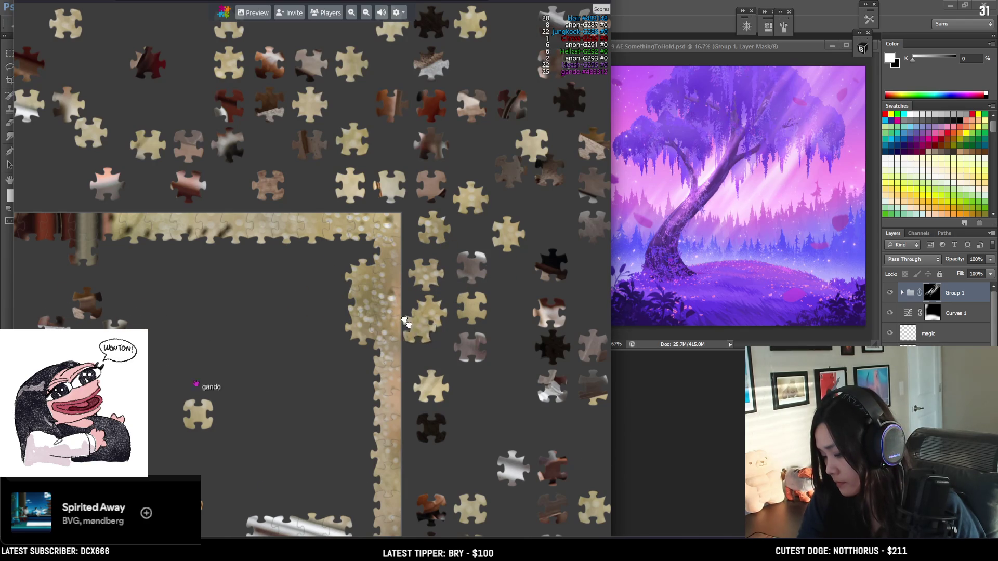
{"action": "mouse_move", "coordinate": [416, 230]}
{"action": "left_mouse_down"}
{"action": "mouse_move", "coordinate": [402, 237]}
{"action": "mouse_move", "coordinate": [457, 239]}
{"action": "mouse_move", "coordinate": [491, 213]}
{"action": "mouse_move", "coordinate": [373, 224]}
{"action": "mouse_move", "coordinate": [327, 250]}
{"action": "mouse_move", "coordinate": [371, 270]}
{"action": "mouse_move", "coordinate": [374, 260]}
{"action": "mouse_move", "coordinate": [370, 338]}
{"action": "mouse_move", "coordinate": [333, 333]}
{"action": "mouse_move", "coordinate": [314, 250]}
{"action": "mouse_move", "coordinate": [478, 268]}
{"action": "mouse_move", "coordinate": [546, 356]}
{"action": "left_mouse_up"}
Step: Gather loose pieces from around the board beside the frame edge and test one piece's fit
{"action": "scroll", "coordinate": [546, 356], "scroll_direction": "down", "scroll_amount": 5}
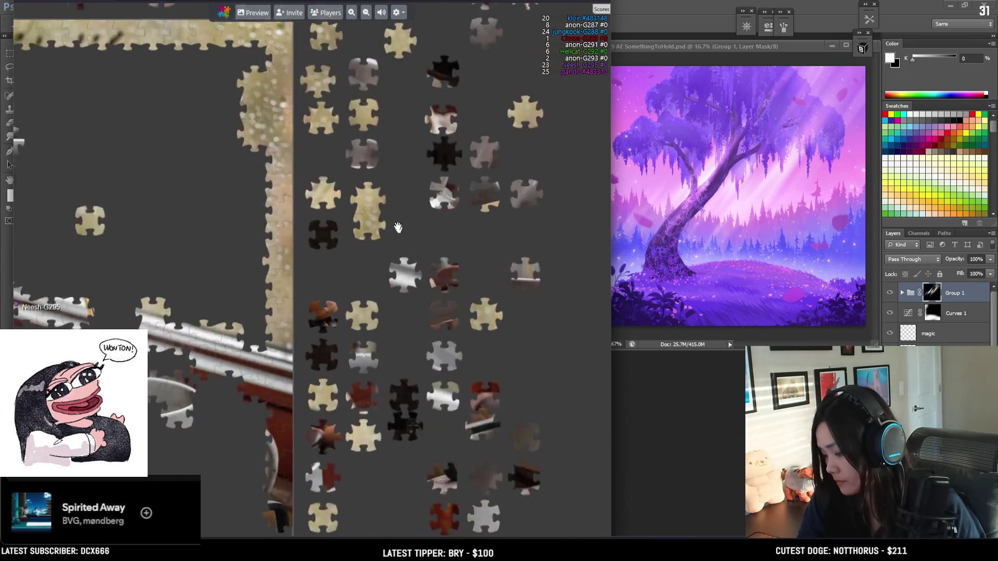
{"action": "scroll", "coordinate": [372, 302], "scroll_direction": "up", "scroll_amount": 3}
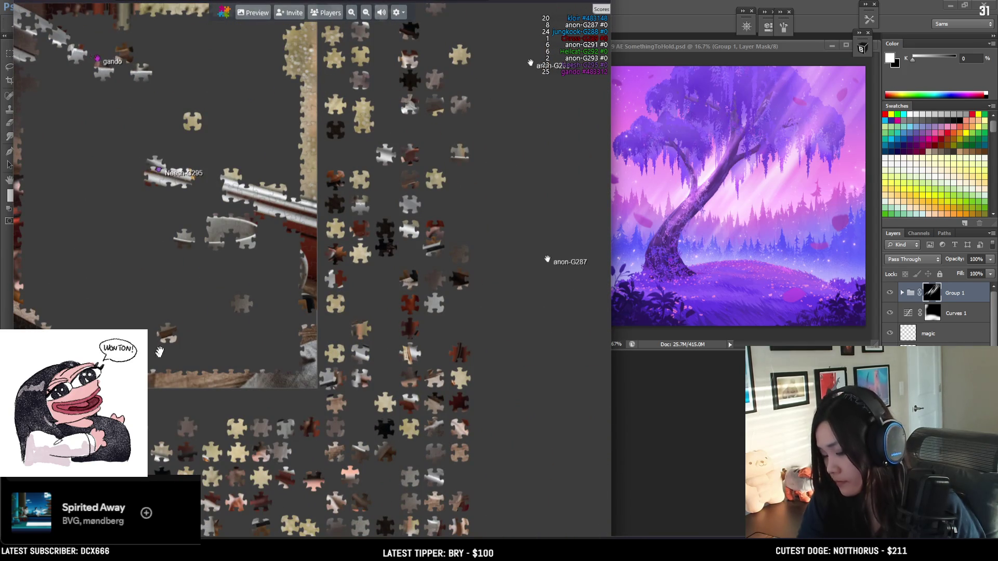
{"action": "left_click_drag", "start_coordinate": [156, 258], "coordinate": [299, 171]}
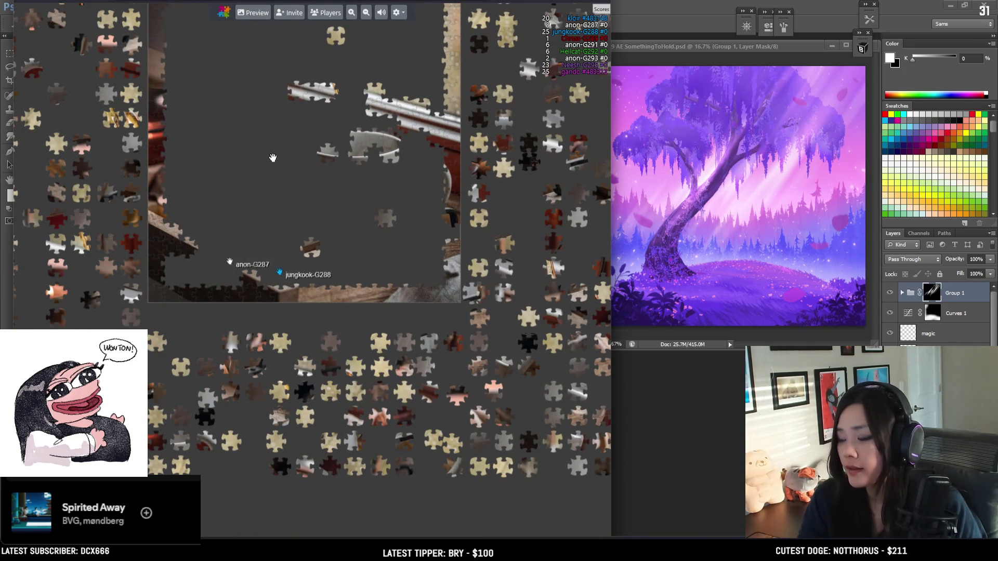
{"action": "mouse_move", "coordinate": [230, 165]}
{"action": "left_mouse_down"}
{"action": "mouse_move", "coordinate": [320, 143]}
{"action": "mouse_move", "coordinate": [249, 231]}
{"action": "mouse_move", "coordinate": [262, 409]}
{"action": "left_mouse_up"}
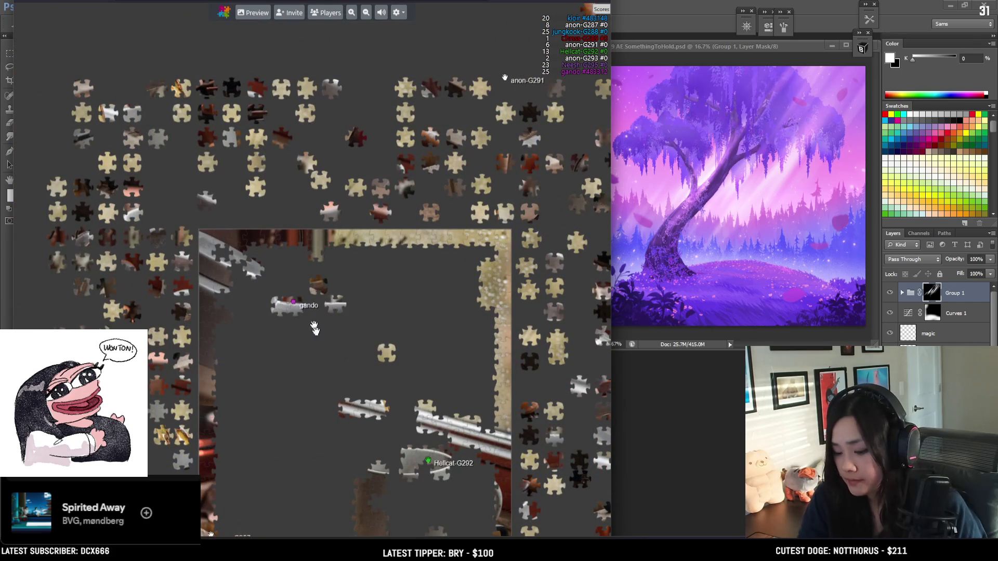
{"action": "left_click_drag", "start_coordinate": [290, 298], "coordinate": [301, 363]}
{"action": "scroll", "coordinate": [312, 311], "scroll_direction": "down", "scroll_amount": 3}
{"action": "scroll", "coordinate": [320, 328], "scroll_direction": "up", "scroll_amount": 3}
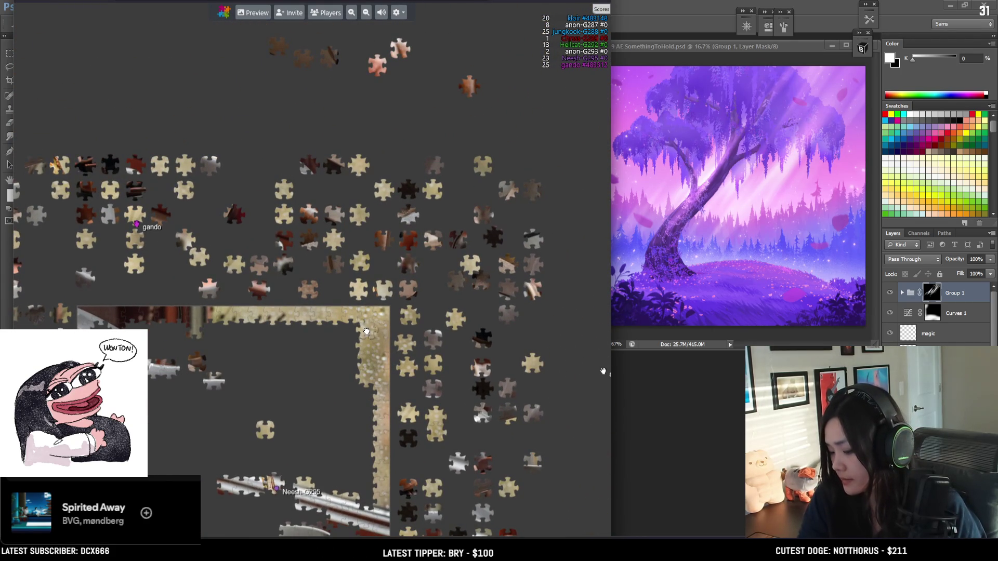
{"action": "left_click_drag", "start_coordinate": [351, 334], "coordinate": [347, 368]}
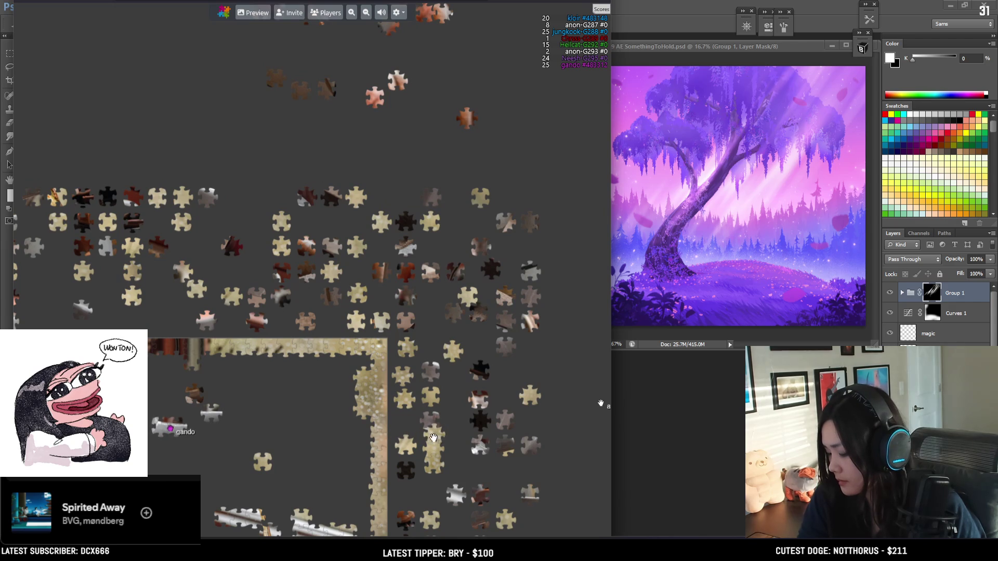
{"action": "mouse_move", "coordinate": [446, 470]}
{"action": "left_mouse_down"}
{"action": "mouse_move", "coordinate": [323, 394]}
{"action": "mouse_move", "coordinate": [306, 418]}
{"action": "mouse_move", "coordinate": [410, 441]}
{"action": "mouse_move", "coordinate": [436, 464]}
{"action": "mouse_move", "coordinate": [332, 213]}
{"action": "left_mouse_up"}
{"action": "scroll", "coordinate": [401, 406], "scroll_direction": "up", "scroll_amount": 3}
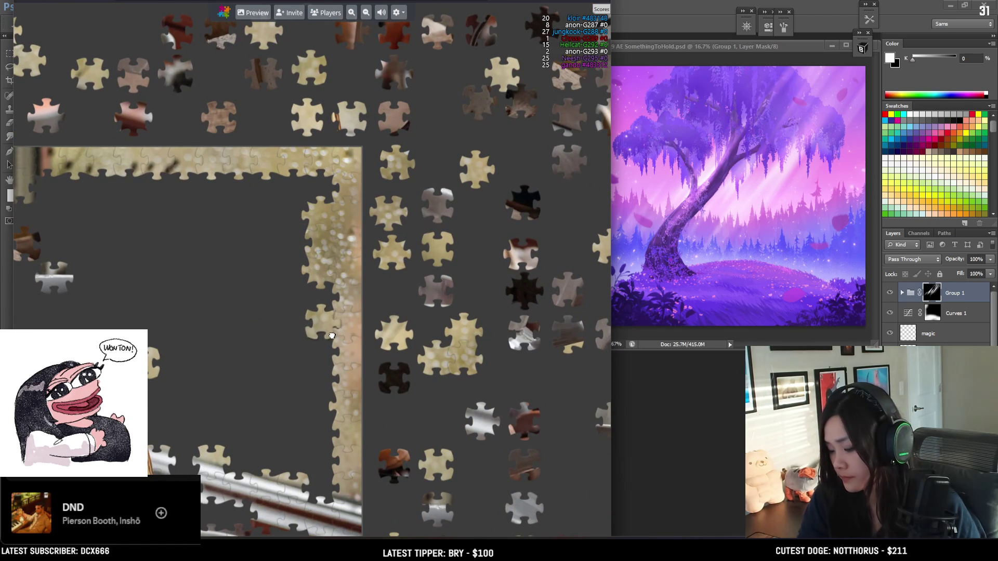
{"action": "mouse_move", "coordinate": [455, 344]}
{"action": "left_mouse_down"}
{"action": "mouse_move", "coordinate": [497, 338]}
{"action": "mouse_move", "coordinate": [477, 314]}
{"action": "left_mouse_up"}
Step: Place a piece next to the top border's inner corner and fine-tune its position
{"action": "left_click_drag", "start_coordinate": [476, 399], "coordinate": [446, 399]}
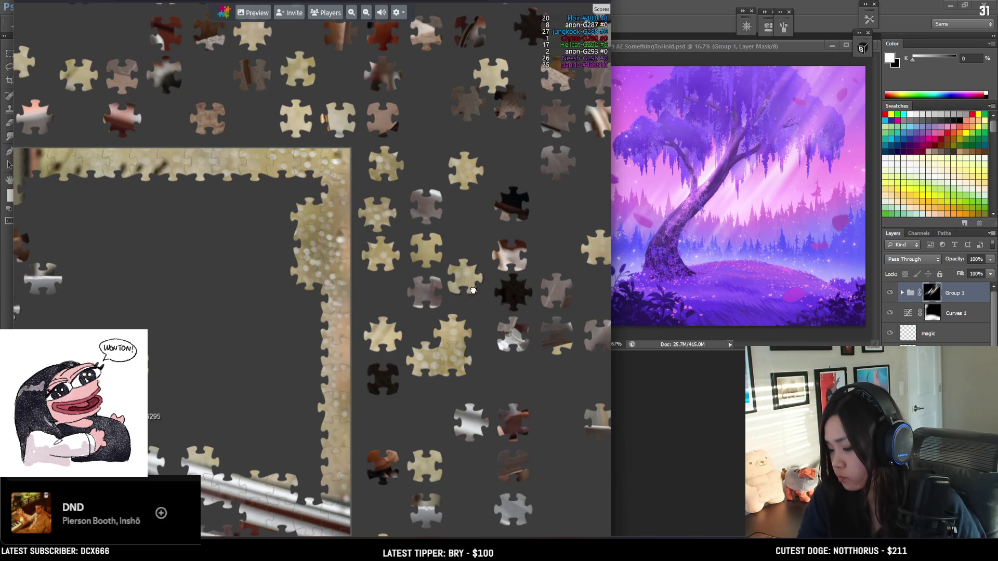
{"action": "scroll", "coordinate": [489, 368], "scroll_direction": "down", "scroll_amount": 2}
{"action": "scroll", "coordinate": [490, 410], "scroll_direction": "down", "scroll_amount": 2}
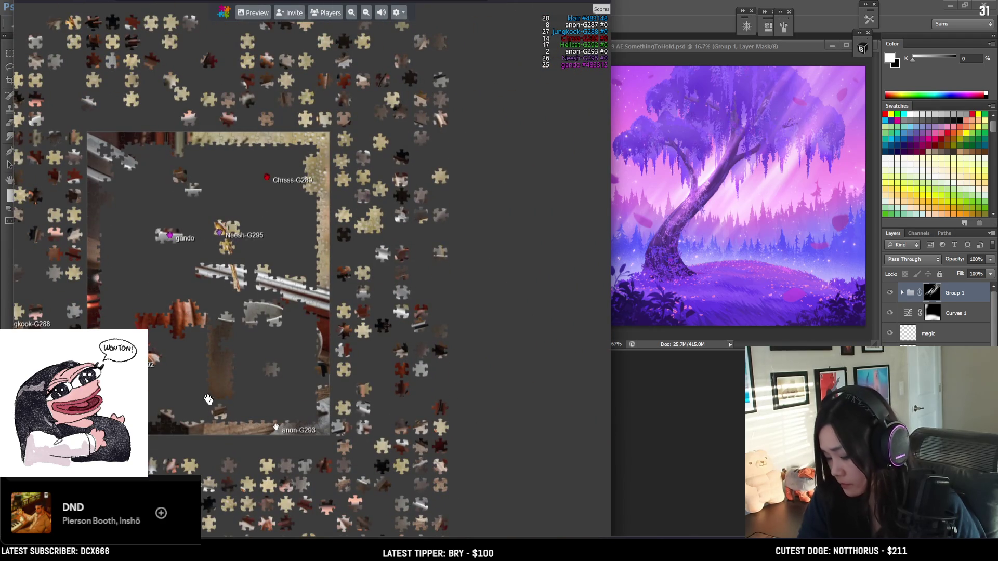
{"action": "left_click_drag", "start_coordinate": [220, 413], "coordinate": [280, 307]}
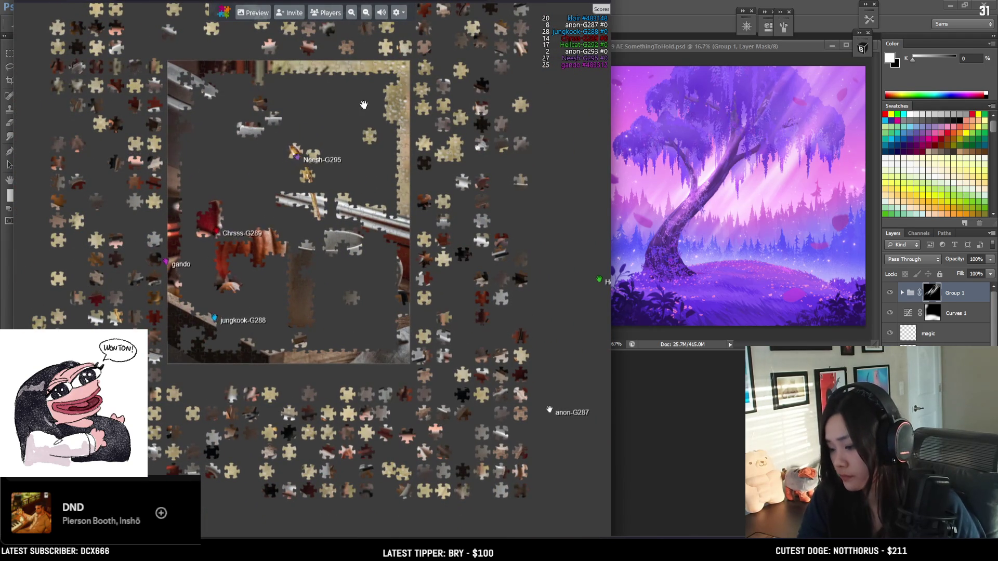
{"action": "scroll", "coordinate": [364, 105], "scroll_direction": "up", "scroll_amount": 5}
{"action": "mouse_move", "coordinate": [269, 398]}
{"action": "left_mouse_down"}
{"action": "mouse_move", "coordinate": [299, 262]}
{"action": "mouse_move", "coordinate": [286, 311]}
{"action": "left_mouse_up"}
{"action": "scroll", "coordinate": [282, 349], "scroll_direction": "down", "scroll_amount": 4}
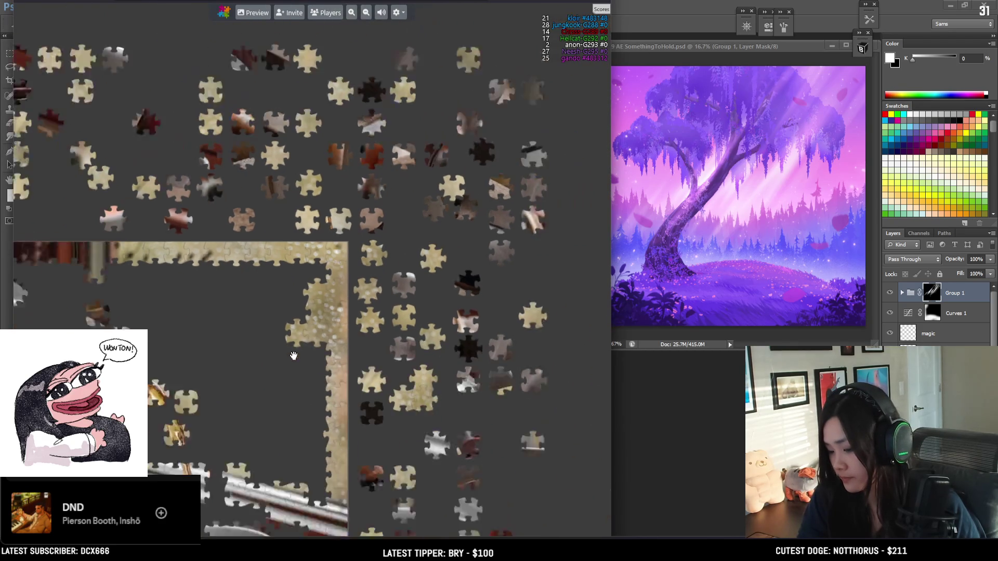
{"action": "scroll", "coordinate": [330, 248], "scroll_direction": "up", "scroll_amount": 2}
{"action": "scroll", "coordinate": [256, 222], "scroll_direction": "down", "scroll_amount": 5}
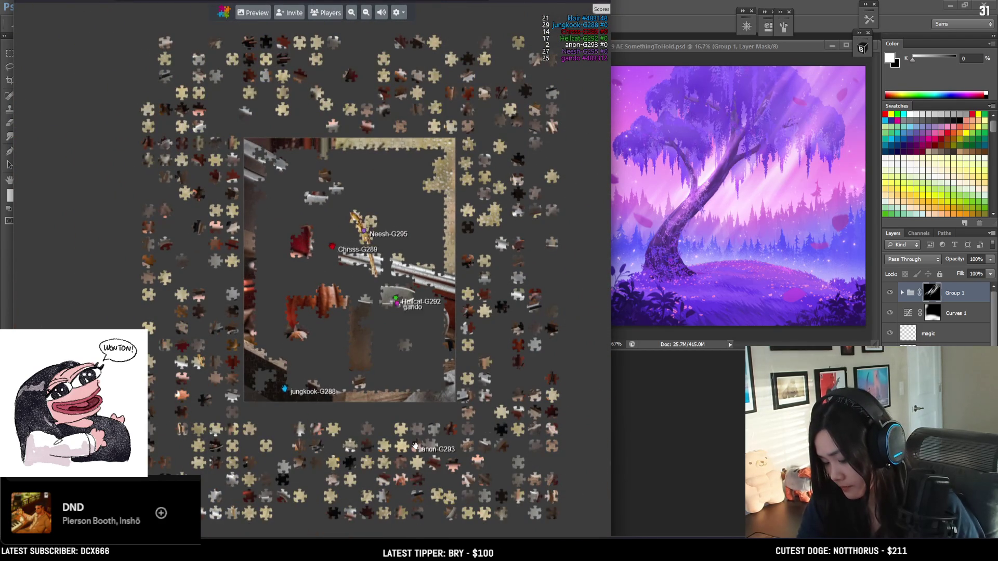
{"action": "scroll", "coordinate": [261, 375], "scroll_direction": "up", "scroll_amount": 3}
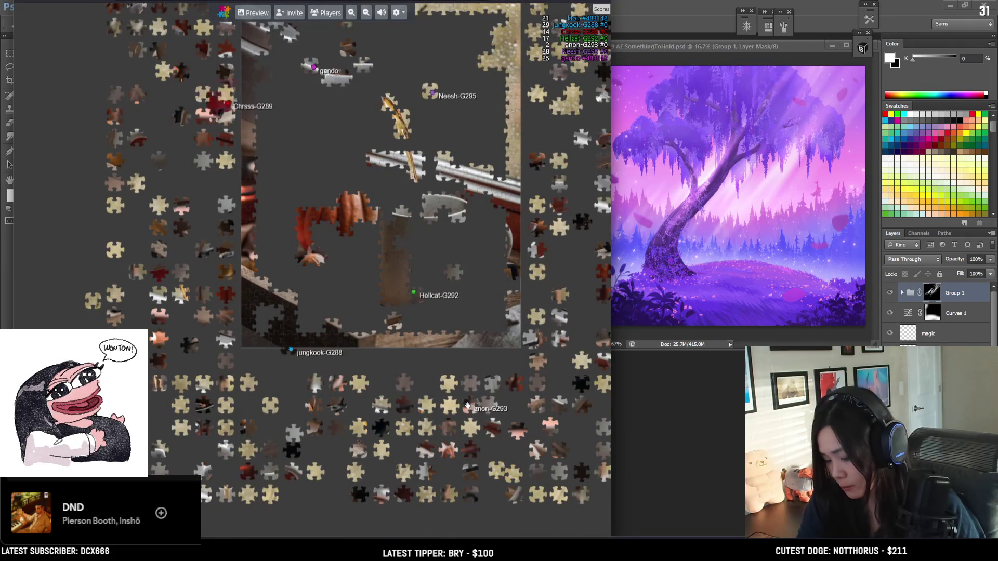
{"action": "scroll", "coordinate": [303, 401], "scroll_direction": "up", "scroll_amount": 2}
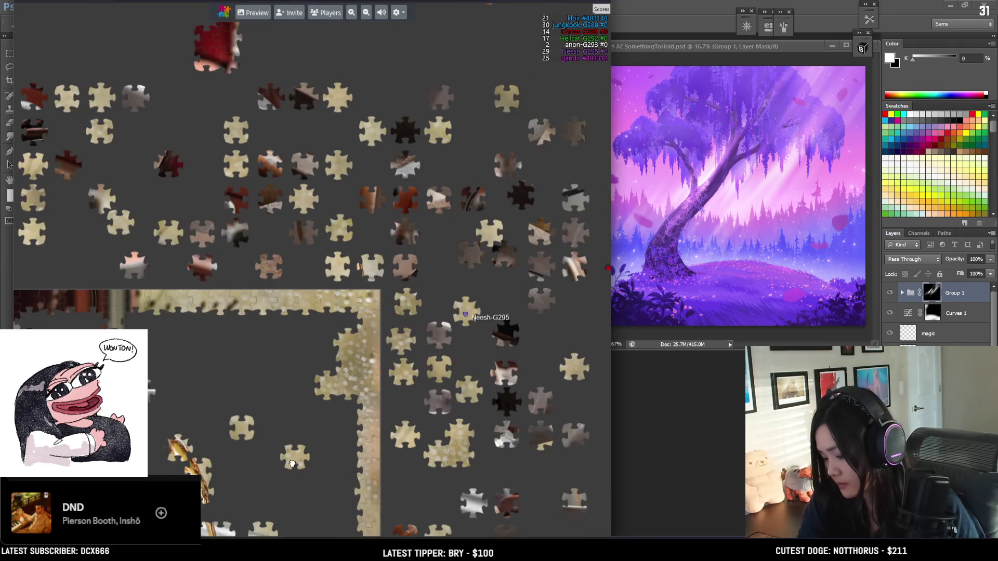
{"action": "scroll", "coordinate": [303, 401], "scroll_direction": "up", "scroll_amount": 2}
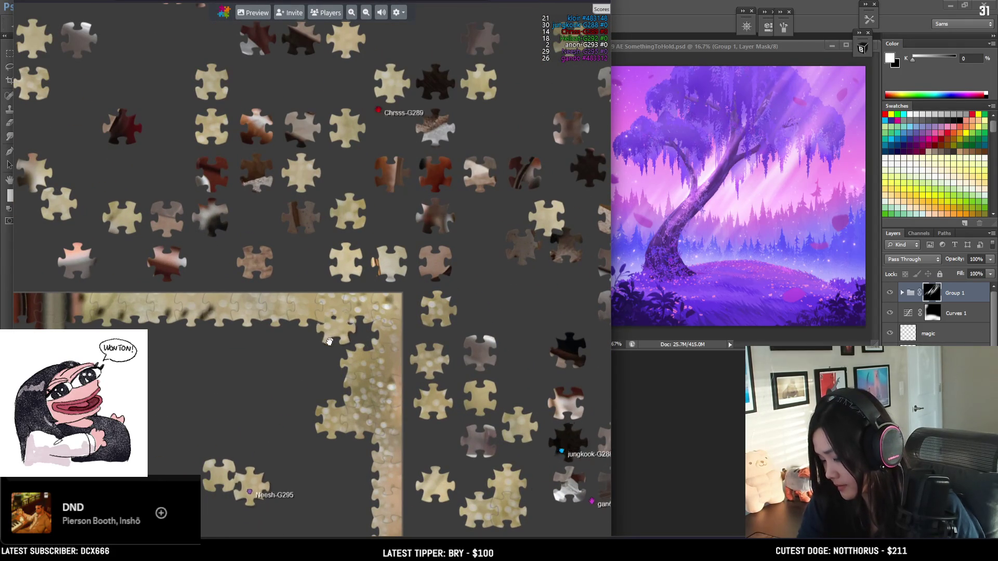
{"action": "mouse_move", "coordinate": [321, 392]}
{"action": "left_mouse_down"}
{"action": "mouse_move", "coordinate": [327, 402]}
{"action": "mouse_move", "coordinate": [241, 353]}
{"action": "mouse_move", "coordinate": [308, 351]}
{"action": "mouse_move", "coordinate": [303, 404]}
{"action": "left_mouse_up"}
{"action": "left_click_drag", "start_coordinate": [236, 360], "coordinate": [407, 254]}
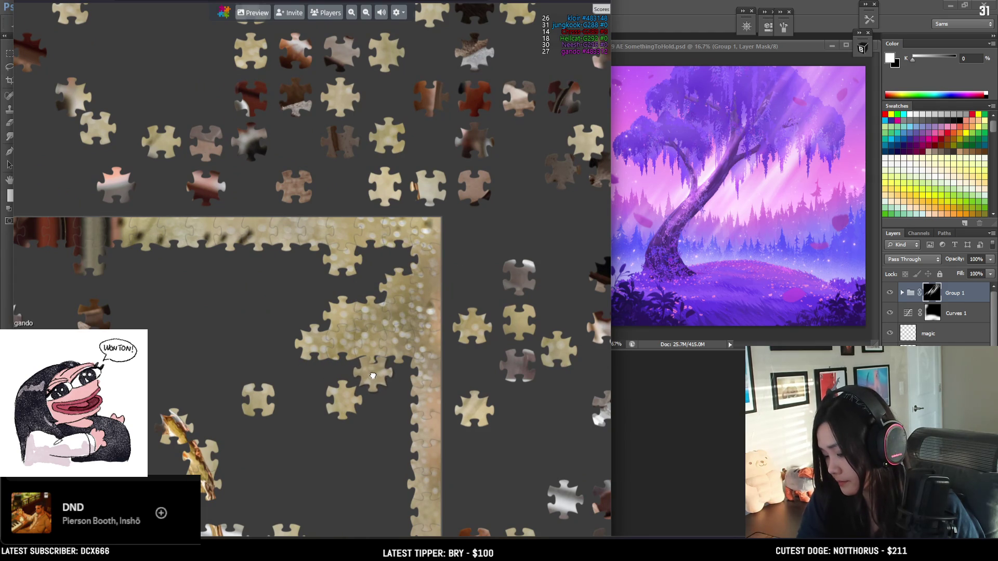
Step: Join a loose piece onto the corner cluster and snap pieces into its left side
{"action": "scroll", "coordinate": [399, 373], "scroll_direction": "down", "scroll_amount": 5}
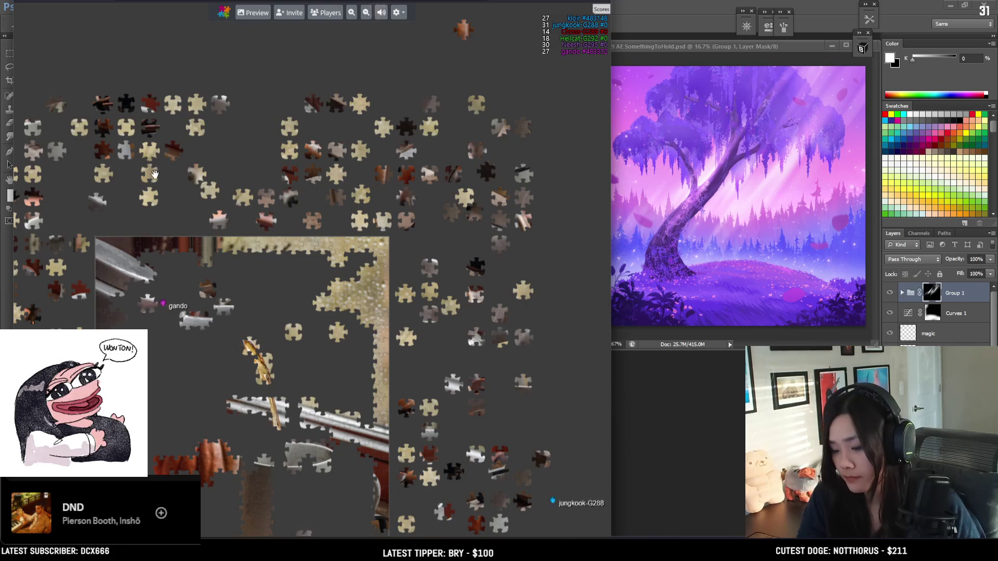
{"action": "scroll", "coordinate": [259, 474], "scroll_direction": "down", "scroll_amount": 3}
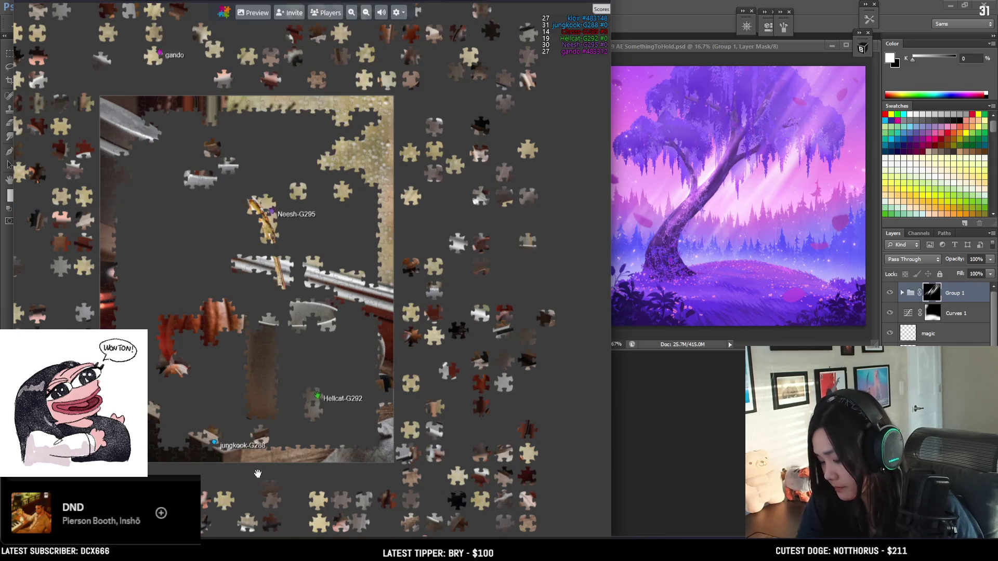
{"action": "scroll", "coordinate": [297, 319], "scroll_direction": "up", "scroll_amount": 5}
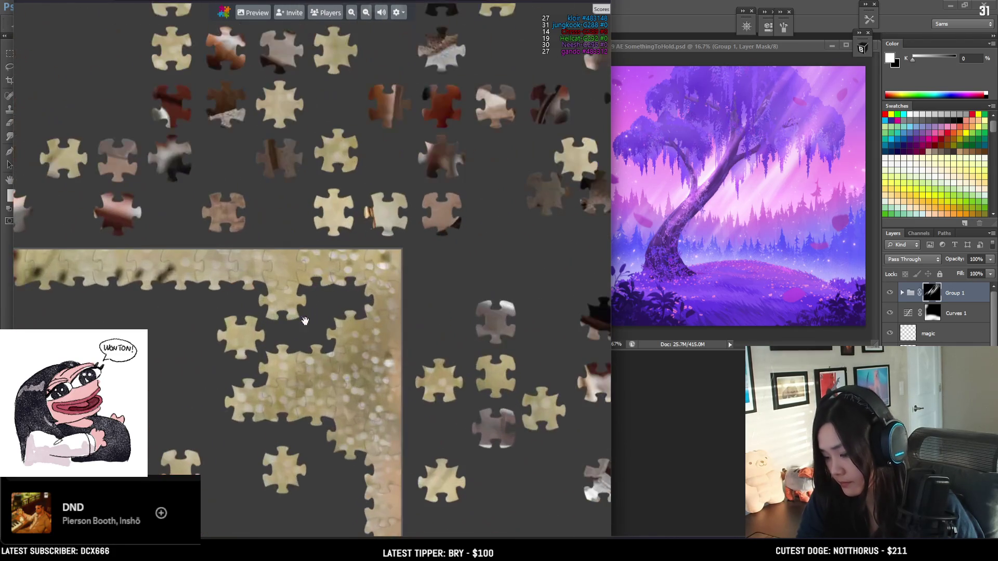
{"action": "mouse_move", "coordinate": [244, 323]}
{"action": "left_mouse_down"}
{"action": "mouse_move", "coordinate": [288, 317]}
{"action": "mouse_move", "coordinate": [316, 283]}
{"action": "mouse_move", "coordinate": [226, 287]}
{"action": "mouse_move", "coordinate": [257, 354]}
{"action": "mouse_move", "coordinate": [319, 307]}
{"action": "mouse_move", "coordinate": [286, 415]}
{"action": "mouse_move", "coordinate": [300, 438]}
{"action": "left_mouse_up"}
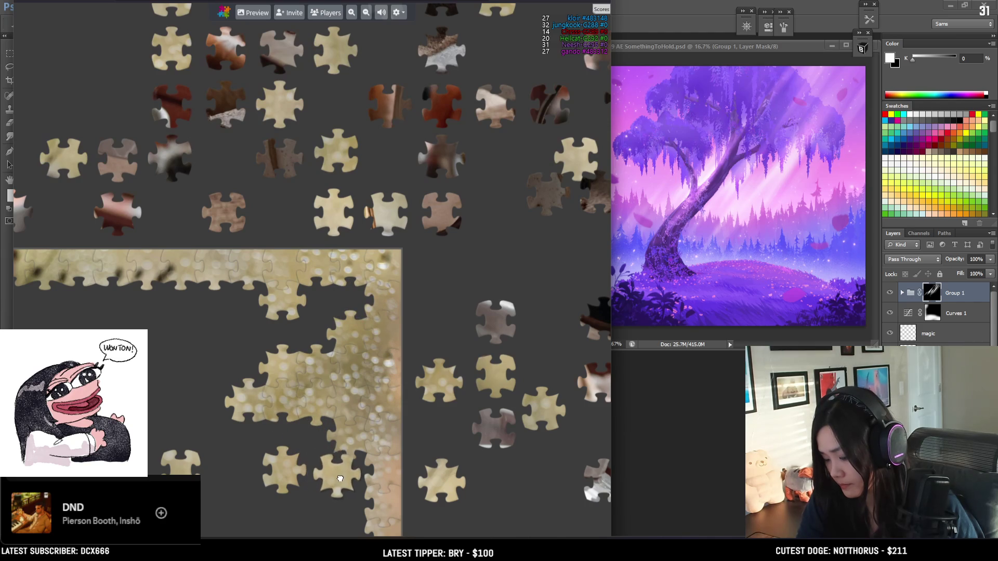
{"action": "left_click_drag", "start_coordinate": [357, 476], "coordinate": [237, 448]}
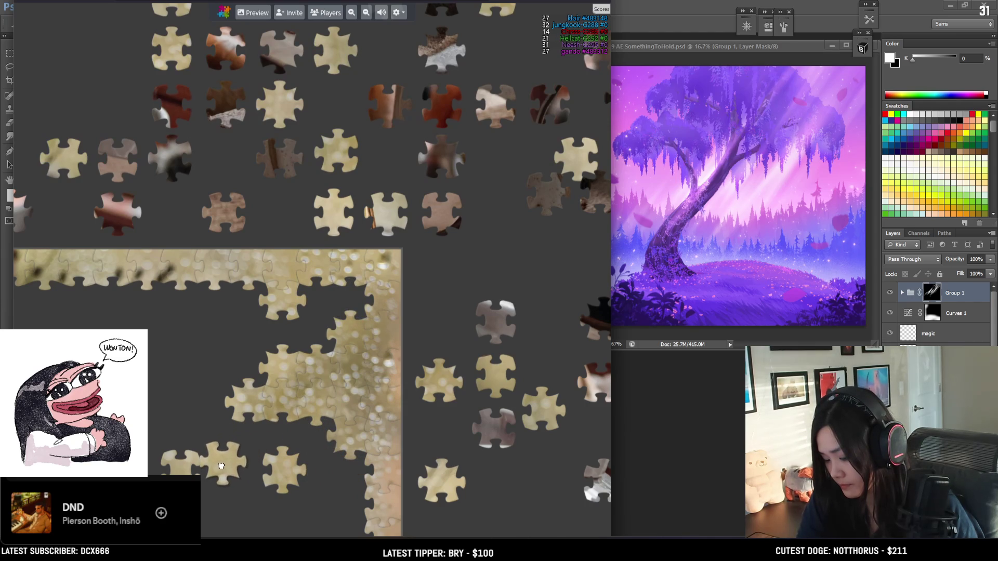
{"action": "mouse_move", "coordinate": [223, 473]}
{"action": "left_mouse_down"}
{"action": "mouse_move", "coordinate": [182, 431]}
{"action": "mouse_move", "coordinate": [235, 405]}
{"action": "left_mouse_up"}
{"action": "mouse_move", "coordinate": [439, 380]}
{"action": "left_mouse_down"}
{"action": "mouse_move", "coordinate": [347, 295]}
{"action": "mouse_move", "coordinate": [347, 314]}
{"action": "mouse_move", "coordinate": [267, 335]}
{"action": "mouse_move", "coordinate": [283, 338]}
{"action": "mouse_move", "coordinate": [259, 360]}
{"action": "mouse_move", "coordinate": [210, 318]}
{"action": "mouse_move", "coordinate": [283, 444]}
{"action": "left_mouse_up"}
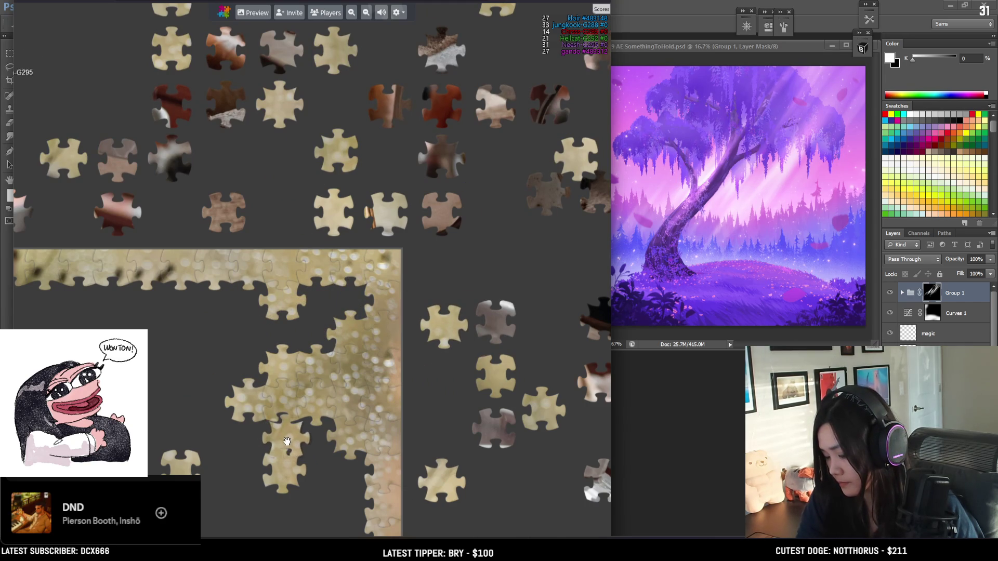
Step: Attach a piece to the cluster's lower-left edge and fit another into its gap
{"action": "scroll", "coordinate": [287, 441], "scroll_direction": "down", "scroll_amount": 5}
{"action": "scroll", "coordinate": [405, 461], "scroll_direction": "up", "scroll_amount": 2}
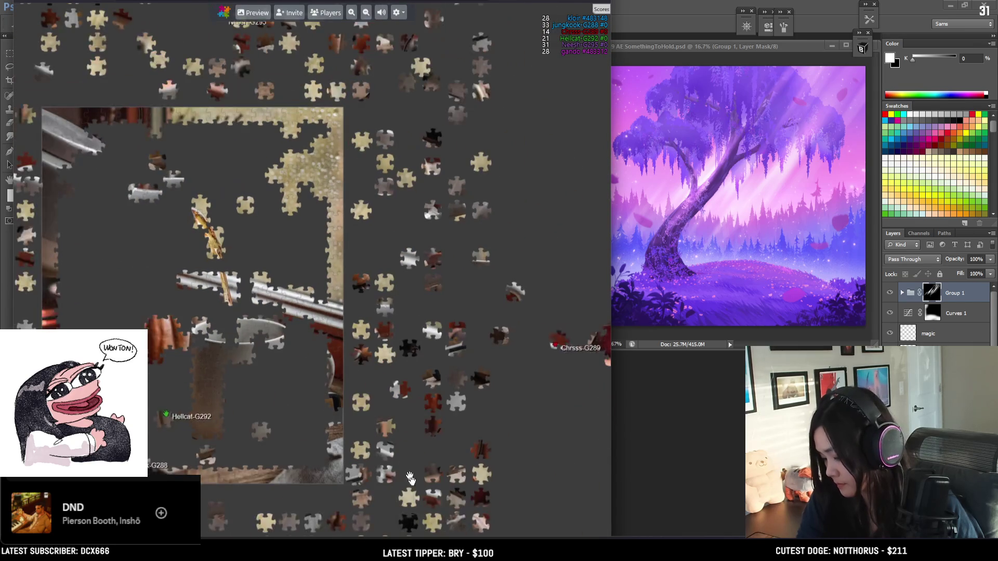
{"action": "scroll", "coordinate": [405, 461], "scroll_direction": "up", "scroll_amount": 5}
{"action": "mouse_move", "coordinate": [376, 439]}
{"action": "left_mouse_down"}
{"action": "mouse_move", "coordinate": [374, 338]}
{"action": "mouse_move", "coordinate": [426, 364]}
{"action": "mouse_move", "coordinate": [328, 354]}
{"action": "mouse_move", "coordinate": [333, 390]}
{"action": "mouse_move", "coordinate": [361, 410]}
{"action": "mouse_move", "coordinate": [443, 391]}
{"action": "mouse_move", "coordinate": [416, 184]}
{"action": "mouse_move", "coordinate": [343, 190]}
{"action": "mouse_move", "coordinate": [324, 175]}
{"action": "mouse_move", "coordinate": [294, 179]}
{"action": "mouse_move", "coordinate": [228, 356]}
{"action": "mouse_move", "coordinate": [189, 362]}
{"action": "mouse_move", "coordinate": [301, 340]}
{"action": "mouse_move", "coordinate": [313, 328]}
{"action": "mouse_move", "coordinate": [293, 297]}
{"action": "mouse_move", "coordinate": [310, 375]}
{"action": "mouse_move", "coordinate": [362, 427]}
{"action": "mouse_move", "coordinate": [362, 412]}
{"action": "mouse_move", "coordinate": [551, 289]}
{"action": "mouse_move", "coordinate": [590, 208]}
{"action": "mouse_move", "coordinate": [553, 155]}
{"action": "mouse_move", "coordinate": [547, 289]}
{"action": "left_mouse_up"}
{"action": "scroll", "coordinate": [478, 268], "scroll_direction": "down", "scroll_amount": 3}
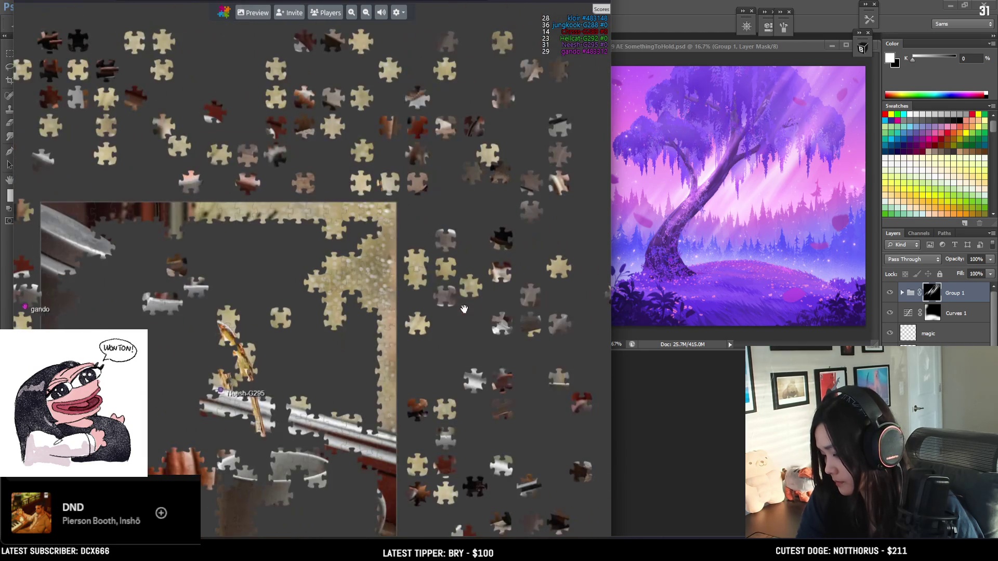
{"action": "scroll", "coordinate": [561, 268], "scroll_direction": "up", "scroll_amount": 3}
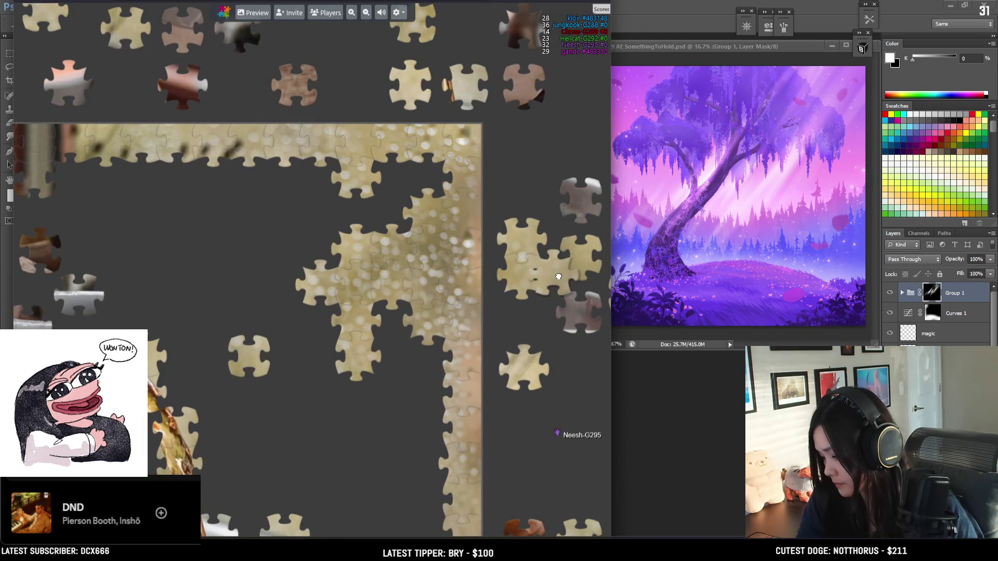
{"action": "mouse_move", "coordinate": [558, 255]}
{"action": "left_mouse_down"}
{"action": "mouse_move", "coordinate": [488, 246]}
{"action": "mouse_move", "coordinate": [395, 347]}
{"action": "mouse_move", "coordinate": [425, 366]}
{"action": "mouse_move", "coordinate": [293, 358]}
{"action": "mouse_move", "coordinate": [314, 328]}
{"action": "mouse_move", "coordinate": [283, 288]}
{"action": "mouse_move", "coordinate": [339, 199]}
{"action": "mouse_move", "coordinate": [369, 217]}
{"action": "mouse_move", "coordinate": [209, 213]}
{"action": "mouse_move", "coordinate": [273, 190]}
{"action": "mouse_move", "coordinate": [185, 356]}
{"action": "mouse_move", "coordinate": [318, 312]}
{"action": "mouse_move", "coordinate": [553, 345]}
{"action": "mouse_move", "coordinate": [419, 260]}
{"action": "mouse_move", "coordinate": [398, 317]}
{"action": "mouse_move", "coordinate": [491, 358]}
{"action": "left_mouse_up"}
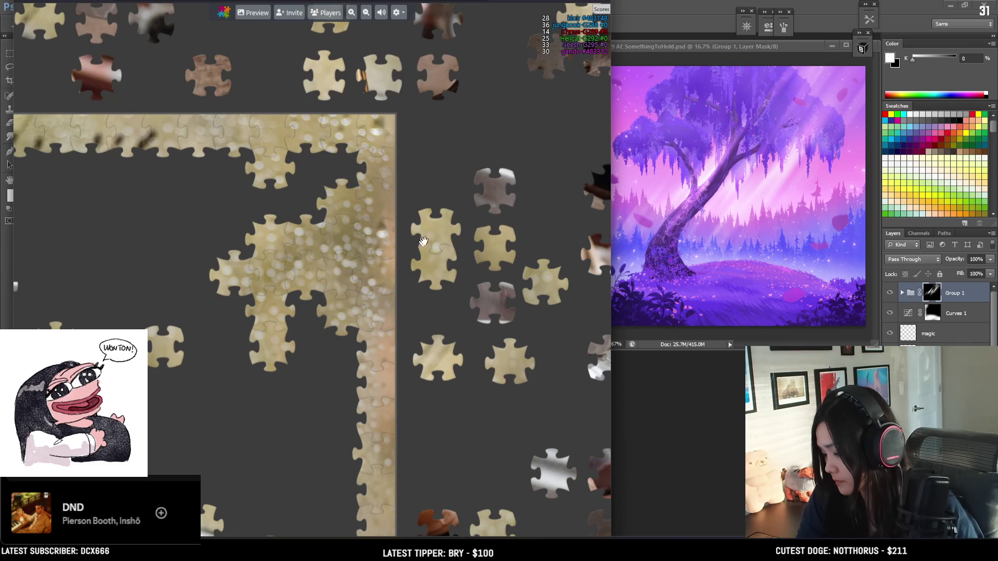
Step: Add two pieces from the right into the corner cluster, extending its downward column
{"action": "mouse_move", "coordinate": [549, 285]}
{"action": "left_mouse_down"}
{"action": "mouse_move", "coordinate": [312, 336]}
{"action": "mouse_move", "coordinate": [318, 325]}
{"action": "mouse_move", "coordinate": [313, 349]}
{"action": "mouse_move", "coordinate": [237, 333]}
{"action": "mouse_move", "coordinate": [216, 354]}
{"action": "mouse_move", "coordinate": [533, 327]}
{"action": "mouse_move", "coordinate": [563, 283]}
{"action": "left_mouse_up"}
{"action": "mouse_move", "coordinate": [430, 246]}
{"action": "left_mouse_down"}
{"action": "mouse_move", "coordinate": [218, 199]}
{"action": "mouse_move", "coordinate": [229, 192]}
{"action": "mouse_move", "coordinate": [241, 208]}
{"action": "mouse_move", "coordinate": [187, 205]}
{"action": "mouse_move", "coordinate": [200, 188]}
{"action": "mouse_move", "coordinate": [205, 318]}
{"action": "mouse_move", "coordinate": [225, 381]}
{"action": "mouse_move", "coordinate": [284, 412]}
{"action": "mouse_move", "coordinate": [312, 374]}
{"action": "mouse_move", "coordinate": [347, 380]}
{"action": "mouse_move", "coordinate": [332, 400]}
{"action": "mouse_move", "coordinate": [345, 448]}
{"action": "mouse_move", "coordinate": [268, 310]}
{"action": "mouse_move", "coordinate": [289, 327]}
{"action": "mouse_move", "coordinate": [294, 312]}
{"action": "mouse_move", "coordinate": [306, 323]}
{"action": "mouse_move", "coordinate": [296, 364]}
{"action": "mouse_move", "coordinate": [139, 293]}
{"action": "mouse_move", "coordinate": [124, 272]}
{"action": "mouse_move", "coordinate": [273, 276]}
{"action": "mouse_move", "coordinate": [478, 303]}
{"action": "left_mouse_up"}
{"action": "scroll", "coordinate": [431, 407], "scroll_direction": "down", "scroll_amount": 2}
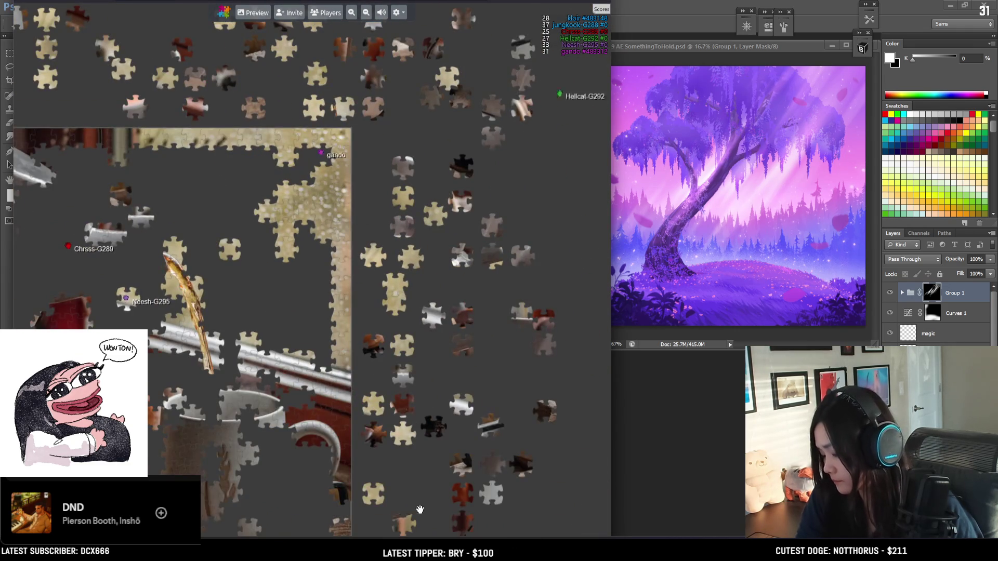
{"action": "left_click_drag", "start_coordinate": [420, 508], "coordinate": [416, 327]}
{"action": "scroll", "coordinate": [416, 327], "scroll_direction": "down", "scroll_amount": 2}
Step: Carry a loose piece toward the puzzle's upper-left area and zoom out over the frame
{"action": "left_click_drag", "start_coordinate": [148, 348], "coordinate": [270, 403]}
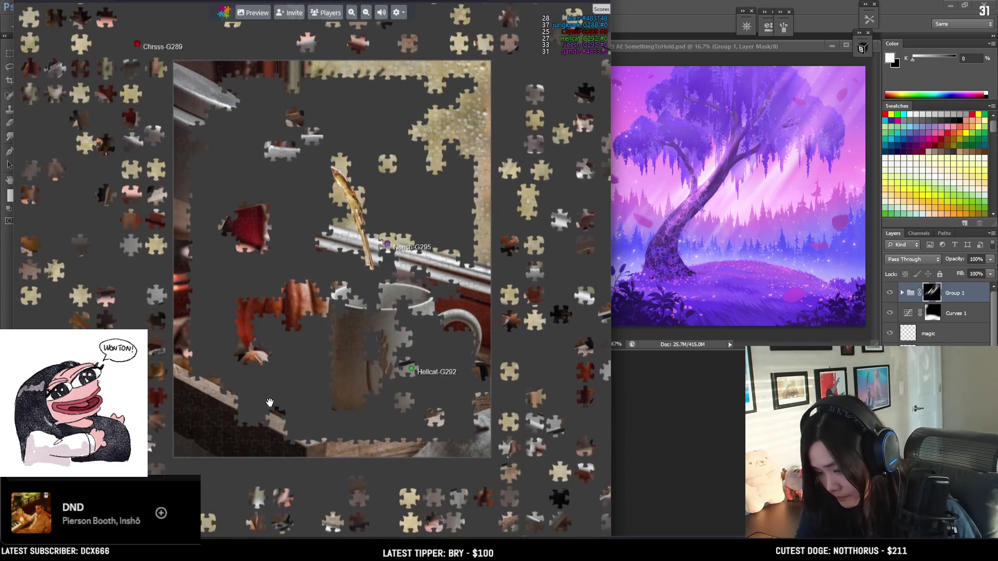
{"action": "left_click_drag", "start_coordinate": [407, 193], "coordinate": [294, 243]}
{"action": "scroll", "coordinate": [295, 244], "scroll_direction": "up", "scroll_amount": 3}
{"action": "mouse_move", "coordinate": [167, 212]}
{"action": "left_mouse_down"}
{"action": "mouse_move", "coordinate": [202, 183]}
{"action": "mouse_move", "coordinate": [96, 154]}
{"action": "mouse_move", "coordinate": [56, 154]}
{"action": "mouse_move", "coordinate": [301, 253]}
{"action": "left_mouse_up"}
{"action": "scroll", "coordinate": [112, 189], "scroll_direction": "down", "scroll_amount": 3}
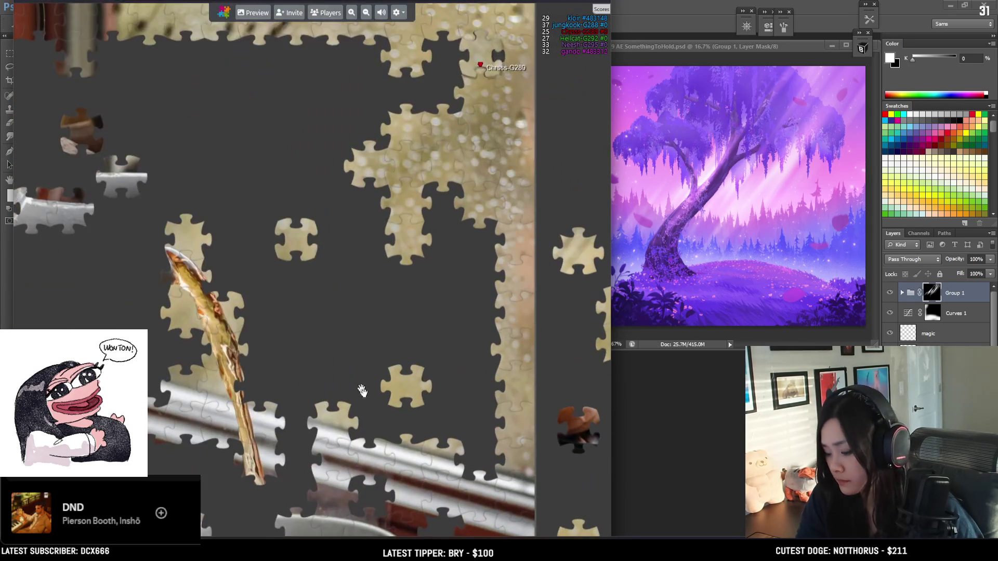
{"action": "scroll", "coordinate": [175, 170], "scroll_direction": "down", "scroll_amount": 3}
{"action": "left_click_drag", "start_coordinate": [176, 169], "coordinate": [301, 297]}
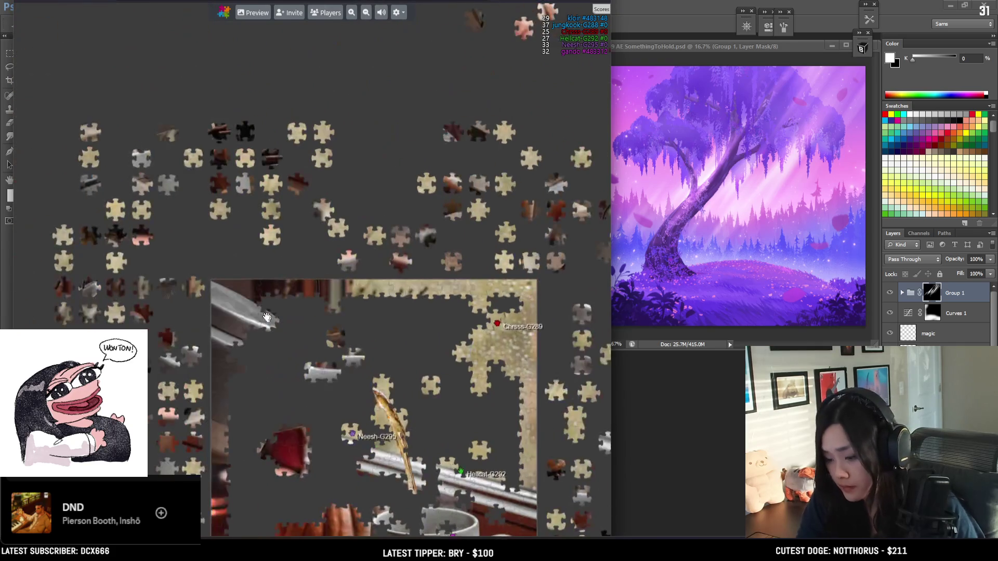
Step: Place a piece beside the pieces along the frame's right edge
{"action": "scroll", "coordinate": [399, 311], "scroll_direction": "up", "scroll_amount": 1}
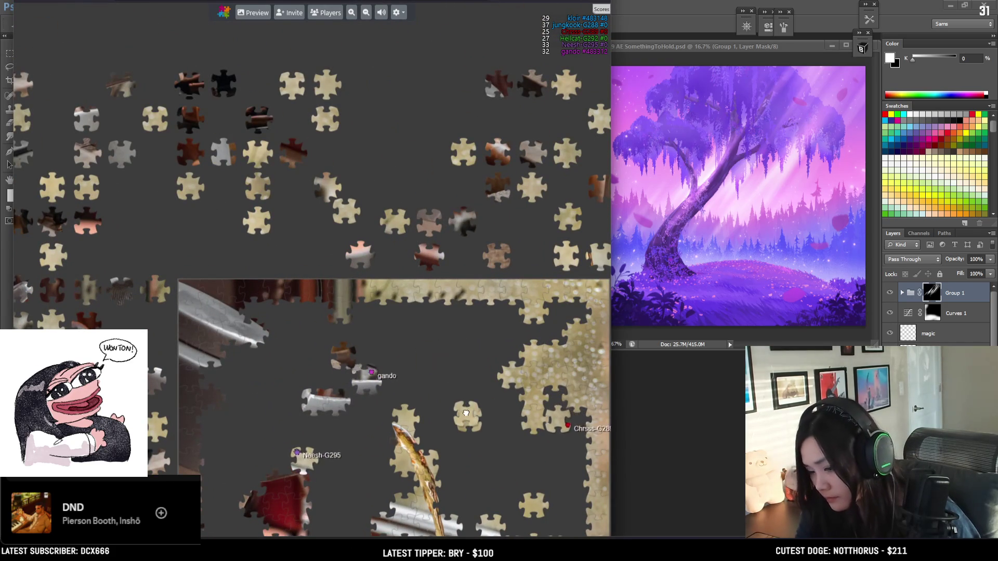
{"action": "mouse_move", "coordinate": [531, 470]}
{"action": "left_mouse_down"}
{"action": "mouse_move", "coordinate": [333, 405]}
{"action": "mouse_move", "coordinate": [292, 356]}
{"action": "mouse_move", "coordinate": [268, 370]}
{"action": "mouse_move", "coordinate": [290, 218]}
{"action": "mouse_move", "coordinate": [273, 186]}
{"action": "mouse_move", "coordinate": [213, 182]}
{"action": "mouse_move", "coordinate": [209, 76]}
{"action": "mouse_move", "coordinate": [200, 70]}
{"action": "mouse_move", "coordinate": [250, 181]}
{"action": "mouse_move", "coordinate": [226, 180]}
{"action": "mouse_move", "coordinate": [229, 200]}
{"action": "mouse_move", "coordinate": [462, 288]}
{"action": "mouse_move", "coordinate": [421, 316]}
{"action": "mouse_move", "coordinate": [416, 222]}
{"action": "left_mouse_up"}
{"action": "scroll", "coordinate": [394, 216], "scroll_direction": "down", "scroll_amount": 3}
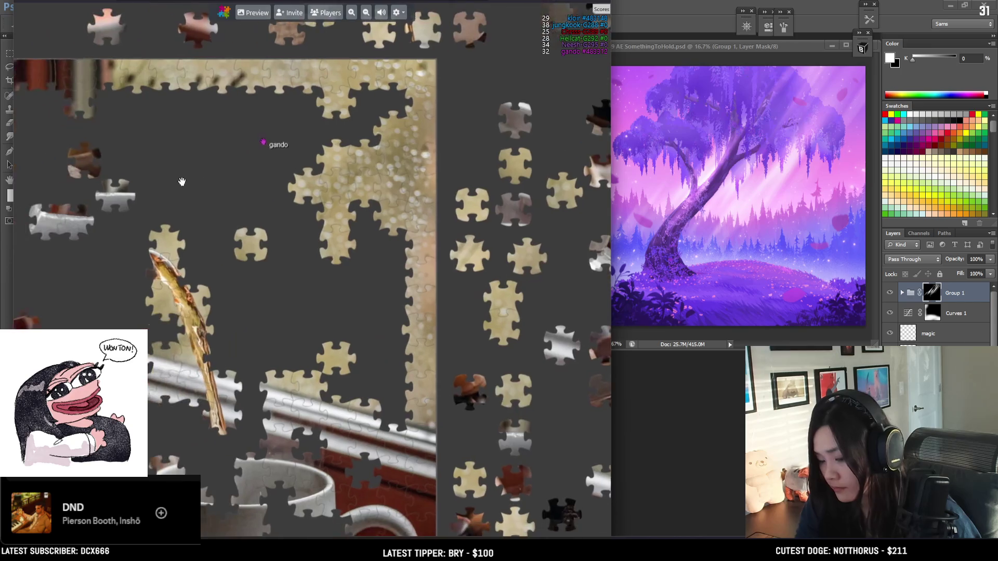
{"action": "left_click_drag", "start_coordinate": [286, 82], "coordinate": [280, 181]}
{"action": "scroll", "coordinate": [322, 270], "scroll_direction": "up", "scroll_amount": 3}
{"action": "mouse_move", "coordinate": [390, 248]}
{"action": "left_mouse_down"}
{"action": "mouse_move", "coordinate": [348, 201]}
{"action": "mouse_move", "coordinate": [385, 205]}
{"action": "mouse_move", "coordinate": [563, 290]}
{"action": "mouse_move", "coordinate": [566, 165]}
{"action": "left_mouse_up"}
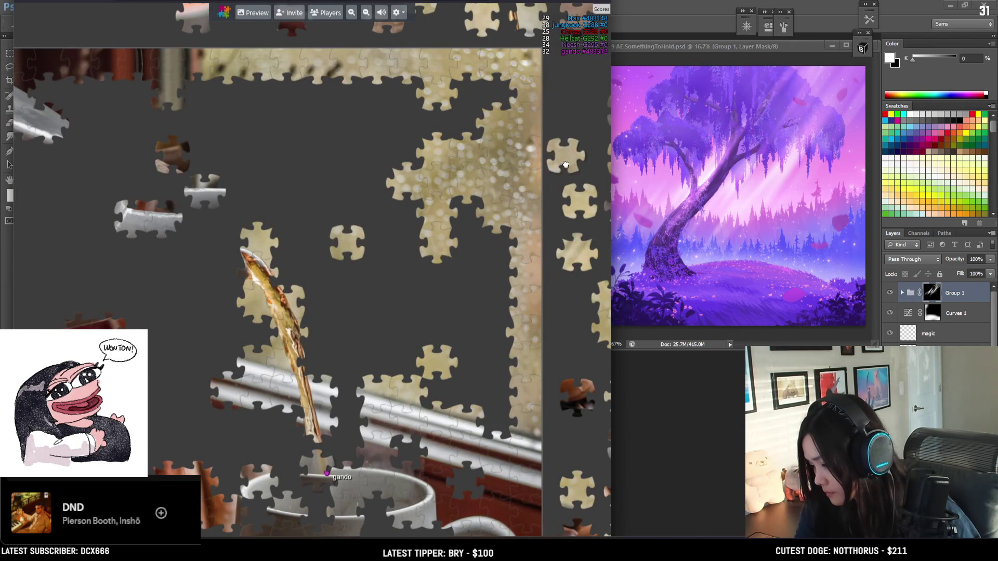
Step: Survey the mug area and loose pieces below the frame, then fit a loose piece into the board
{"action": "scroll", "coordinate": [408, 300], "scroll_direction": "down", "scroll_amount": 3}
{"action": "scroll", "coordinate": [335, 355], "scroll_direction": "up", "scroll_amount": 3}
{"action": "left_click_drag", "start_coordinate": [361, 439], "coordinate": [361, 330]}
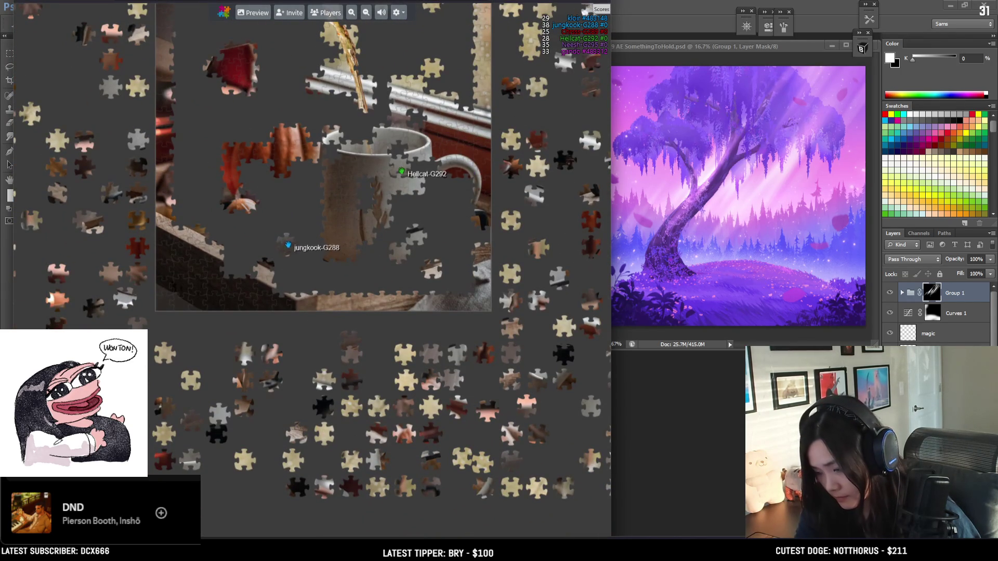
{"action": "left_click_drag", "start_coordinate": [282, 147], "coordinate": [271, 393]}
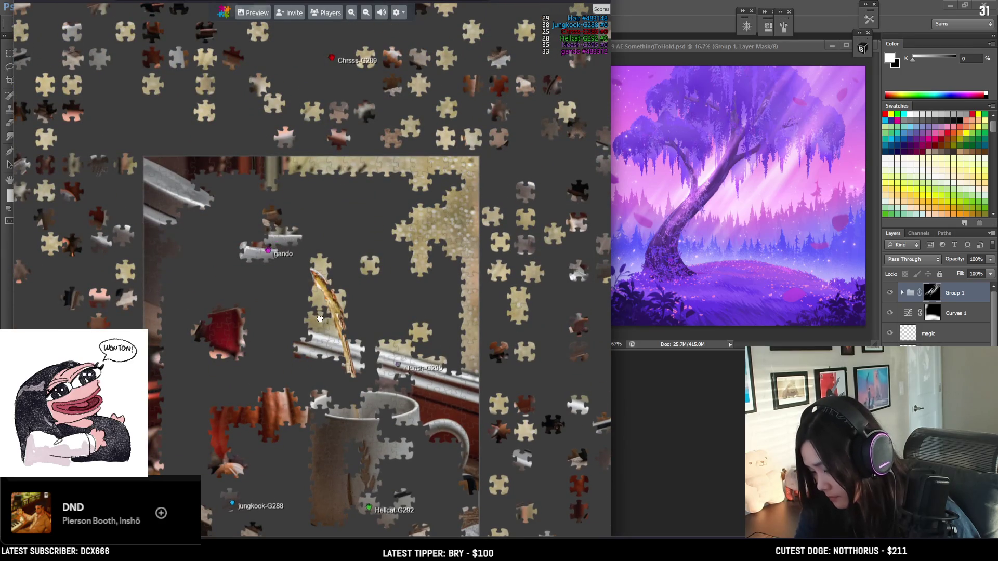
{"action": "left_click_drag", "start_coordinate": [140, 258], "coordinate": [219, 223]}
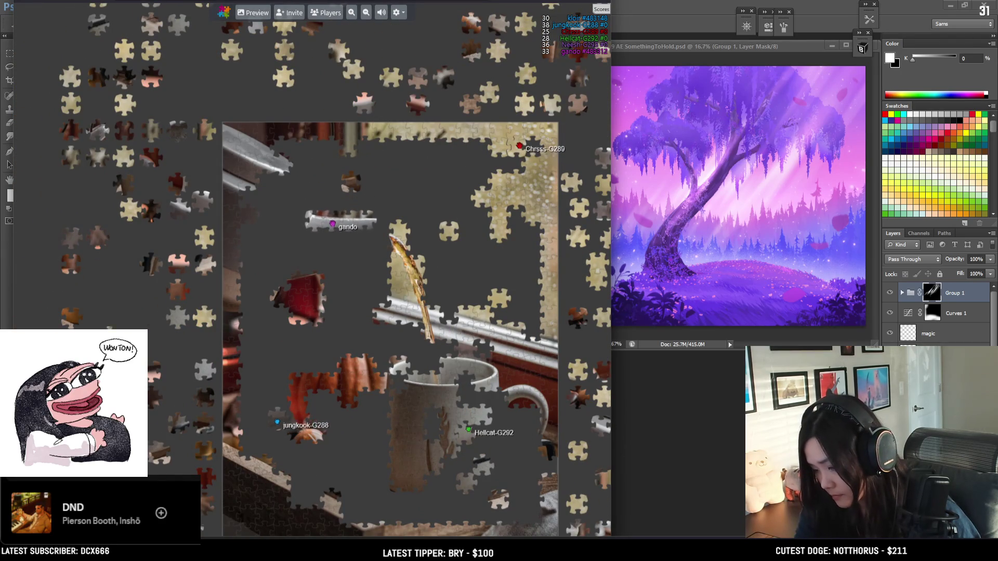
{"action": "scroll", "coordinate": [321, 265], "scroll_direction": "up", "scroll_amount": 1}
{"action": "mouse_move", "coordinate": [412, 147]}
{"action": "left_mouse_down"}
{"action": "mouse_move", "coordinate": [321, 266]}
{"action": "mouse_move", "coordinate": [396, 235]}
{"action": "mouse_move", "coordinate": [266, 231]}
{"action": "mouse_move", "coordinate": [361, 279]}
{"action": "mouse_move", "coordinate": [367, 251]}
{"action": "mouse_move", "coordinate": [343, 233]}
{"action": "left_mouse_up"}
{"action": "scroll", "coordinate": [321, 266], "scroll_direction": "up", "scroll_amount": 3}
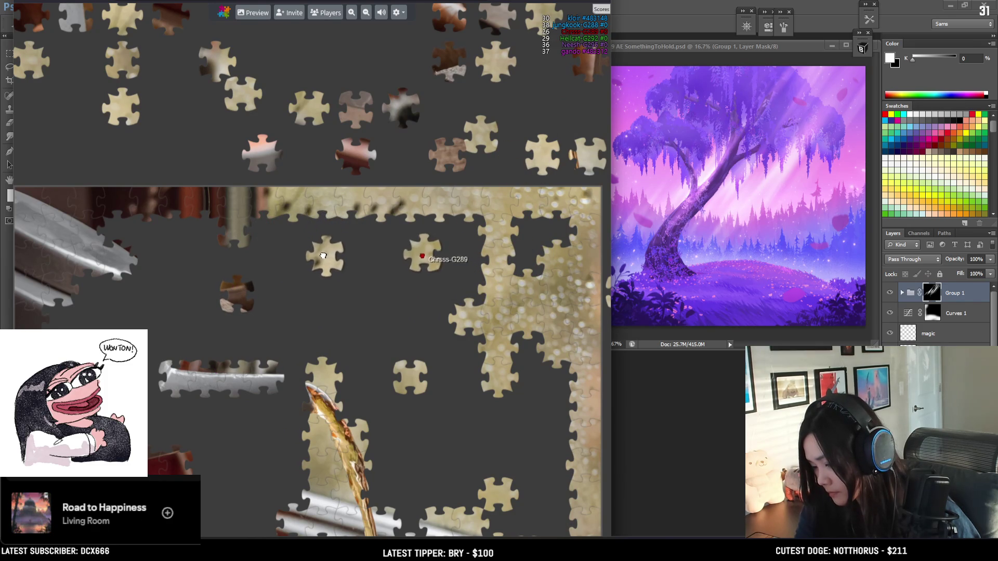
{"action": "scroll", "coordinate": [216, 253], "scroll_direction": "down", "scroll_amount": 2}
{"action": "scroll", "coordinate": [215, 253], "scroll_direction": "down", "scroll_amount": 2}
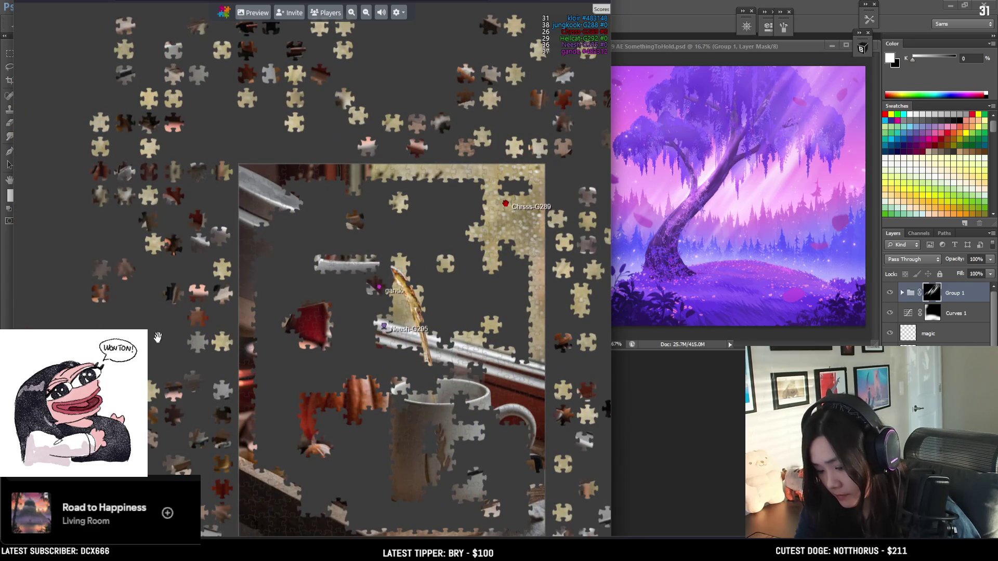
{"action": "left_click_drag", "start_coordinate": [123, 400], "coordinate": [114, 156]}
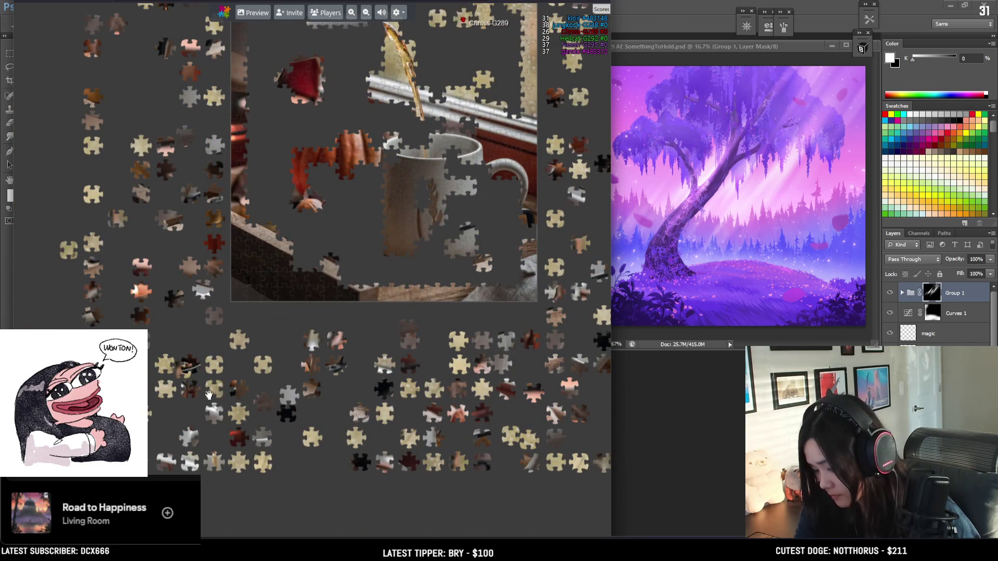
{"action": "scroll", "coordinate": [458, 63], "scroll_direction": "up", "scroll_amount": 4}
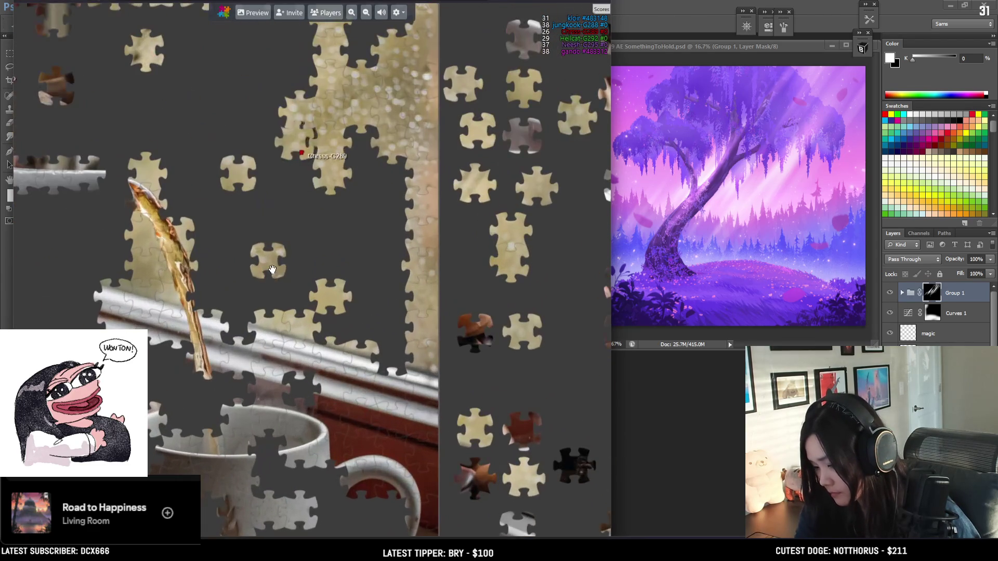
{"action": "scroll", "coordinate": [375, 249], "scroll_direction": "down", "scroll_amount": 3}
{"action": "scroll", "coordinate": [189, 457], "scroll_direction": "up", "scroll_amount": 2}
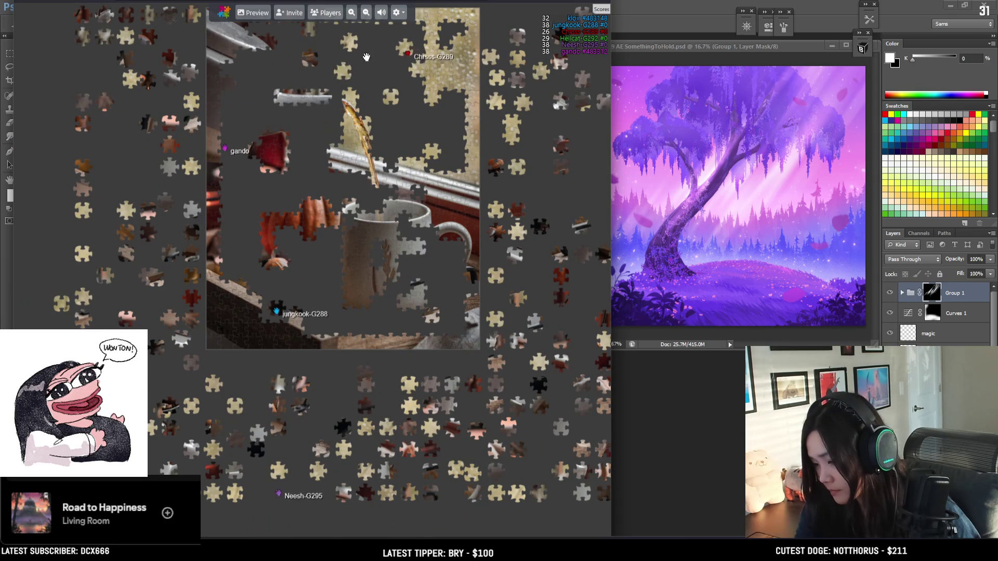
{"action": "scroll", "coordinate": [229, 216], "scroll_direction": "up", "scroll_amount": 3}
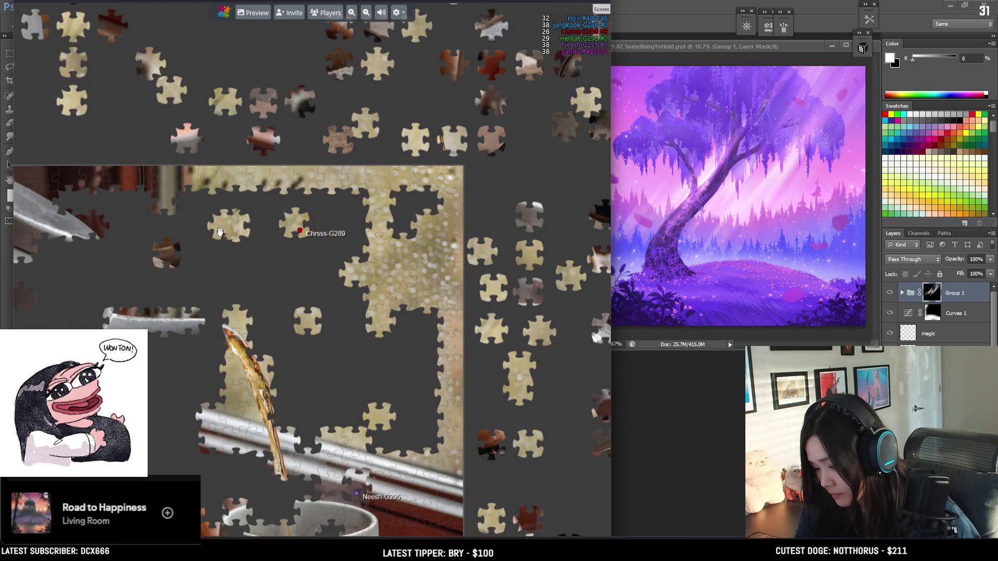
{"action": "left_click_drag", "start_coordinate": [230, 216], "coordinate": [408, 229]}
Step: Move a loose piece toward the gold window area and nudge another into position
{"action": "scroll", "coordinate": [408, 228], "scroll_direction": "down", "scroll_amount": 3}
{"action": "scroll", "coordinate": [354, 435], "scroll_direction": "up", "scroll_amount": 2}
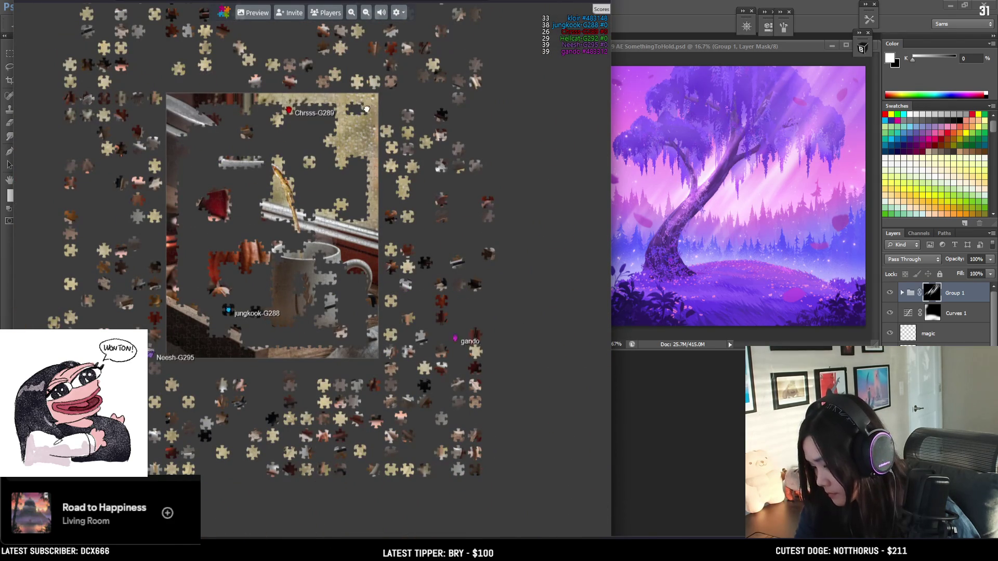
{"action": "scroll", "coordinate": [318, 304], "scroll_direction": "up", "scroll_amount": 3}
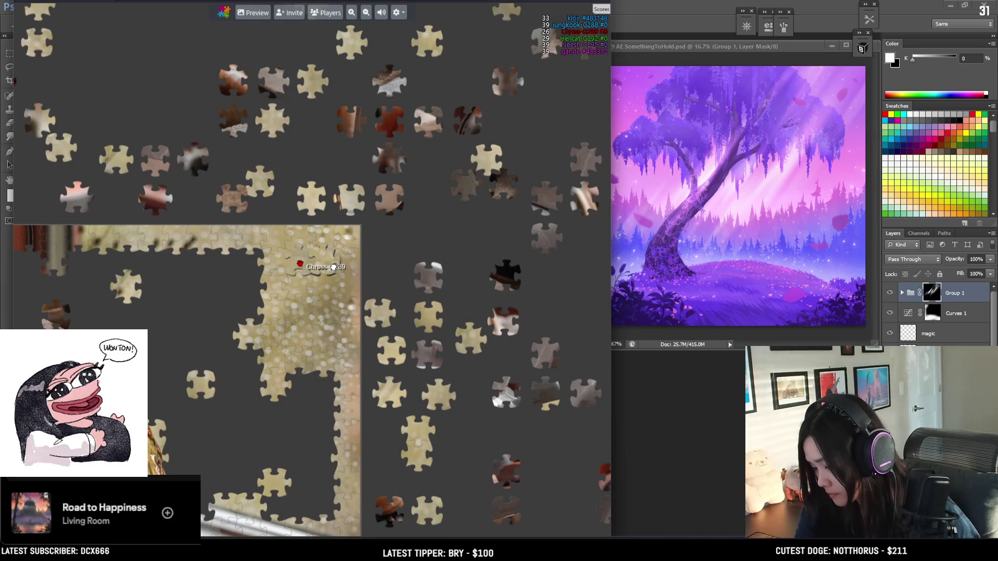
{"action": "scroll", "coordinate": [332, 267], "scroll_direction": "down", "scroll_amount": 3}
{"action": "scroll", "coordinate": [341, 415], "scroll_direction": "up", "scroll_amount": 3}
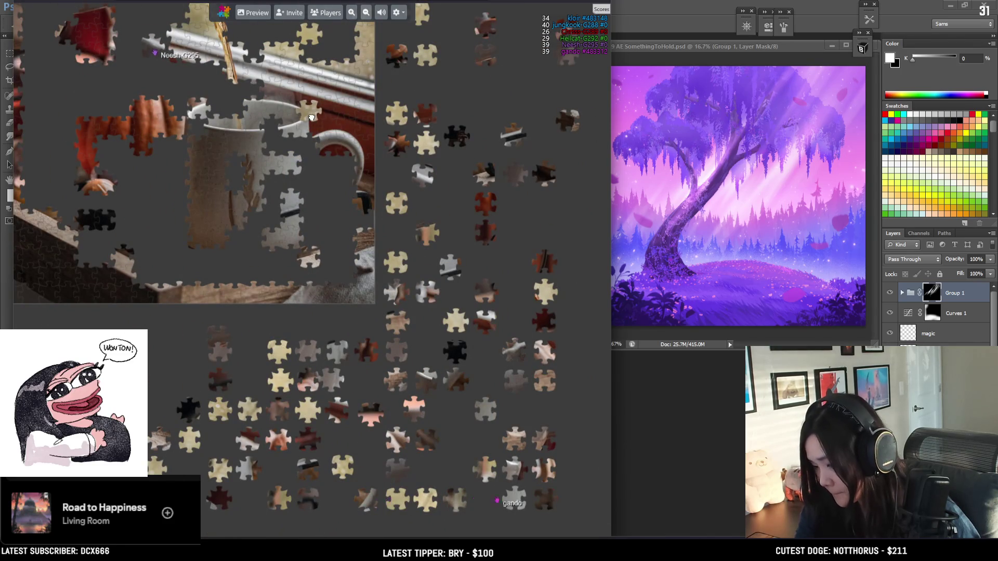
{"action": "scroll", "coordinate": [311, 119], "scroll_direction": "down", "scroll_amount": 3}
{"action": "scroll", "coordinate": [254, 242], "scroll_direction": "up", "scroll_amount": 3}
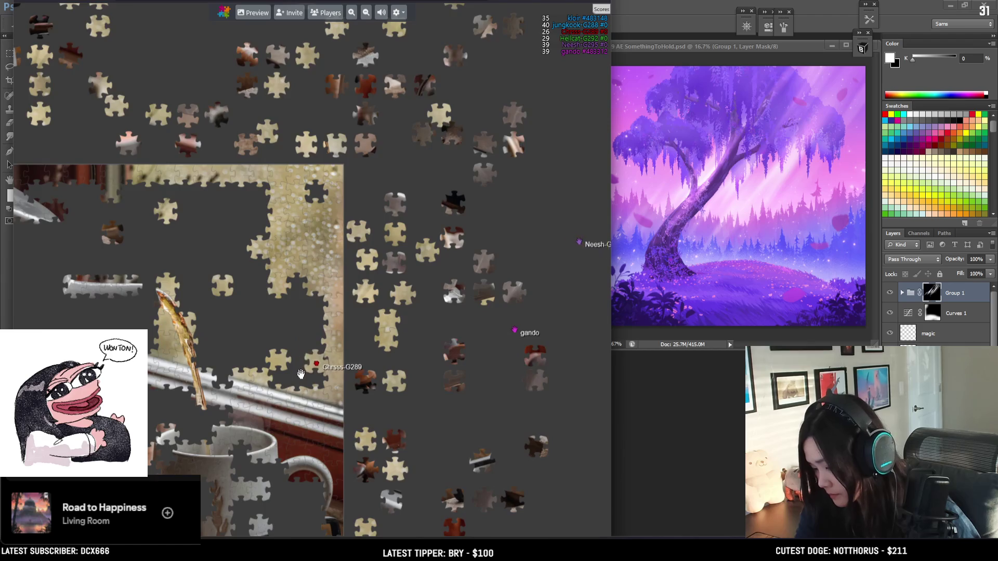
{"action": "scroll", "coordinate": [312, 301], "scroll_direction": "down", "scroll_amount": 2}
{"action": "scroll", "coordinate": [373, 439], "scroll_direction": "down", "scroll_amount": 2}
{"action": "scroll", "coordinate": [363, 494], "scroll_direction": "up", "scroll_amount": 2}
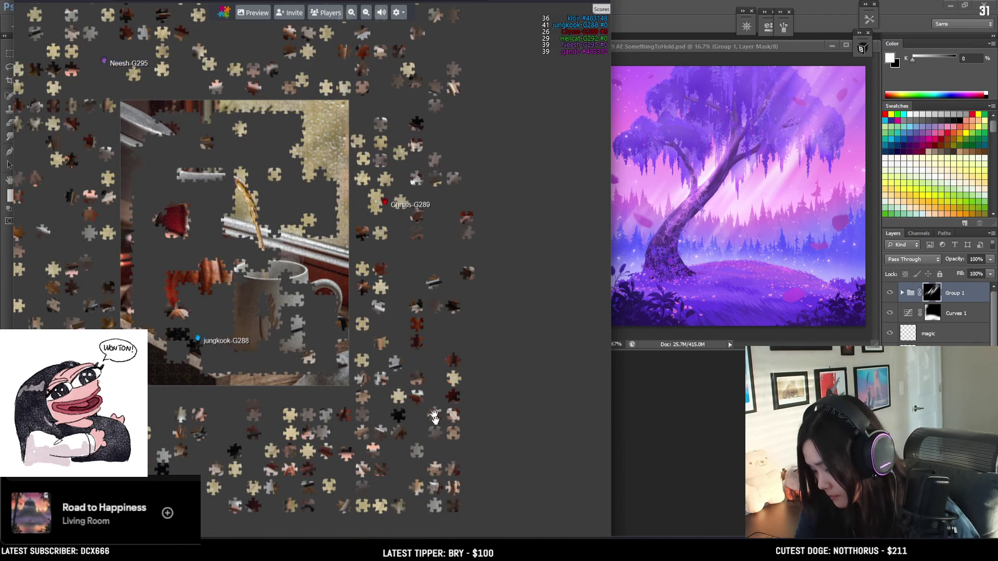
{"action": "scroll", "coordinate": [303, 217], "scroll_direction": "up", "scroll_amount": 2}
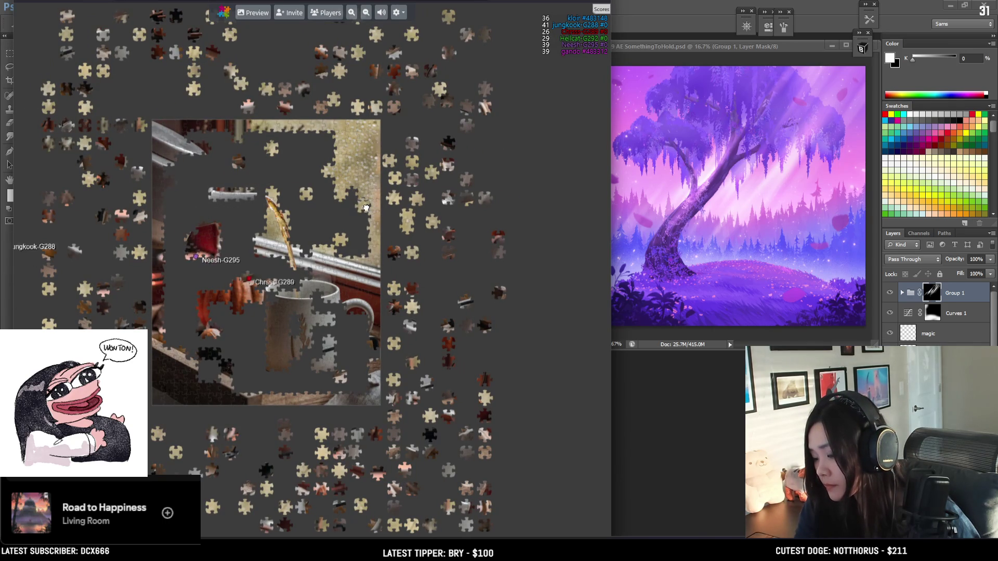
{"action": "scroll", "coordinate": [336, 218], "scroll_direction": "up", "scroll_amount": 3}
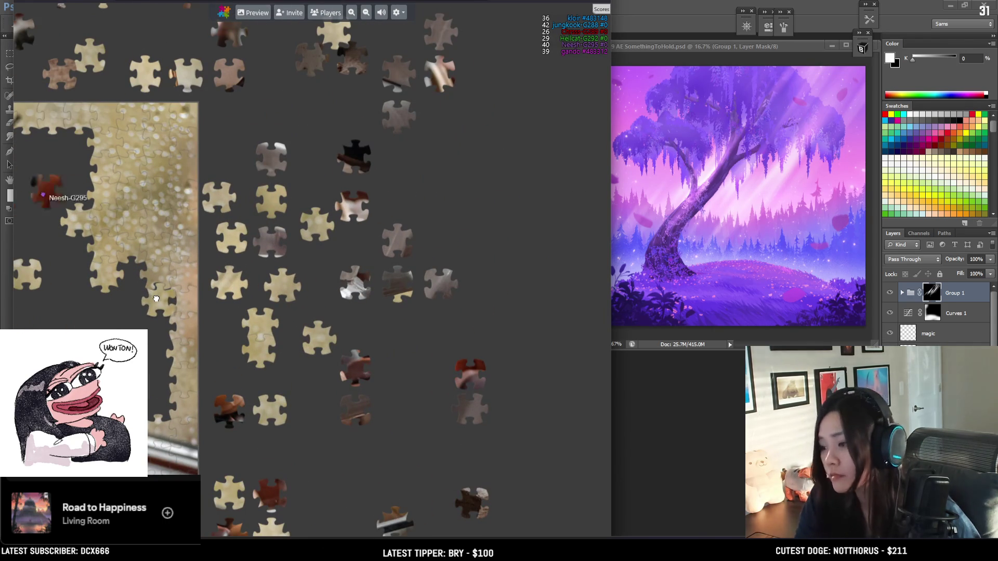
{"action": "left_click_drag", "start_coordinate": [156, 299], "coordinate": [111, 306]}
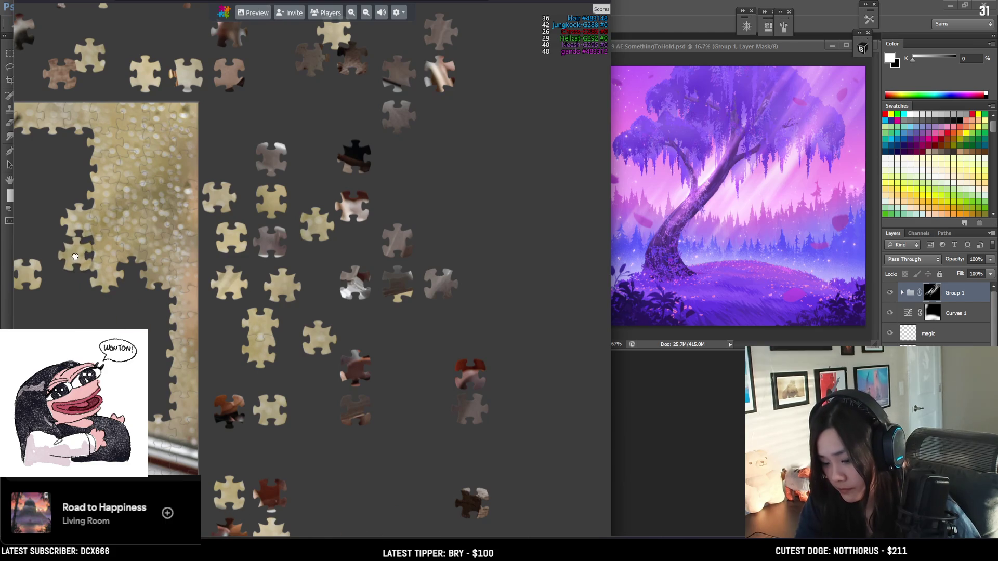
{"action": "scroll", "coordinate": [76, 254], "scroll_direction": "down", "scroll_amount": 2}
{"action": "scroll", "coordinate": [290, 280], "scroll_direction": "up", "scroll_amount": 2}
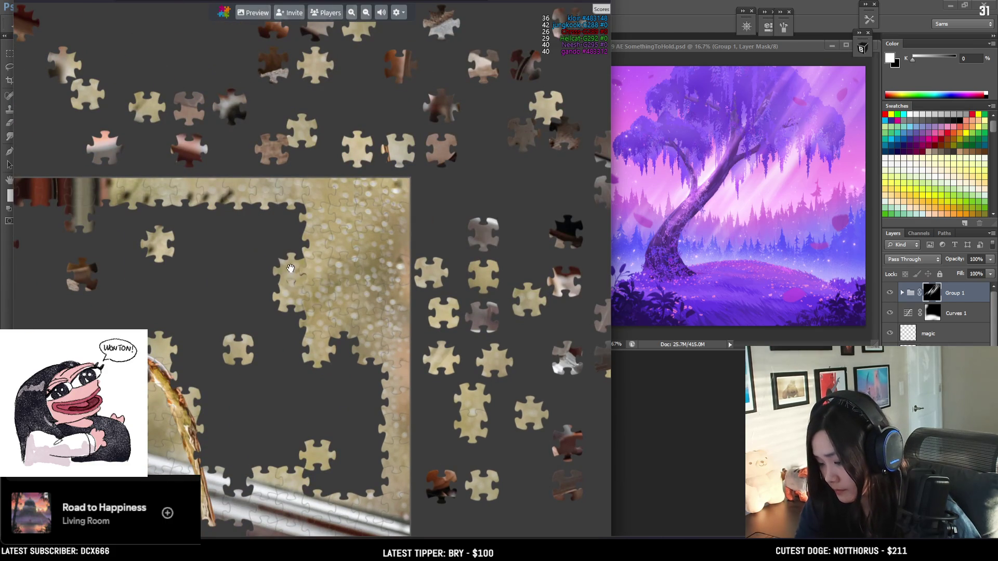
{"action": "left_click_drag", "start_coordinate": [267, 346], "coordinate": [286, 363]}
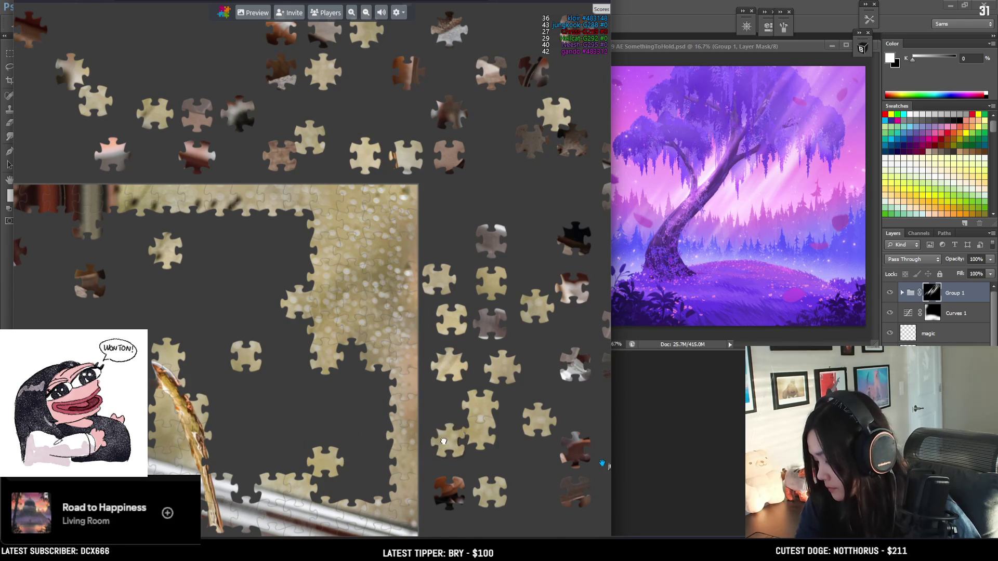
Step: Fit two joined pieces into the frame's gap and attach more pieces to the cluster's left edge
{"action": "mouse_move", "coordinate": [455, 437]}
{"action": "left_mouse_down"}
{"action": "mouse_move", "coordinate": [322, 416]}
{"action": "mouse_move", "coordinate": [332, 419]}
{"action": "mouse_move", "coordinate": [319, 427]}
{"action": "mouse_move", "coordinate": [326, 441]}
{"action": "left_mouse_up"}
{"action": "scroll", "coordinate": [328, 439], "scroll_direction": "down", "scroll_amount": 3}
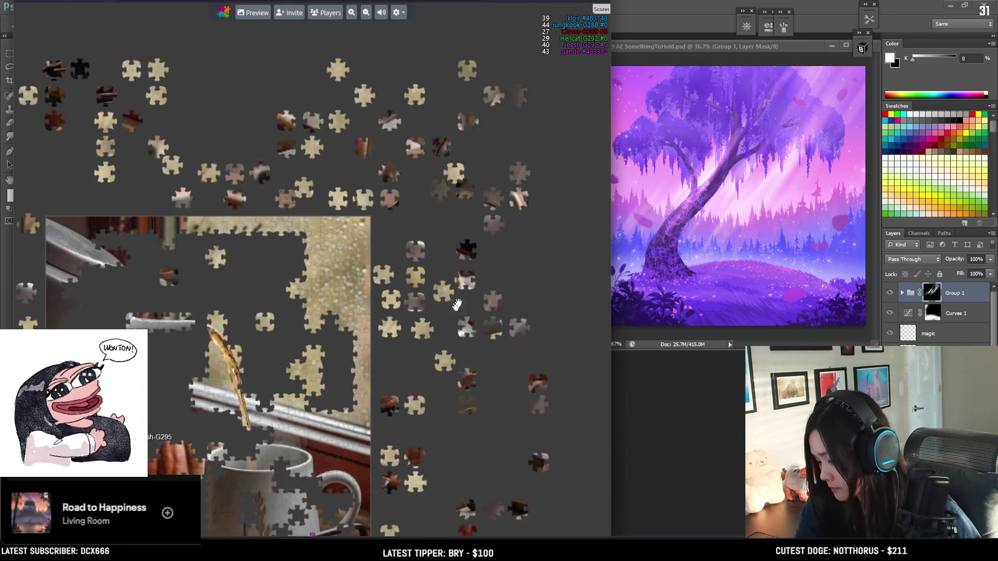
{"action": "scroll", "coordinate": [313, 280], "scroll_direction": "up", "scroll_amount": 3}
{"action": "mouse_move", "coordinate": [338, 359]}
{"action": "left_mouse_down"}
{"action": "mouse_move", "coordinate": [352, 404]}
{"action": "mouse_move", "coordinate": [339, 458]}
{"action": "mouse_move", "coordinate": [260, 454]}
{"action": "mouse_move", "coordinate": [254, 514]}
{"action": "mouse_move", "coordinate": [234, 506]}
{"action": "left_mouse_up"}
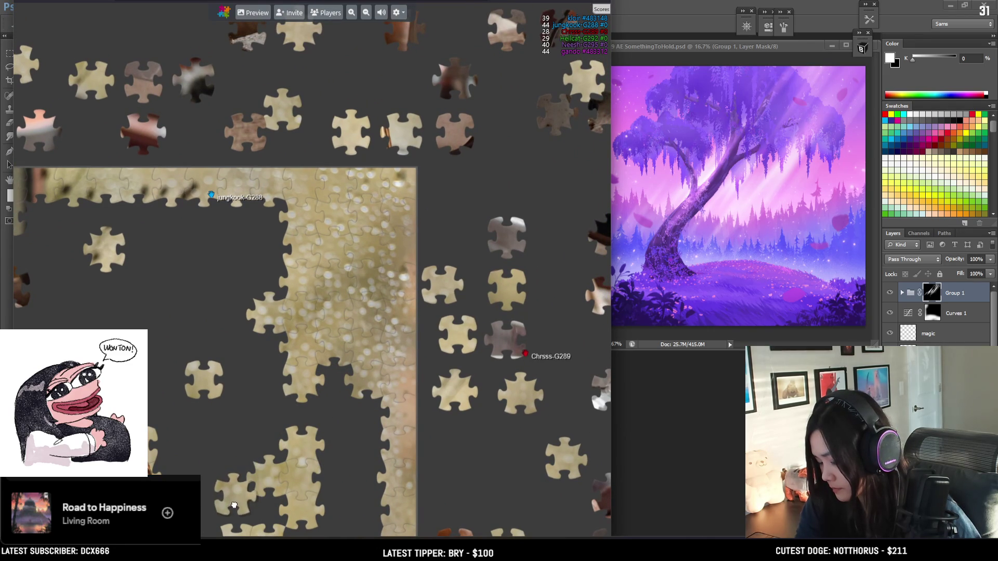
{"action": "mouse_move", "coordinate": [174, 466]}
{"action": "left_mouse_down"}
{"action": "mouse_move", "coordinate": [234, 285]}
{"action": "mouse_move", "coordinate": [267, 254]}
{"action": "mouse_move", "coordinate": [228, 242]}
{"action": "mouse_move", "coordinate": [226, 301]}
{"action": "mouse_move", "coordinate": [120, 338]}
{"action": "left_mouse_up"}
{"action": "scroll", "coordinate": [443, 362], "scroll_direction": "down", "scroll_amount": 5}
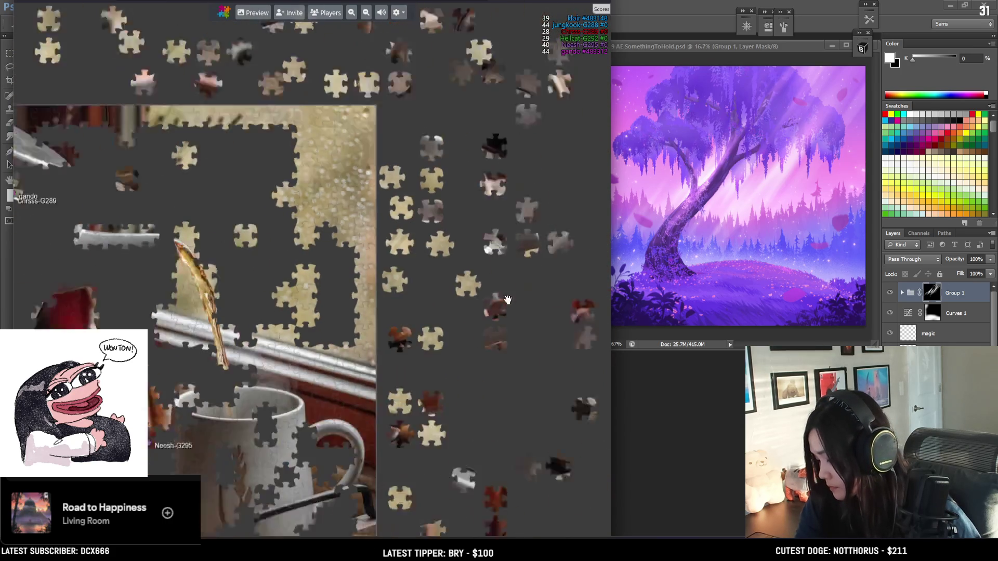
Step: Snap a piece cluster onto the right border and move a loose piece lower on the table
{"action": "left_click_drag", "start_coordinate": [443, 362], "coordinate": [501, 405]}
{"action": "scroll", "coordinate": [311, 285], "scroll_direction": "down", "scroll_amount": 3}
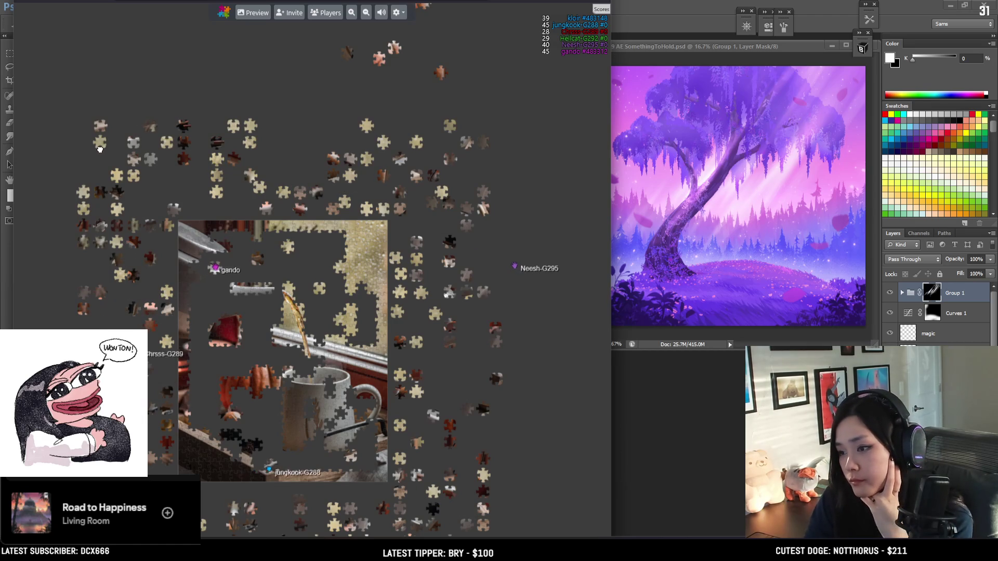
{"action": "scroll", "coordinate": [307, 250], "scroll_direction": "up", "scroll_amount": 3}
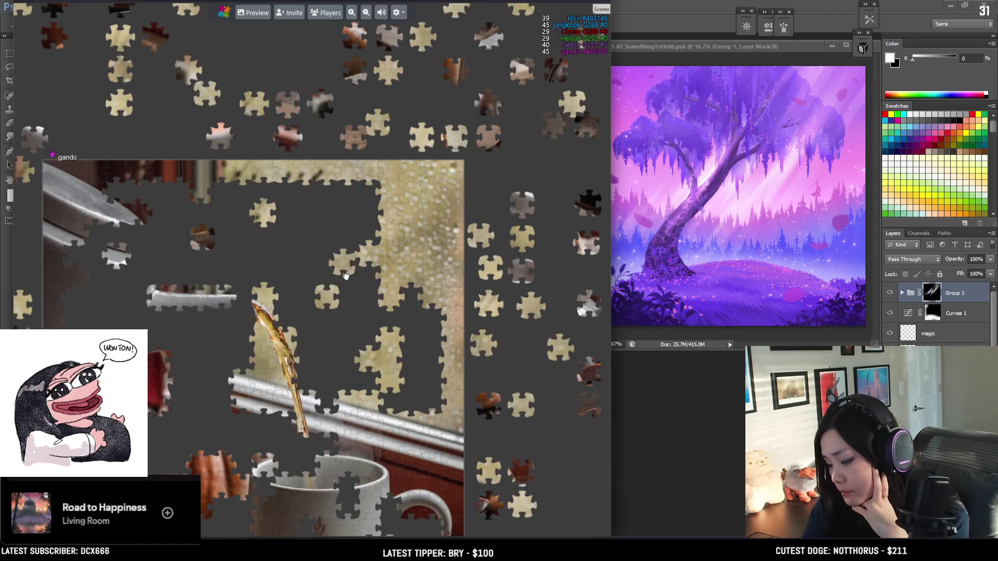
{"action": "left_click_drag", "start_coordinate": [396, 344], "coordinate": [389, 326]}
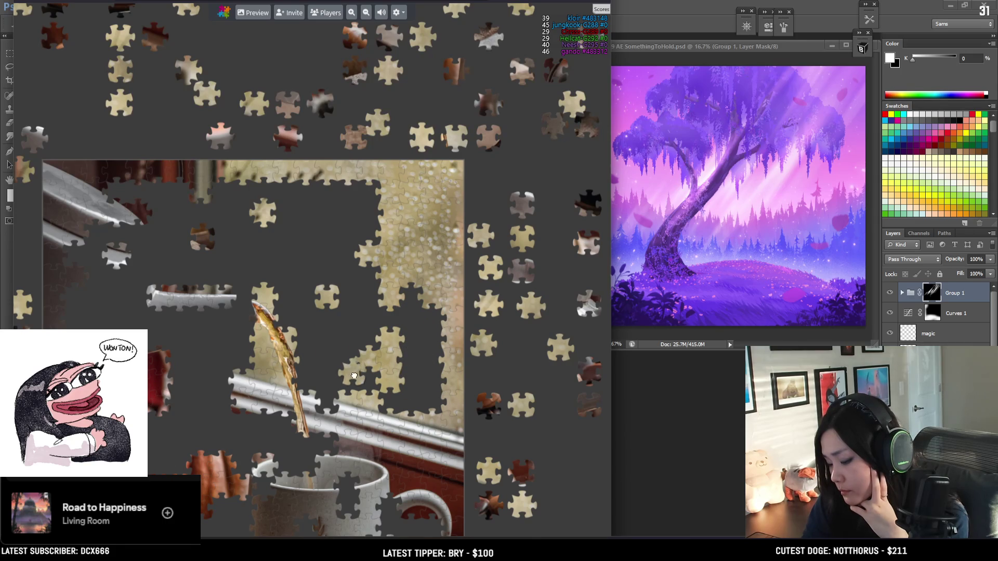
{"action": "left_click_drag", "start_coordinate": [292, 306], "coordinate": [283, 360]}
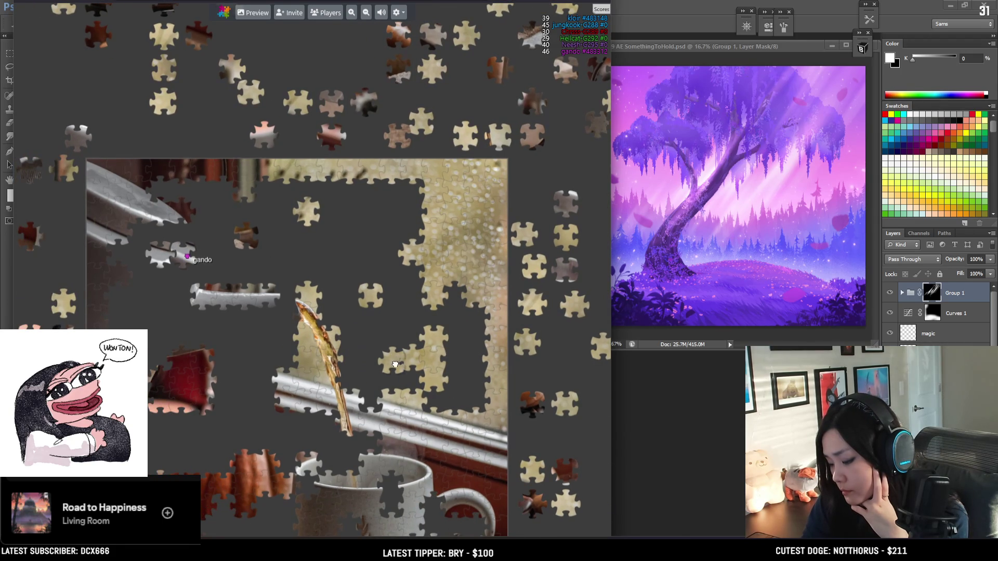
Step: Pull a dark piece off the board upward and split the right piece from its two-piece cluster
{"action": "scroll", "coordinate": [217, 289], "scroll_direction": "down", "scroll_amount": 3}
{"action": "scroll", "coordinate": [216, 289], "scroll_direction": "down", "scroll_amount": 2}
{"action": "scroll", "coordinate": [278, 280], "scroll_direction": "up", "scroll_amount": 2}
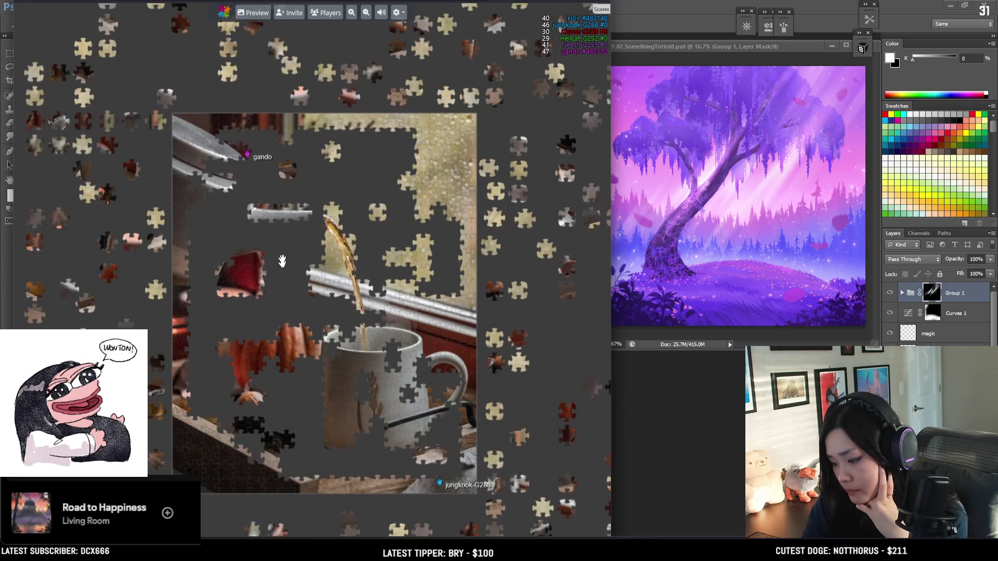
{"action": "scroll", "coordinate": [329, 150], "scroll_direction": "down", "scroll_amount": 2}
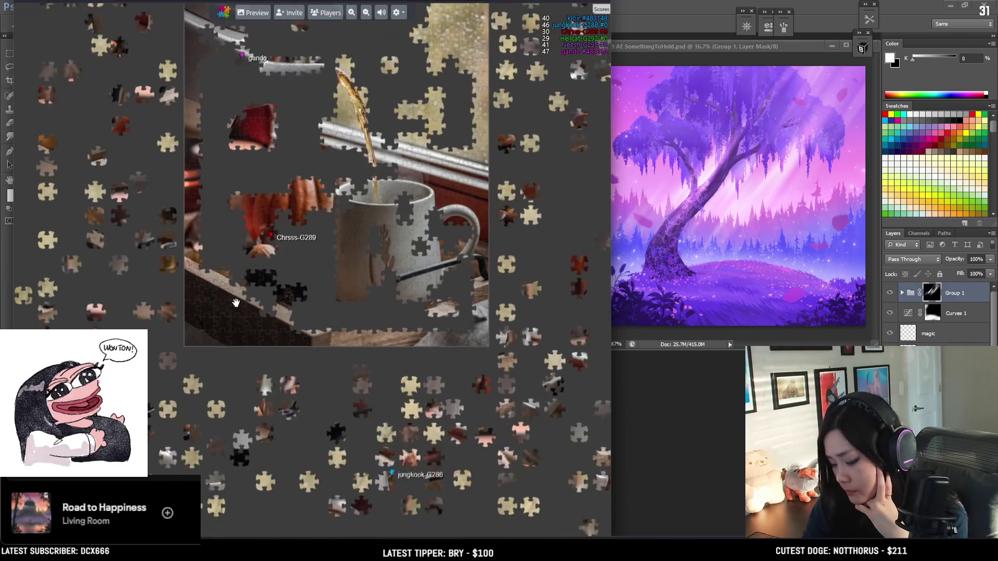
{"action": "scroll", "coordinate": [221, 248], "scroll_direction": "up", "scroll_amount": 4}
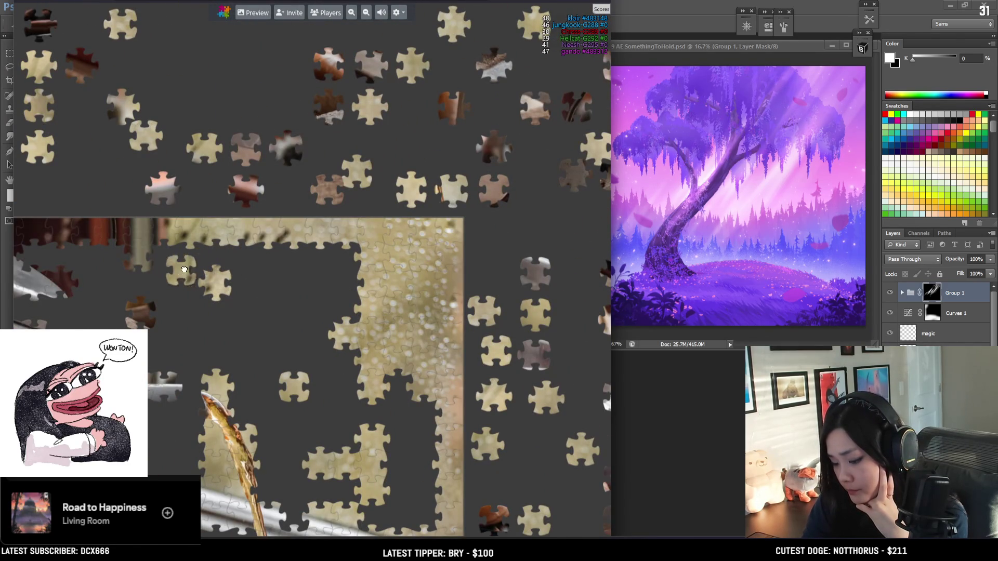
{"action": "scroll", "coordinate": [192, 285], "scroll_direction": "down", "scroll_amount": 3}
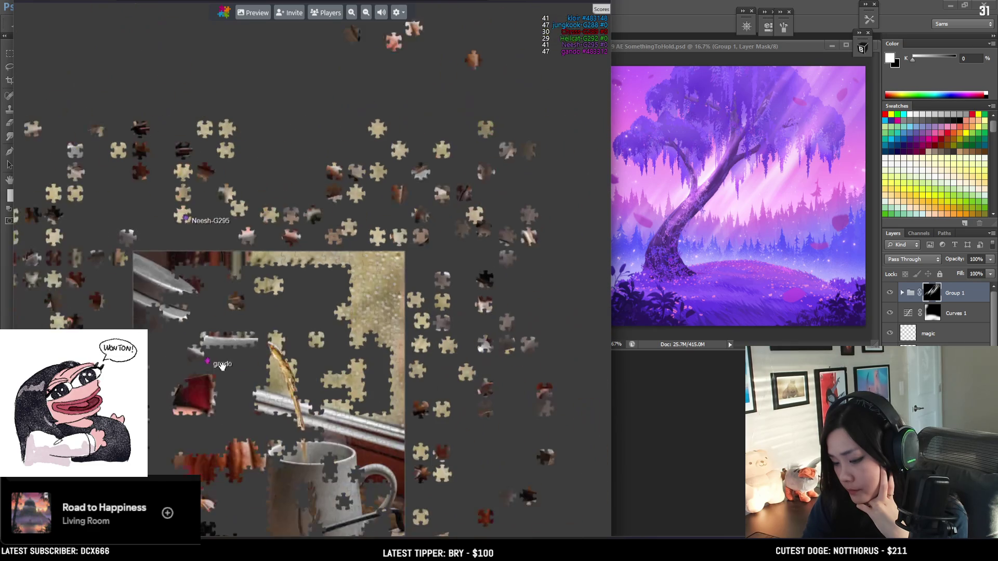
{"action": "scroll", "coordinate": [405, 255], "scroll_direction": "down", "scroll_amount": 3}
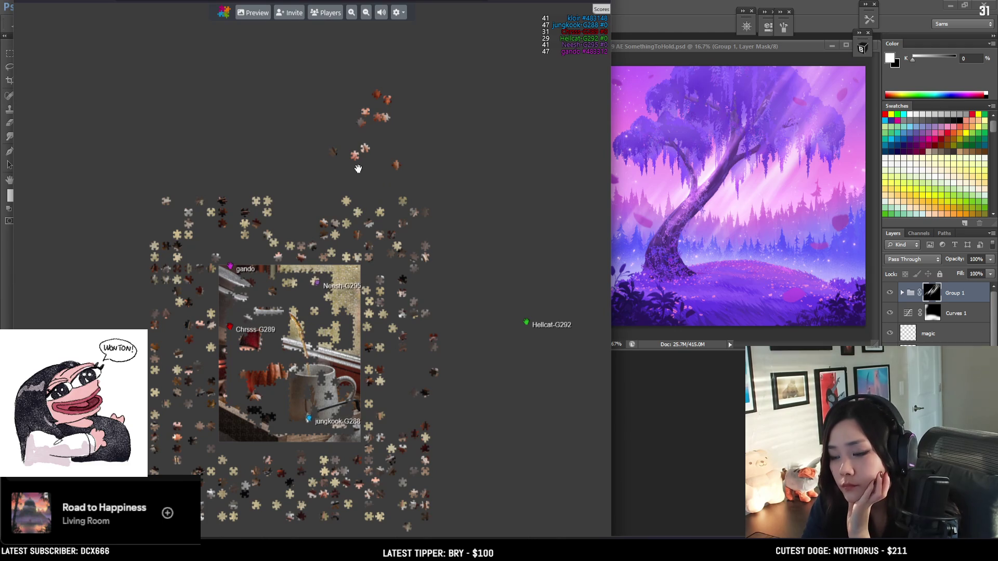
{"action": "scroll", "coordinate": [170, 222], "scroll_direction": "up", "scroll_amount": 3}
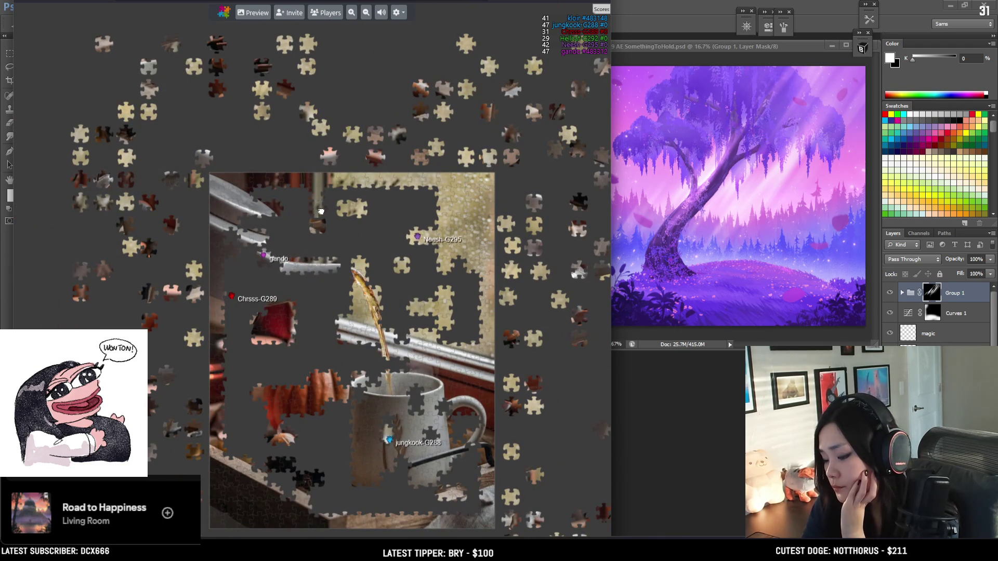
{"action": "left_click_drag", "start_coordinate": [313, 258], "coordinate": [276, 150]}
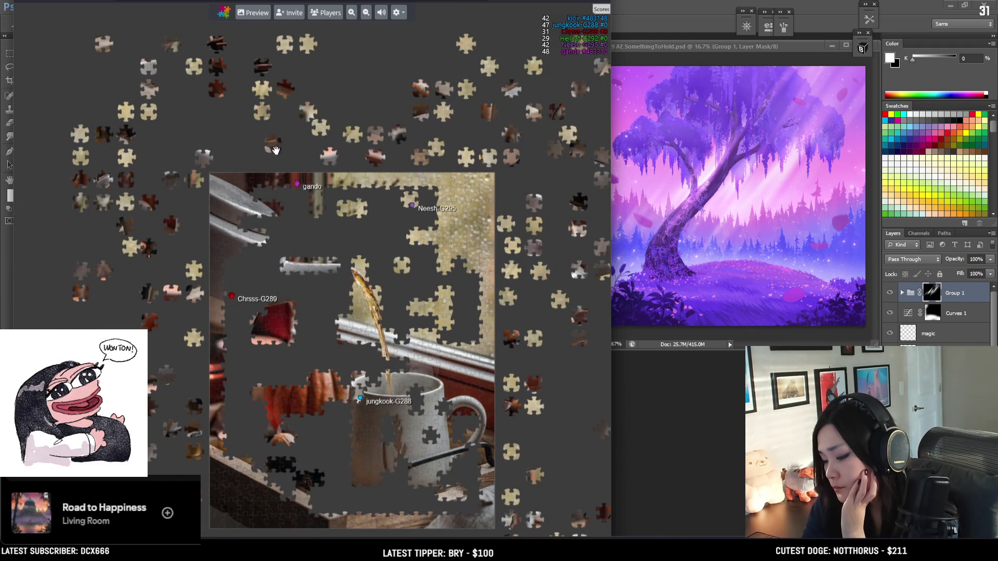
{"action": "scroll", "coordinate": [327, 252], "scroll_direction": "up", "scroll_amount": 3}
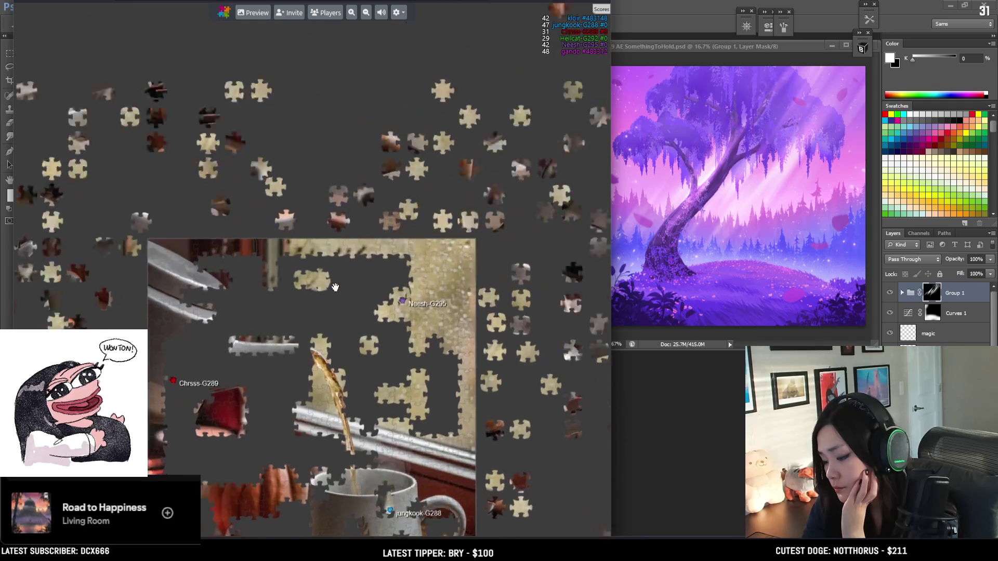
{"action": "mouse_move", "coordinate": [343, 260]}
{"action": "left_mouse_down"}
{"action": "mouse_move", "coordinate": [309, 249]}
{"action": "mouse_move", "coordinate": [324, 317]}
{"action": "mouse_move", "coordinate": [391, 252]}
{"action": "mouse_move", "coordinate": [424, 252]}
{"action": "mouse_move", "coordinate": [457, 289]}
{"action": "mouse_move", "coordinate": [452, 315]}
{"action": "mouse_move", "coordinate": [343, 275]}
{"action": "mouse_move", "coordinate": [292, 274]}
{"action": "mouse_move", "coordinate": [248, 301]}
{"action": "mouse_move", "coordinate": [190, 273]}
{"action": "mouse_move", "coordinate": [202, 317]}
{"action": "mouse_move", "coordinate": [251, 378]}
{"action": "left_mouse_up"}
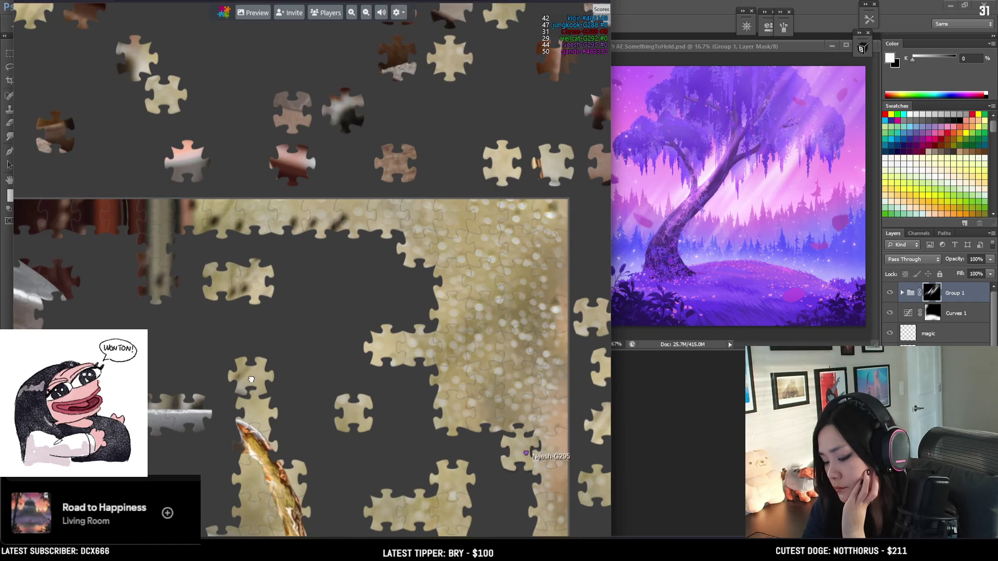
Step: Recentre the whole board, carry a piece toward its lower area, and fit another onto the board edge
{"action": "scroll", "coordinate": [250, 378], "scroll_direction": "down", "scroll_amount": 1}
{"action": "scroll", "coordinate": [461, 265], "scroll_direction": "down", "scroll_amount": 3}
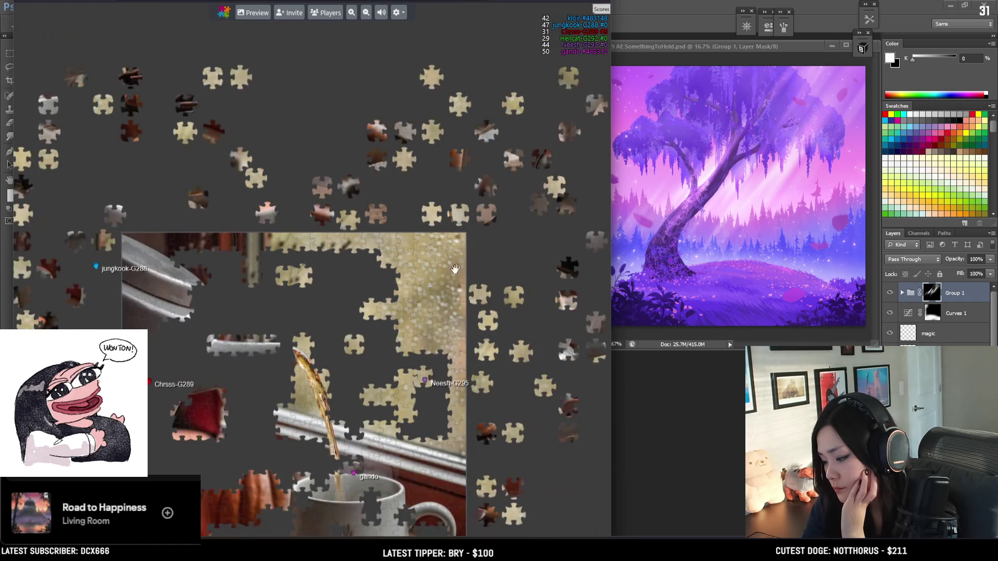
{"action": "left_click_drag", "start_coordinate": [461, 265], "coordinate": [455, 172]}
{"action": "scroll", "coordinate": [196, 414], "scroll_direction": "down", "scroll_amount": 2}
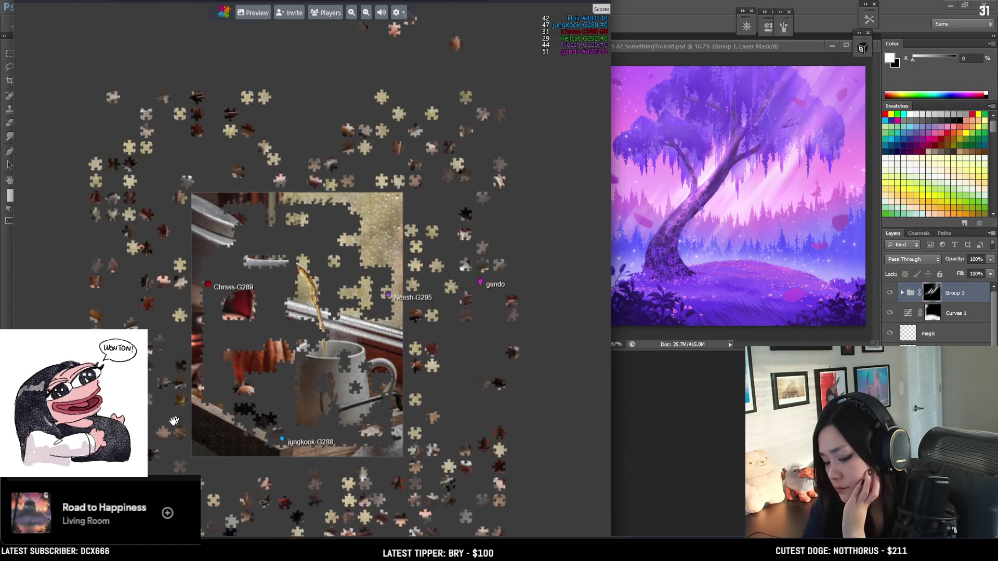
{"action": "scroll", "coordinate": [270, 249], "scroll_direction": "up", "scroll_amount": 3}
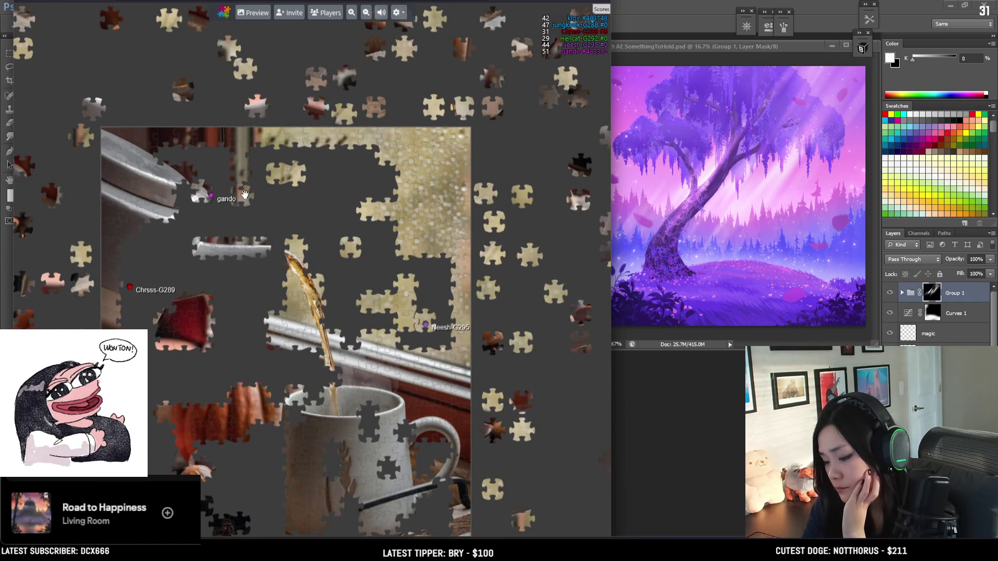
{"action": "left_click_drag", "start_coordinate": [237, 228], "coordinate": [114, 309]}
{"action": "scroll", "coordinate": [309, 271], "scroll_direction": "up", "scroll_amount": 2}
{"action": "mouse_move", "coordinate": [392, 283]}
{"action": "left_mouse_down"}
{"action": "mouse_move", "coordinate": [439, 278]}
{"action": "mouse_move", "coordinate": [441, 228]}
{"action": "mouse_move", "coordinate": [416, 156]}
{"action": "mouse_move", "coordinate": [426, 83]}
{"action": "mouse_move", "coordinate": [390, 139]}
{"action": "mouse_move", "coordinate": [300, 237]}
{"action": "mouse_move", "coordinate": [307, 263]}
{"action": "mouse_move", "coordinate": [352, 319]}
{"action": "mouse_move", "coordinate": [332, 270]}
{"action": "mouse_move", "coordinate": [276, 270]}
{"action": "mouse_move", "coordinate": [247, 302]}
{"action": "mouse_move", "coordinate": [249, 273]}
{"action": "mouse_move", "coordinate": [525, 312]}
{"action": "mouse_move", "coordinate": [509, 286]}
{"action": "mouse_move", "coordinate": [543, 263]}
{"action": "mouse_move", "coordinate": [480, 260]}
{"action": "mouse_move", "coordinate": [409, 287]}
{"action": "mouse_move", "coordinate": [476, 374]}
{"action": "mouse_move", "coordinate": [541, 338]}
{"action": "mouse_move", "coordinate": [559, 352]}
{"action": "left_mouse_up"}
Step: Place a small white piece, a narrow piece beside the coffee stream, and one near the knife
{"action": "scroll", "coordinate": [501, 364], "scroll_direction": "down", "scroll_amount": 2}
{"action": "scroll", "coordinate": [559, 352], "scroll_direction": "down", "scroll_amount": 3}
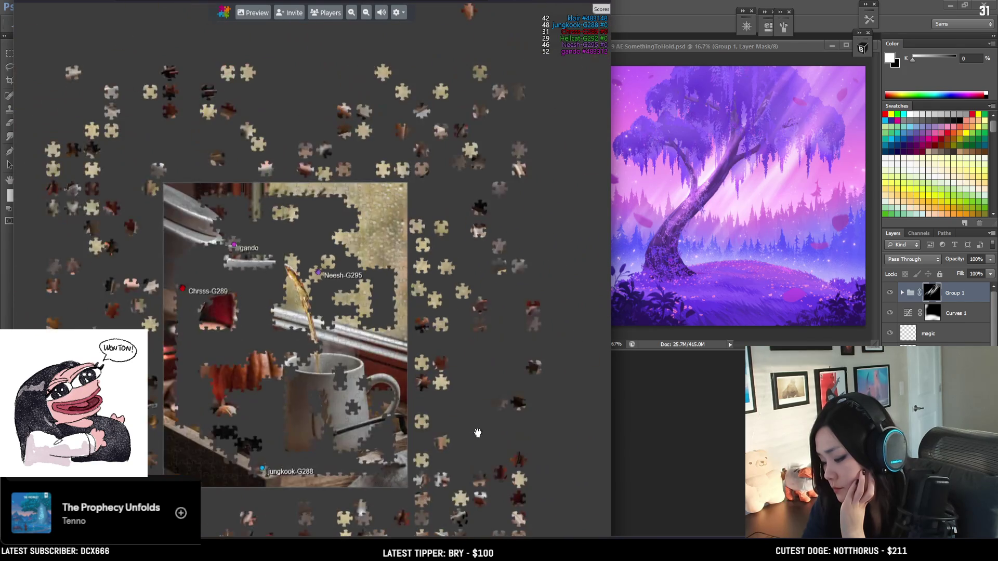
{"action": "scroll", "coordinate": [327, 409], "scroll_direction": "up", "scroll_amount": 4}
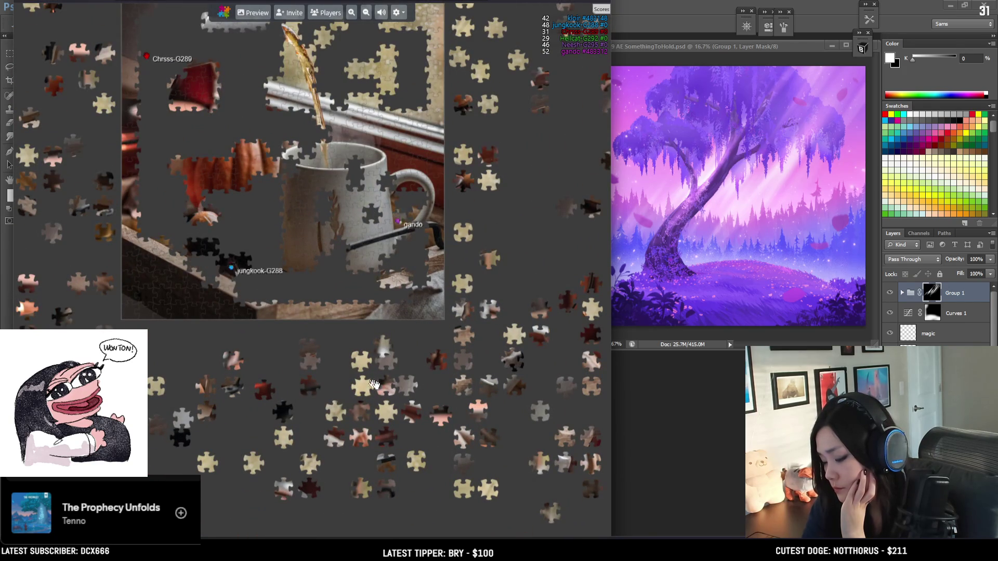
{"action": "scroll", "coordinate": [385, 344], "scroll_direction": "up", "scroll_amount": 5}
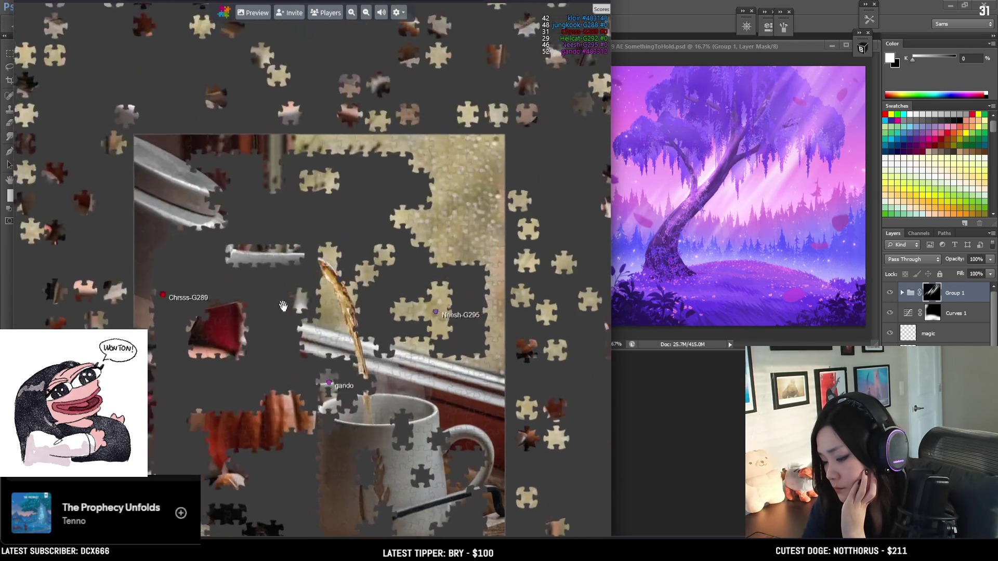
{"action": "left_click_drag", "start_coordinate": [313, 350], "coordinate": [265, 215]}
{"action": "mouse_move", "coordinate": [273, 209]}
{"action": "left_mouse_down"}
{"action": "mouse_move", "coordinate": [266, 252]}
{"action": "mouse_move", "coordinate": [244, 204]}
{"action": "mouse_move", "coordinate": [234, 245]}
{"action": "mouse_move", "coordinate": [190, 222]}
{"action": "mouse_move", "coordinate": [304, 247]}
{"action": "left_mouse_up"}
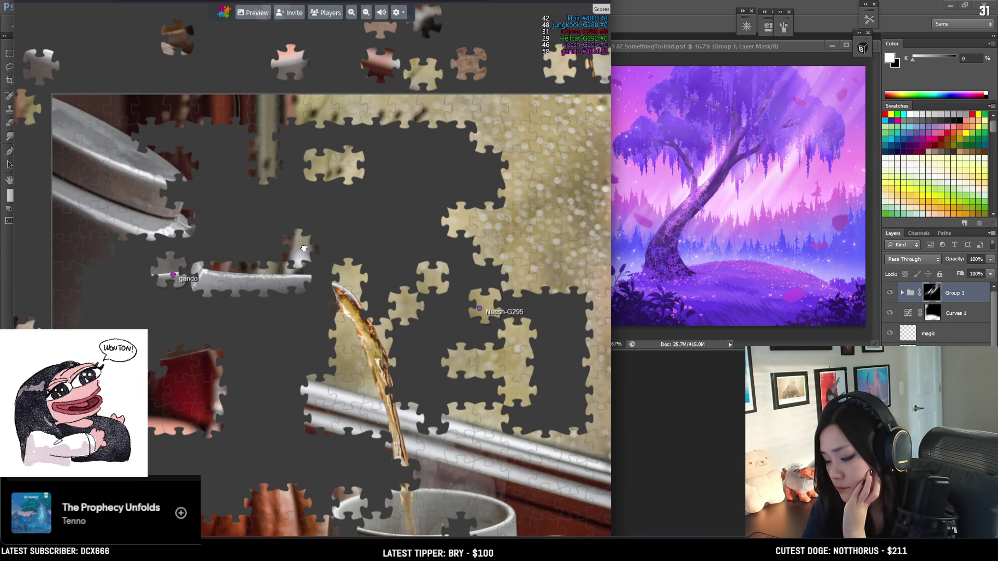
{"action": "mouse_move", "coordinate": [277, 195]}
{"action": "left_mouse_down"}
{"action": "mouse_move", "coordinate": [177, 193]}
{"action": "mouse_move", "coordinate": [224, 173]}
{"action": "mouse_move", "coordinate": [150, 393]}
{"action": "left_mouse_up"}
Step: Zoom and pan the view to inspect the lower part of the puzzle board
{"action": "scroll", "coordinate": [150, 392], "scroll_direction": "down", "scroll_amount": 1}
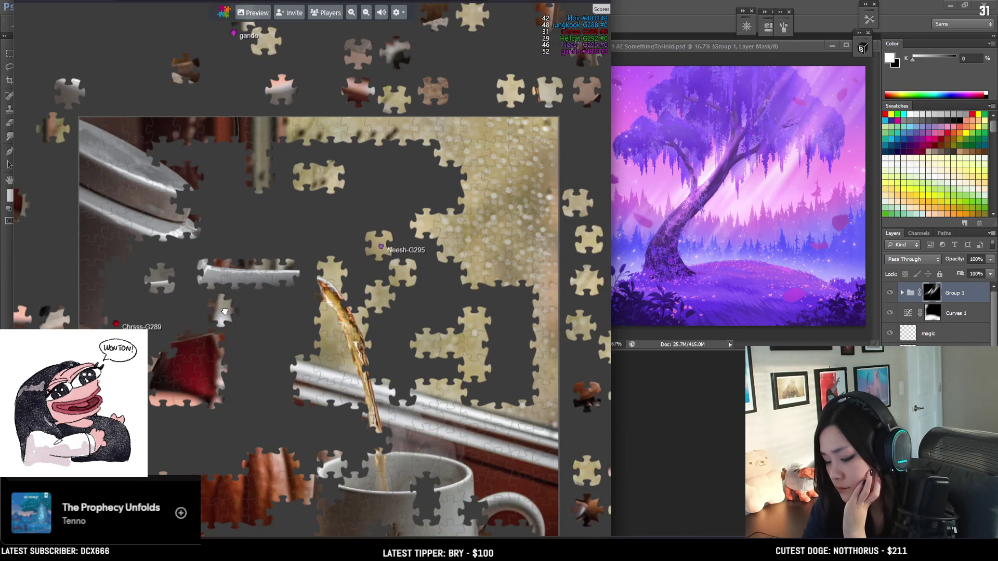
{"action": "scroll", "coordinate": [226, 311], "scroll_direction": "down", "scroll_amount": 2}
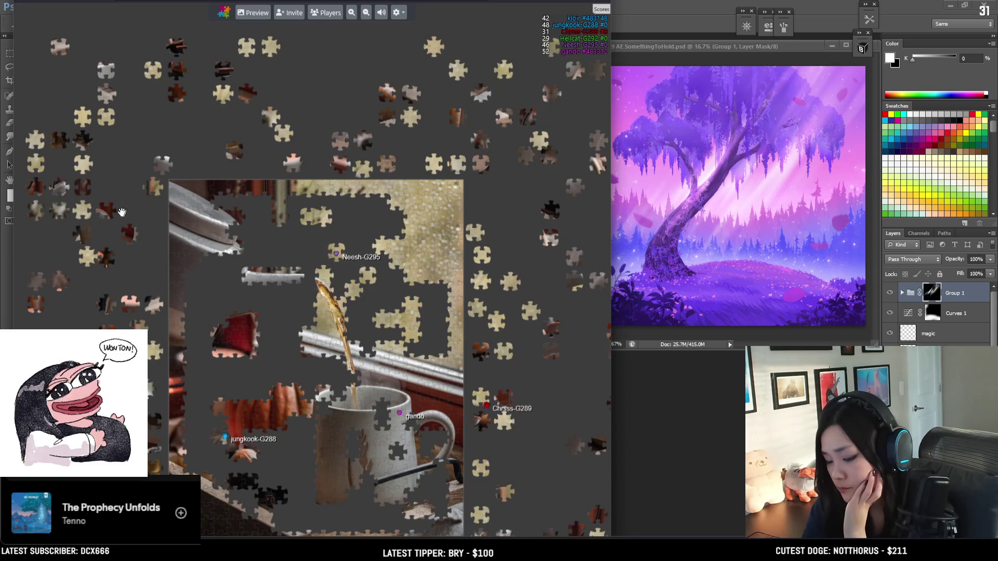
{"action": "scroll", "coordinate": [216, 322], "scroll_direction": "up", "scroll_amount": 2}
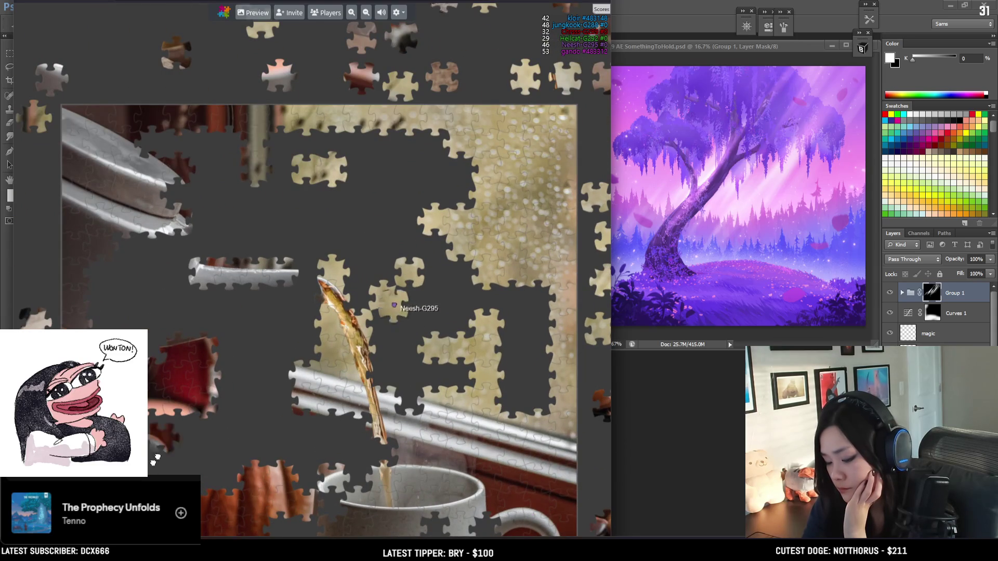
{"action": "scroll", "coordinate": [408, 439], "scroll_direction": "down", "scroll_amount": 1}
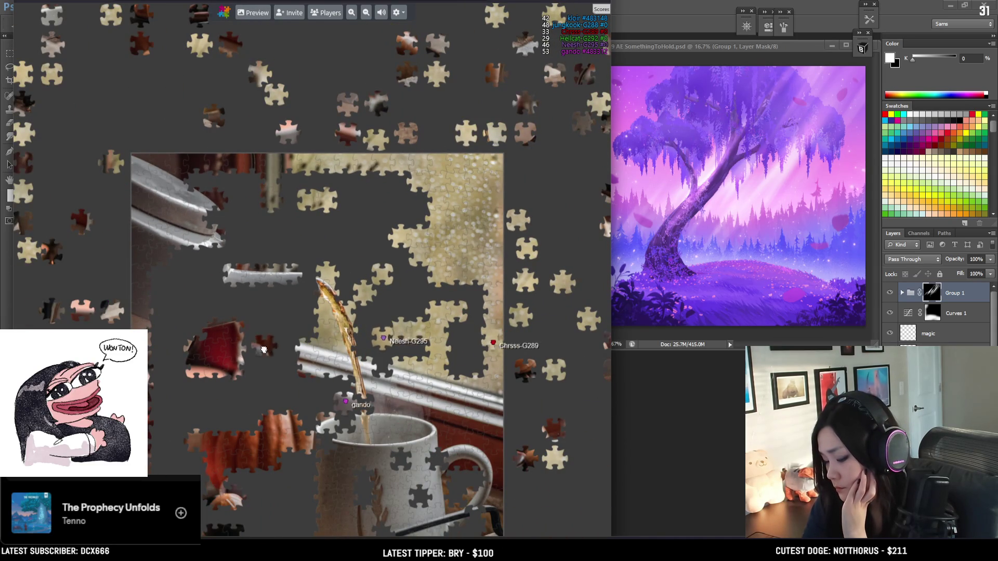
{"action": "mouse_move", "coordinate": [224, 466]}
{"action": "left_mouse_down"}
{"action": "mouse_move", "coordinate": [206, 331]}
{"action": "mouse_move", "coordinate": [73, 310]}
{"action": "mouse_move", "coordinate": [65, 299]}
{"action": "left_mouse_up"}
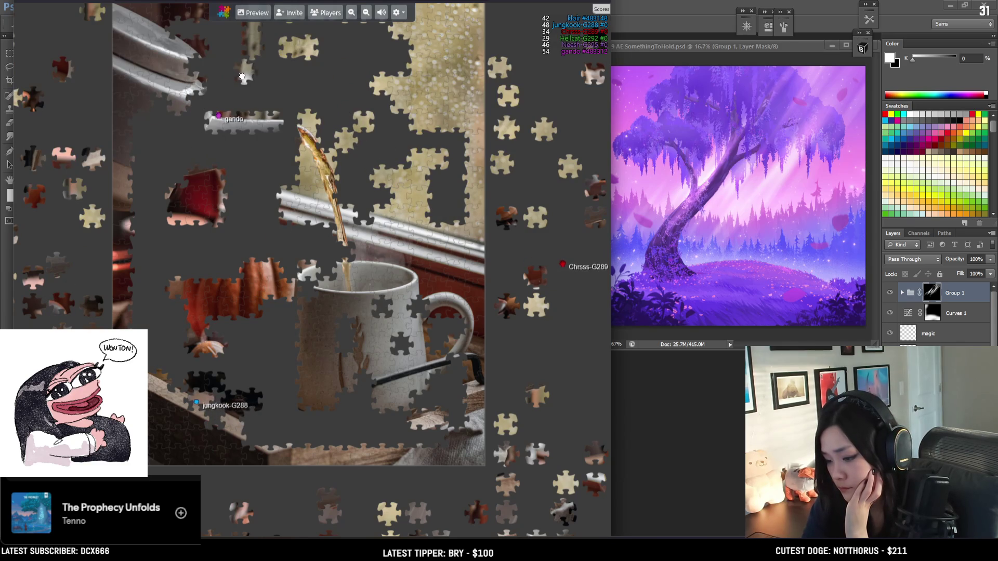
{"action": "mouse_move", "coordinate": [259, 98]}
{"action": "left_mouse_down"}
{"action": "mouse_move", "coordinate": [257, 115]}
{"action": "mouse_move", "coordinate": [259, 106]}
{"action": "left_mouse_up"}
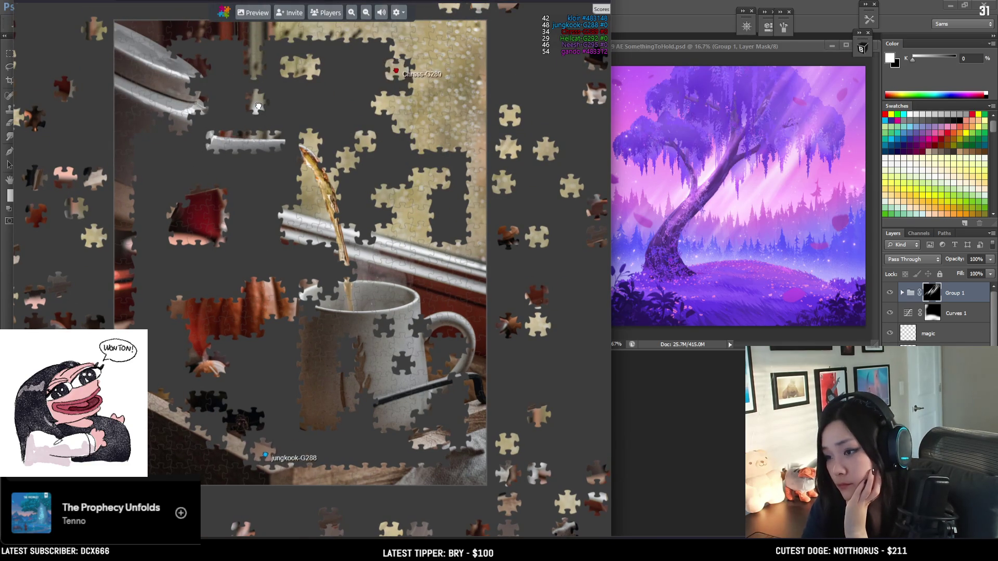
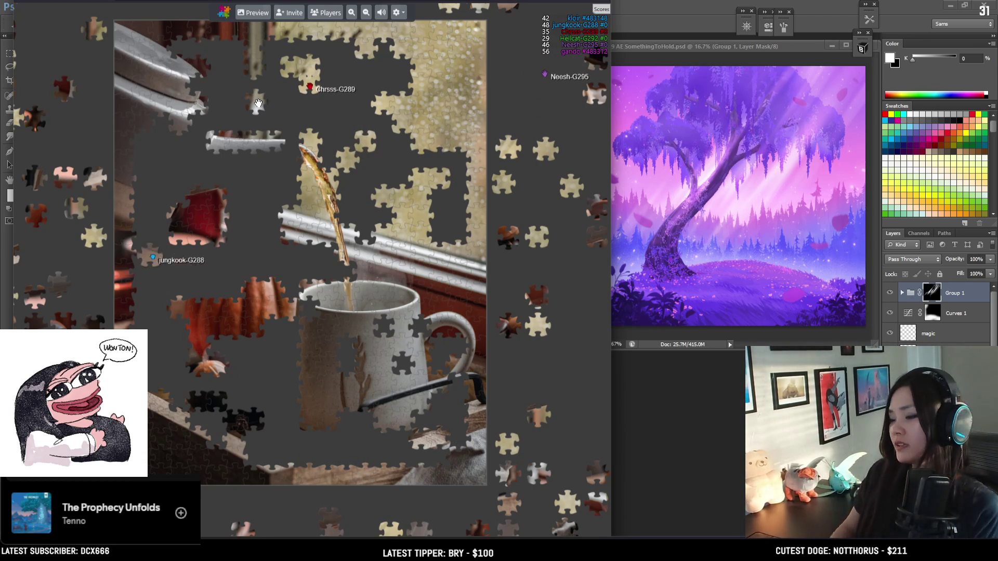
Step: Move two loose dark pieces toward the dark cluster left of the mug
{"action": "scroll", "coordinate": [194, 359], "scroll_direction": "up", "scroll_amount": 2}
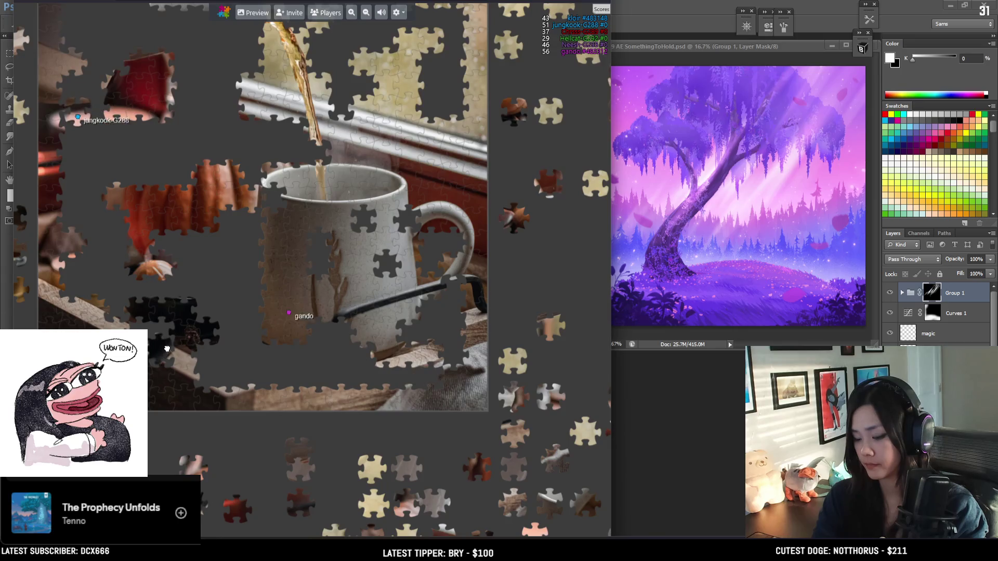
{"action": "mouse_move", "coordinate": [193, 359]}
{"action": "left_mouse_down"}
{"action": "mouse_move", "coordinate": [239, 378]}
{"action": "mouse_move", "coordinate": [261, 366]}
{"action": "left_mouse_up"}
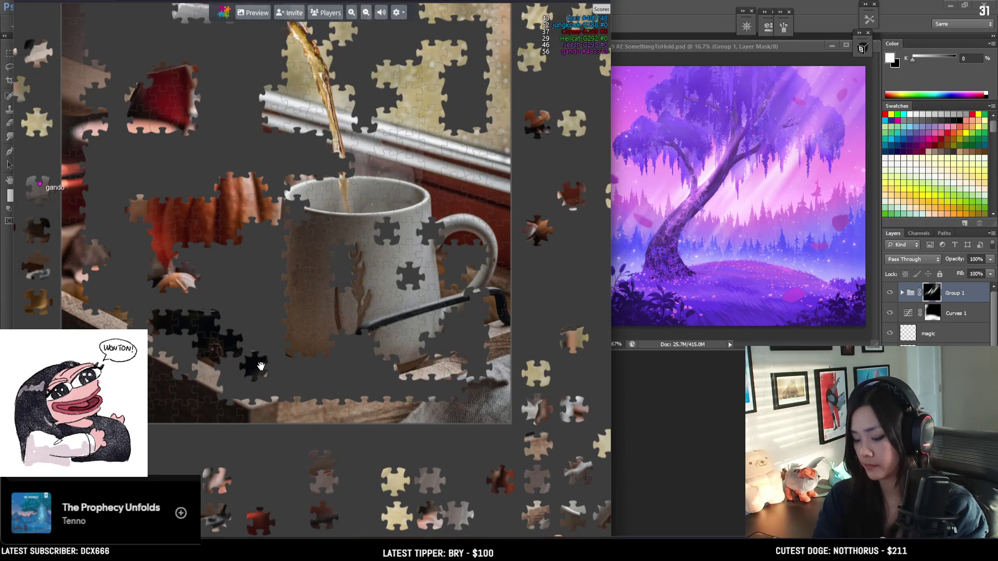
{"action": "left_click_drag", "start_coordinate": [164, 306], "coordinate": [146, 310]}
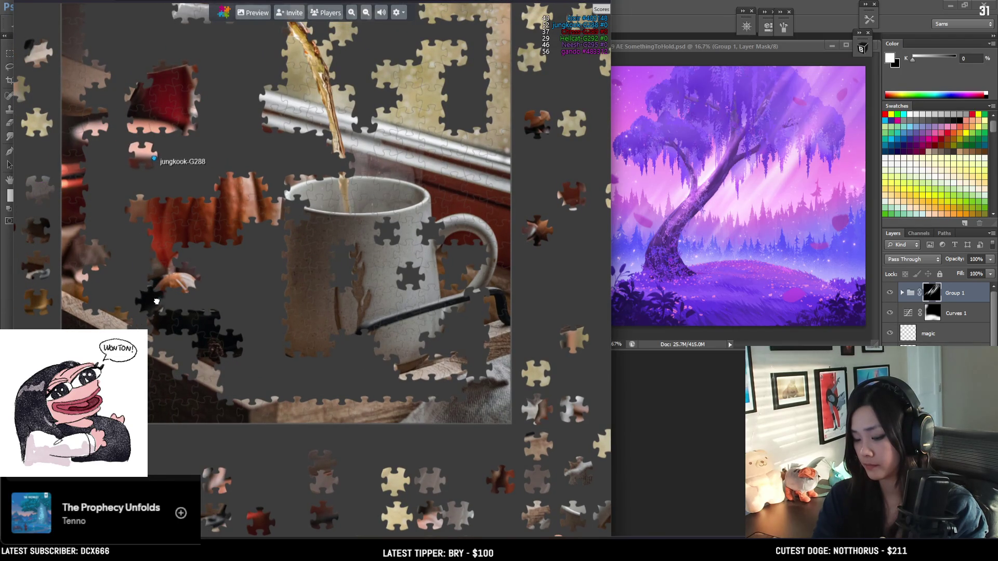
{"action": "scroll", "coordinate": [265, 460], "scroll_direction": "down", "scroll_amount": 3}
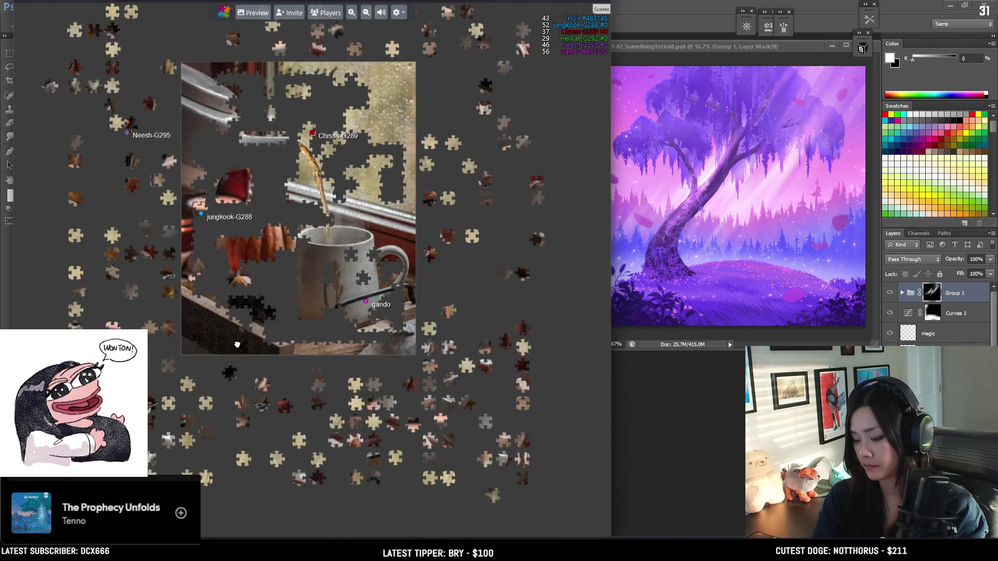
{"action": "scroll", "coordinate": [237, 346], "scroll_direction": "up", "scroll_amount": 2}
{"action": "scroll", "coordinate": [171, 201], "scroll_direction": "down", "scroll_amount": 2}
{"action": "mouse_move", "coordinate": [171, 201]}
{"action": "left_mouse_down"}
{"action": "mouse_move", "coordinate": [156, 219]}
{"action": "mouse_move", "coordinate": [135, 218]}
{"action": "mouse_move", "coordinate": [120, 186]}
{"action": "left_mouse_up"}
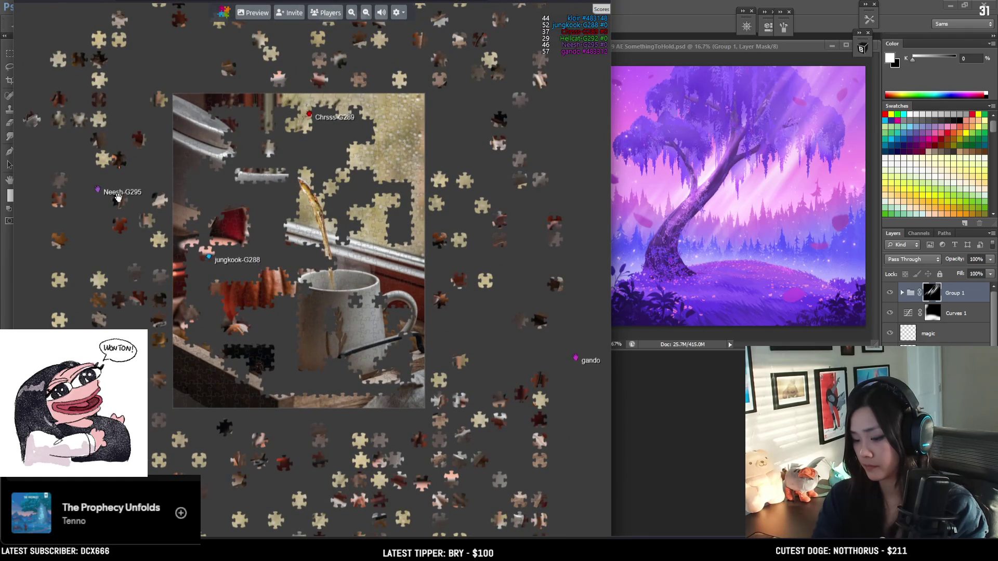
Step: Bring a loose piece onto the board and set a dark piece beside the dark cluster
{"action": "scroll", "coordinate": [265, 300], "scroll_direction": "up", "scroll_amount": 3}
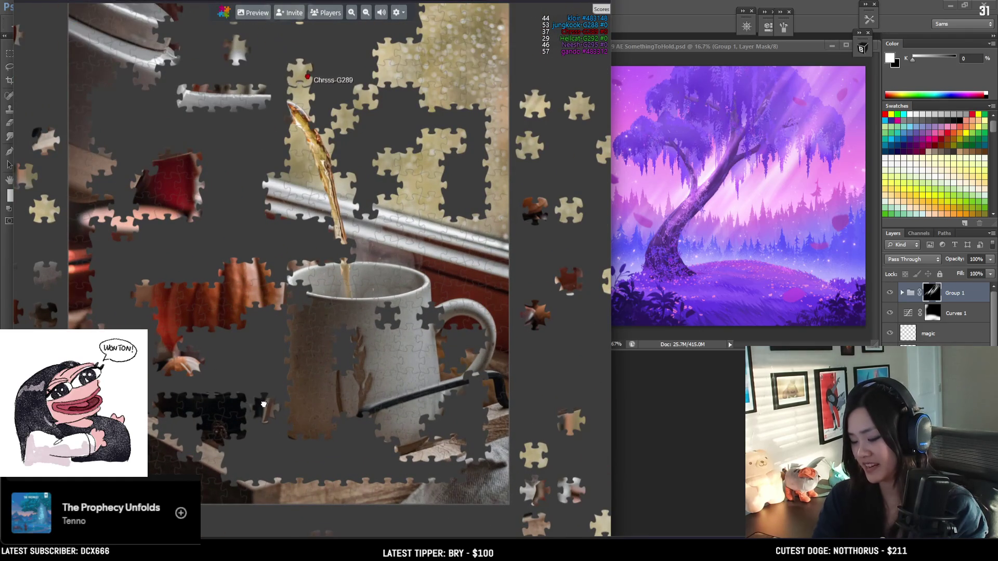
{"action": "left_click_drag", "start_coordinate": [255, 403], "coordinate": [167, 401]}
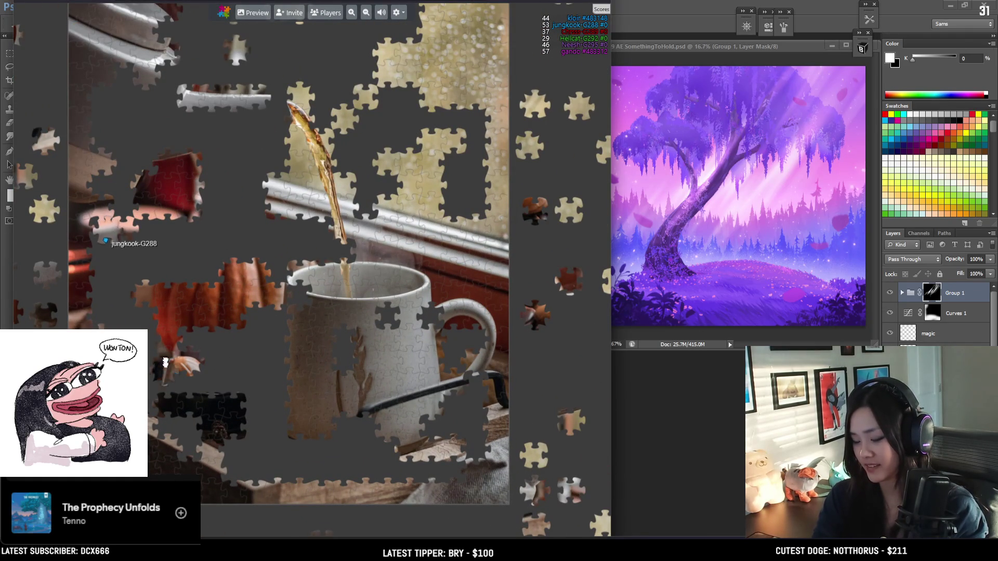
{"action": "left_click_drag", "start_coordinate": [221, 368], "coordinate": [225, 373]}
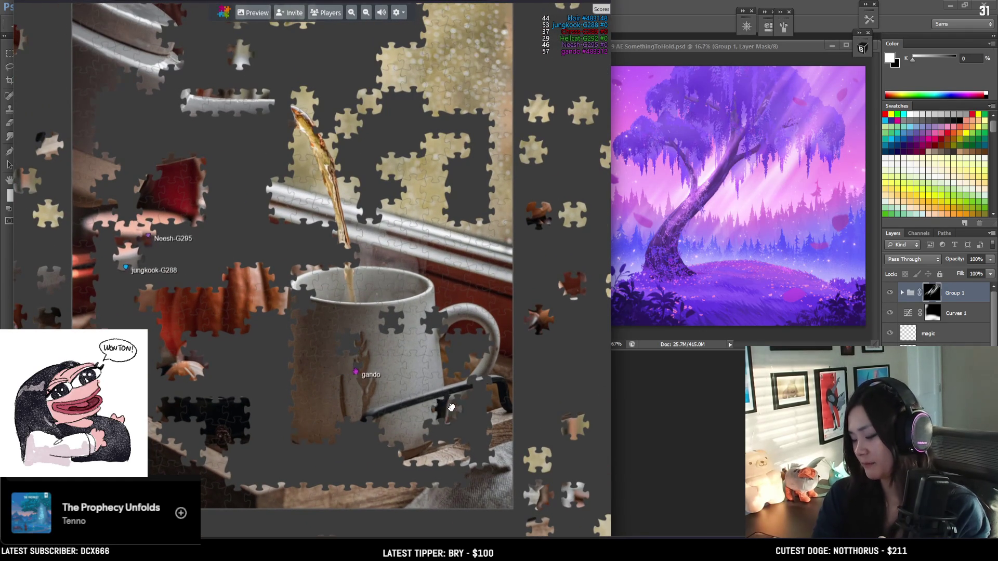
{"action": "scroll", "coordinate": [363, 433], "scroll_direction": "down", "scroll_amount": 4}
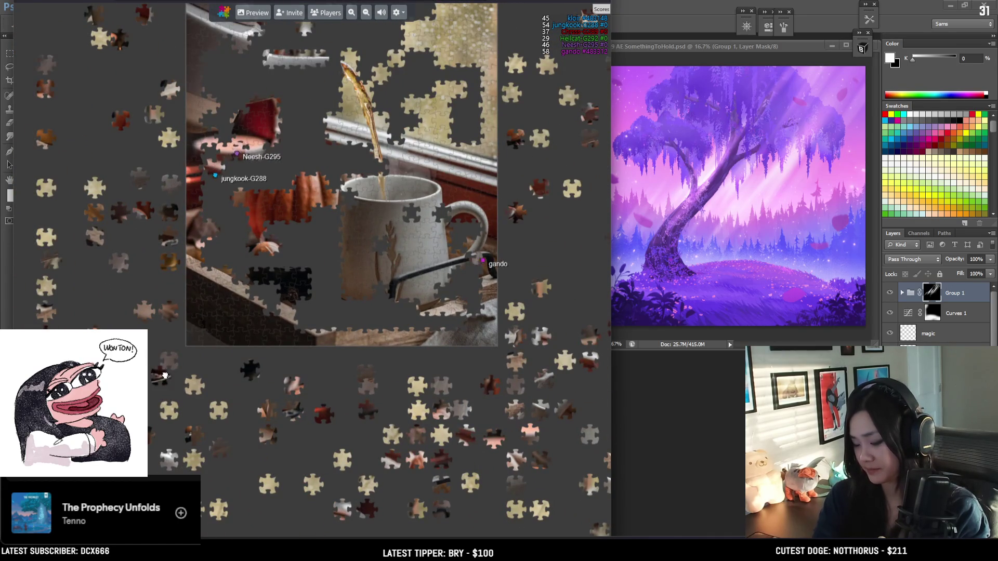
{"action": "scroll", "coordinate": [263, 371], "scroll_direction": "up", "scroll_amount": 4}
{"action": "mouse_move", "coordinate": [263, 371]}
{"action": "left_mouse_down"}
{"action": "mouse_move", "coordinate": [251, 294]}
{"action": "mouse_move", "coordinate": [256, 239]}
{"action": "mouse_move", "coordinate": [291, 237]}
{"action": "mouse_move", "coordinate": [412, 312]}
{"action": "mouse_move", "coordinate": [497, 309]}
{"action": "mouse_move", "coordinate": [318, 228]}
{"action": "left_mouse_up"}
Step: Test a dark piece below the mug handle, then fit it onto the dark cluster's top
{"action": "scroll", "coordinate": [325, 260], "scroll_direction": "down", "scroll_amount": 2}
{"action": "scroll", "coordinate": [315, 283], "scroll_direction": "up", "scroll_amount": 2}
{"action": "scroll", "coordinate": [318, 228], "scroll_direction": "down", "scroll_amount": 2}
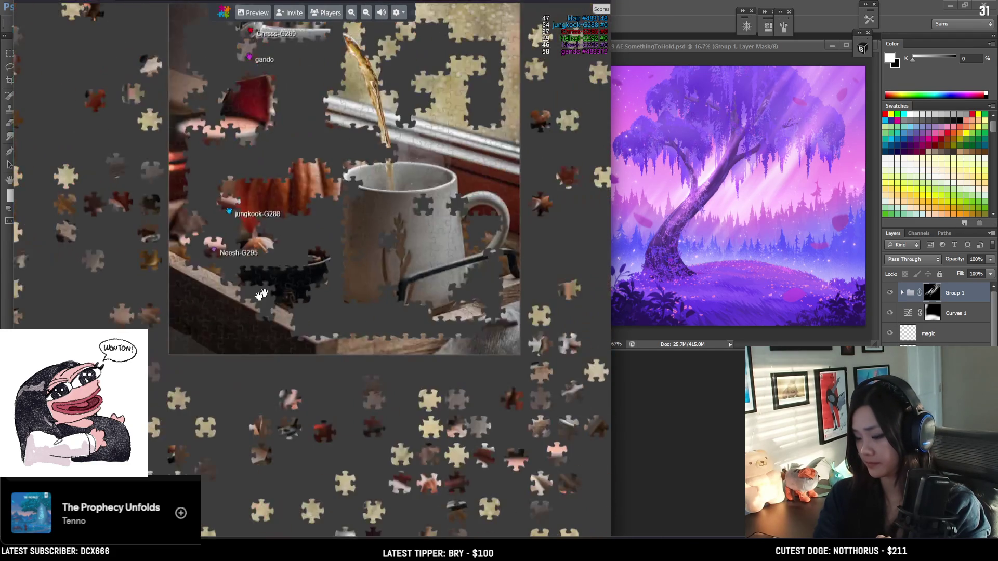
{"action": "scroll", "coordinate": [340, 321], "scroll_direction": "up", "scroll_amount": 2}
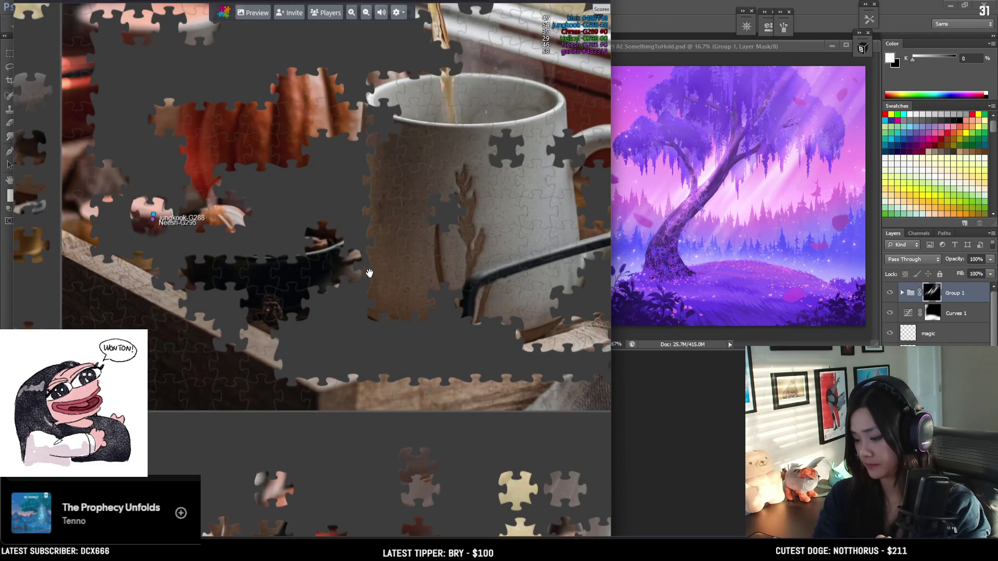
{"action": "mouse_move", "coordinate": [363, 271]}
{"action": "left_mouse_down"}
{"action": "mouse_move", "coordinate": [457, 304]}
{"action": "mouse_move", "coordinate": [484, 337]}
{"action": "left_mouse_up"}
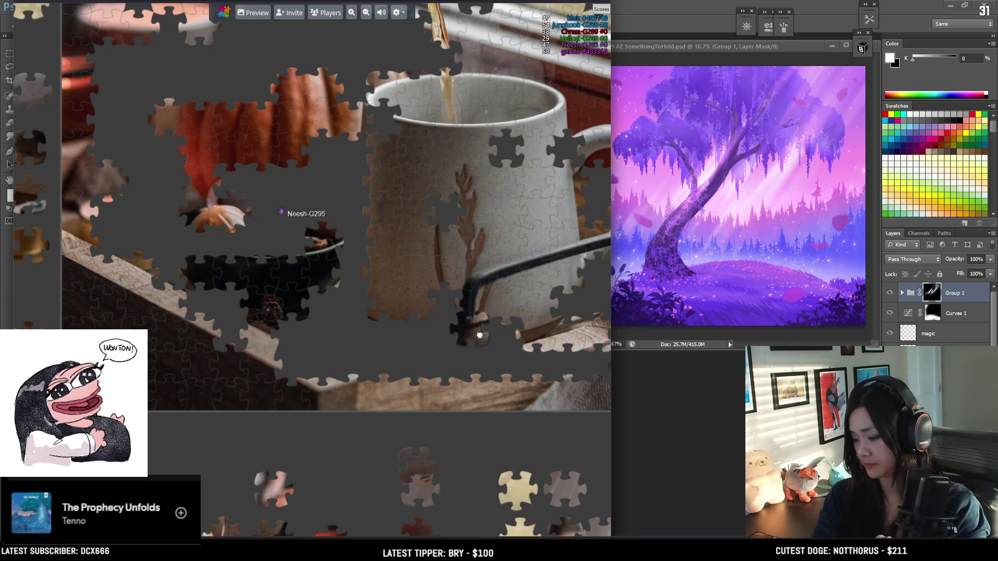
{"action": "mouse_move", "coordinate": [454, 306]}
{"action": "left_mouse_down"}
{"action": "mouse_move", "coordinate": [345, 245]}
{"action": "mouse_move", "coordinate": [241, 255]}
{"action": "left_mouse_up"}
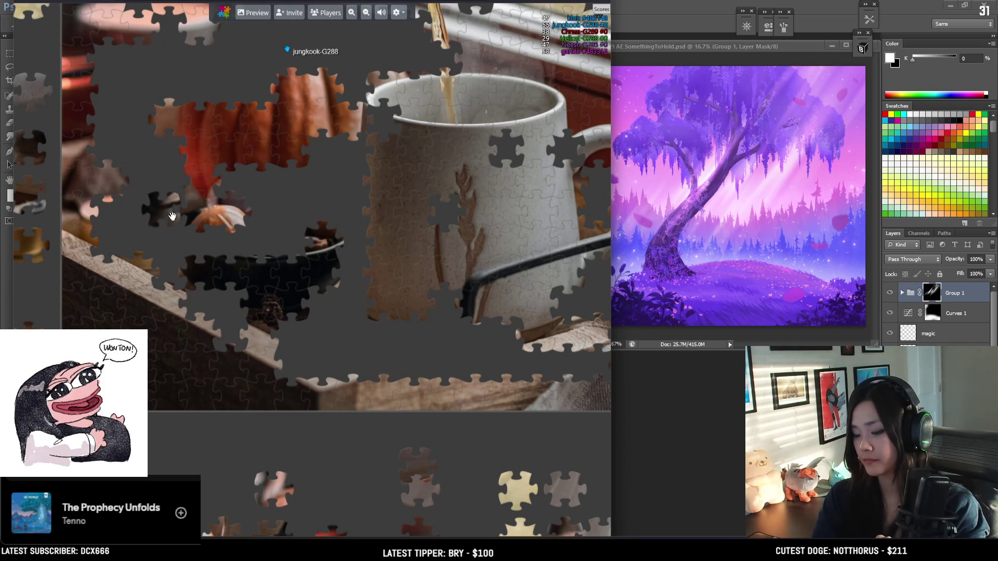
{"action": "left_click_drag", "start_coordinate": [141, 253], "coordinate": [202, 251]}
Step: Slide another dark piece left toward its spot on the cluster
{"action": "scroll", "coordinate": [203, 251], "scroll_direction": "down", "scroll_amount": 5}
{"action": "scroll", "coordinate": [322, 346], "scroll_direction": "up", "scroll_amount": 5}
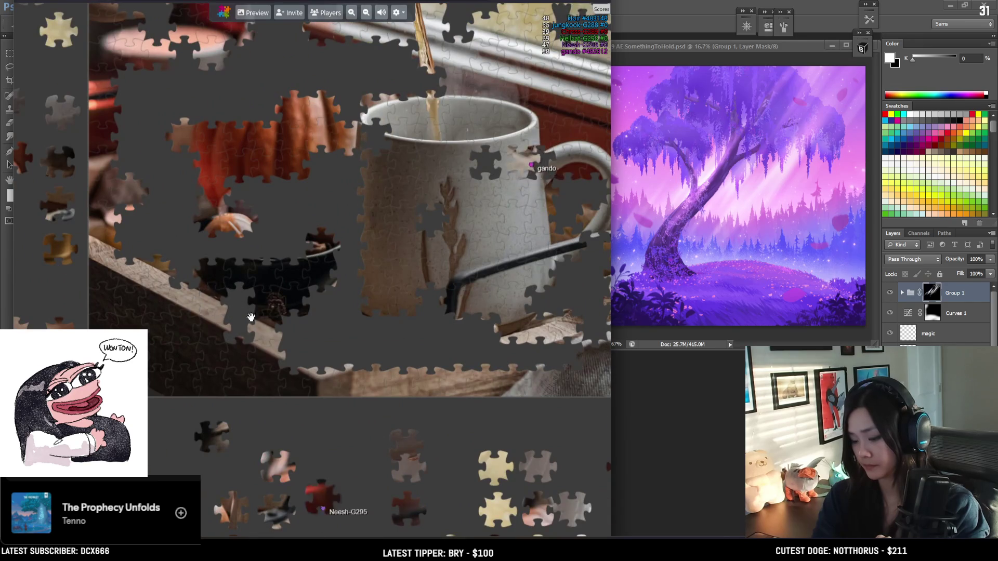
{"action": "scroll", "coordinate": [322, 347], "scroll_direction": "down", "scroll_amount": 5}
{"action": "scroll", "coordinate": [378, 299], "scroll_direction": "up", "scroll_amount": 8}
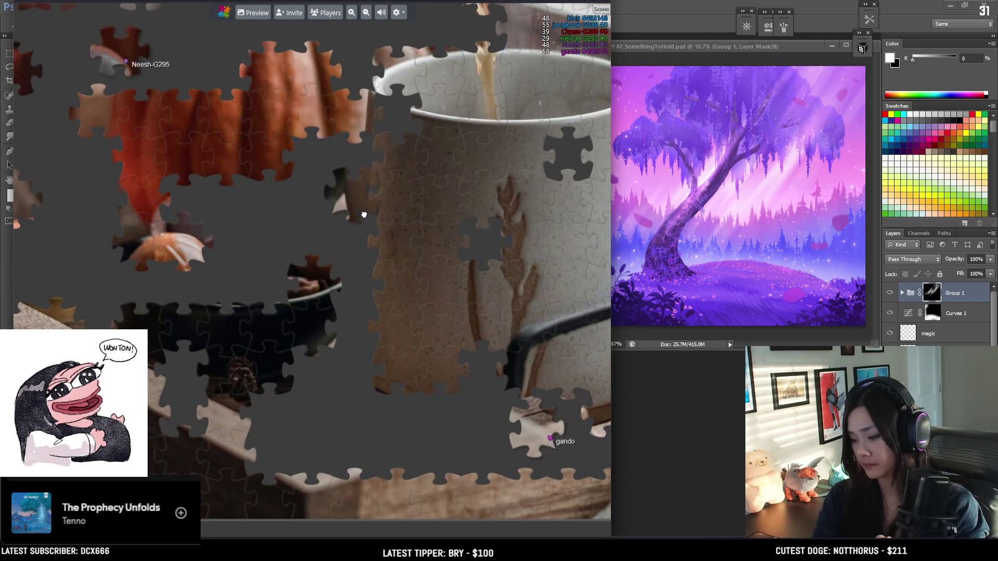
{"action": "scroll", "coordinate": [353, 353], "scroll_direction": "down", "scroll_amount": 8}
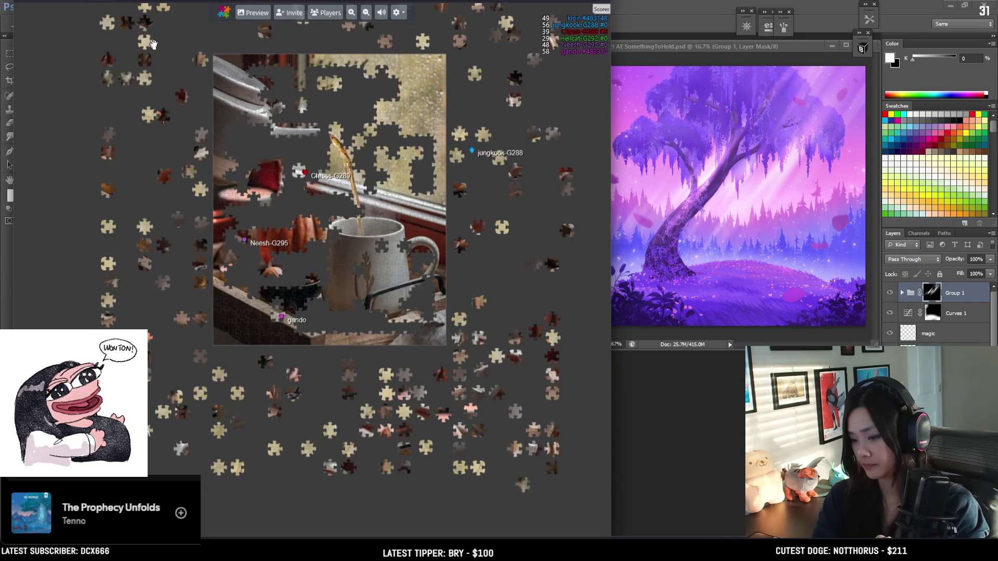
{"action": "scroll", "coordinate": [348, 356], "scroll_direction": "up", "scroll_amount": 6}
{"action": "mouse_move", "coordinate": [333, 362]}
{"action": "left_mouse_down"}
{"action": "mouse_move", "coordinate": [240, 346]}
{"action": "mouse_move", "coordinate": [239, 358]}
{"action": "left_mouse_up"}
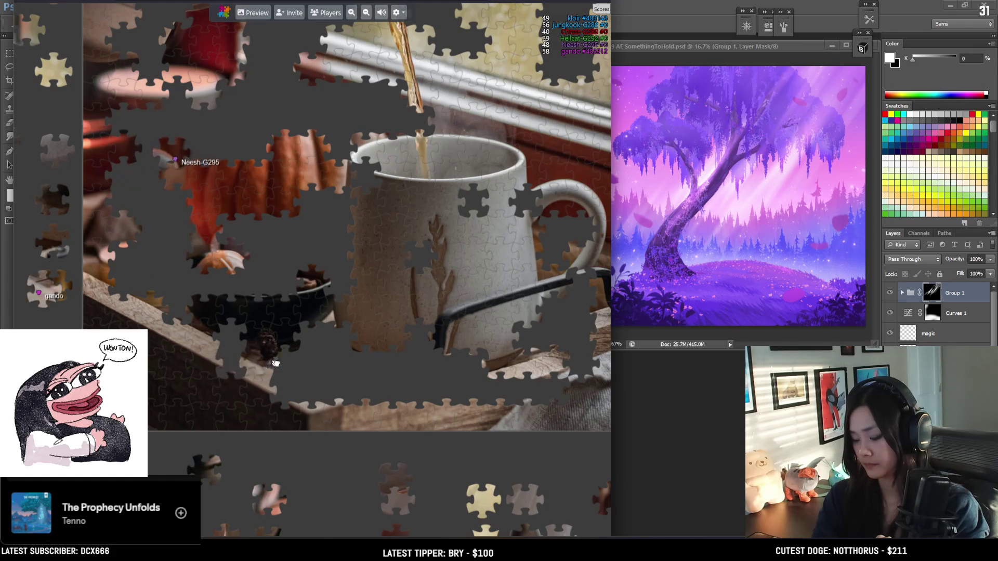
Step: Pan and zoom to survey the area right of the mug and the board's left side
{"action": "scroll", "coordinate": [346, 374], "scroll_direction": "down", "scroll_amount": 5}
{"action": "scroll", "coordinate": [312, 346], "scroll_direction": "up", "scroll_amount": 4}
{"action": "scroll", "coordinate": [316, 335], "scroll_direction": "up", "scroll_amount": 1}
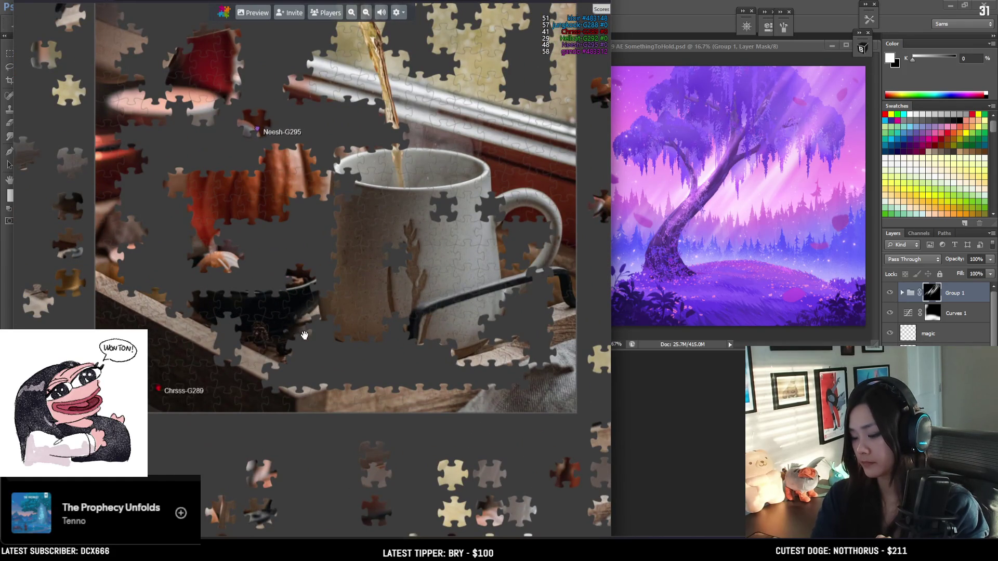
{"action": "scroll", "coordinate": [316, 335], "scroll_direction": "down", "scroll_amount": 4}
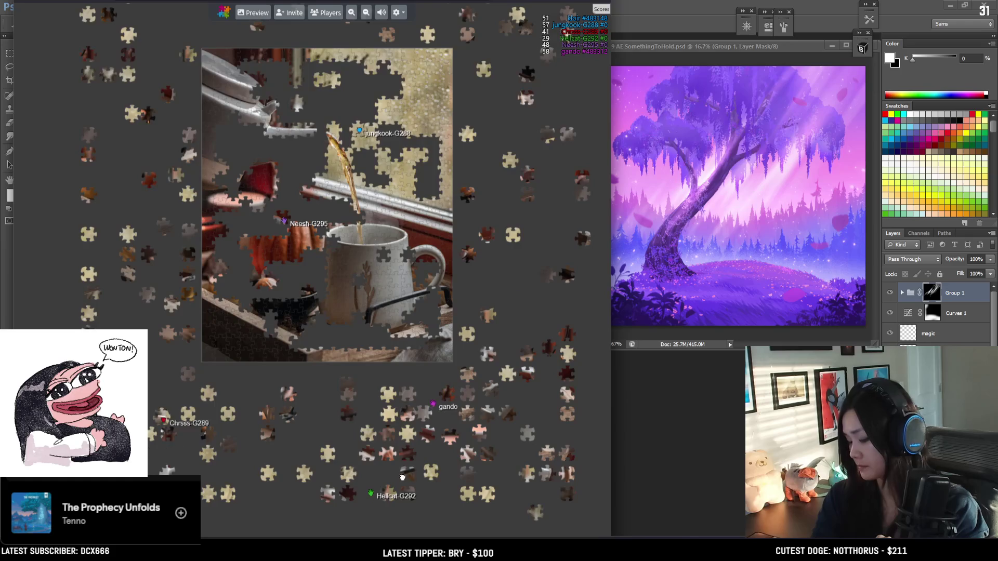
{"action": "scroll", "coordinate": [402, 476], "scroll_direction": "up", "scroll_amount": 4}
{"action": "left_click_drag", "start_coordinate": [243, 380], "coordinate": [156, 301]}
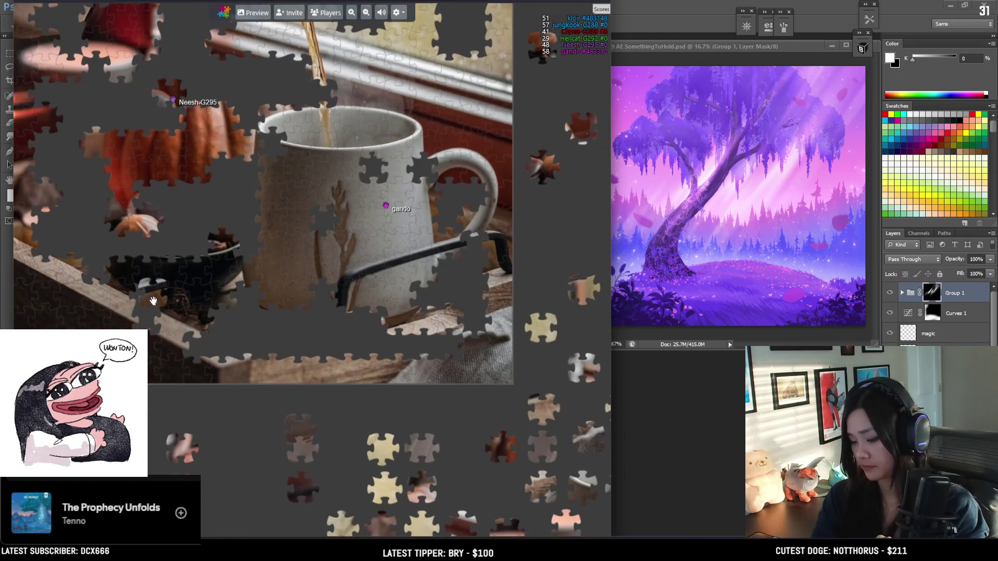
{"action": "left_click_drag", "start_coordinate": [80, 217], "coordinate": [203, 370]}
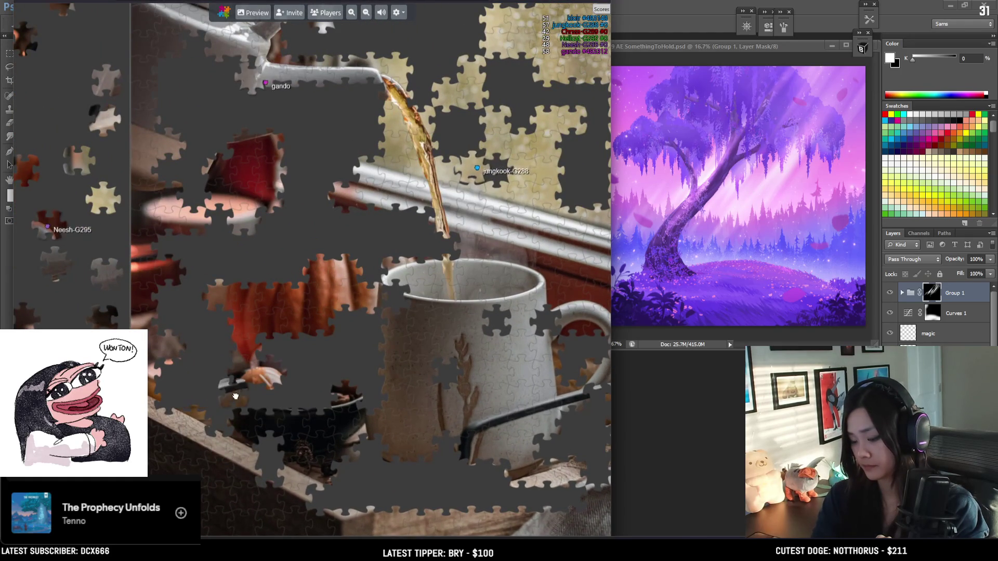
{"action": "scroll", "coordinate": [588, 404], "scroll_direction": "down", "scroll_amount": 3}
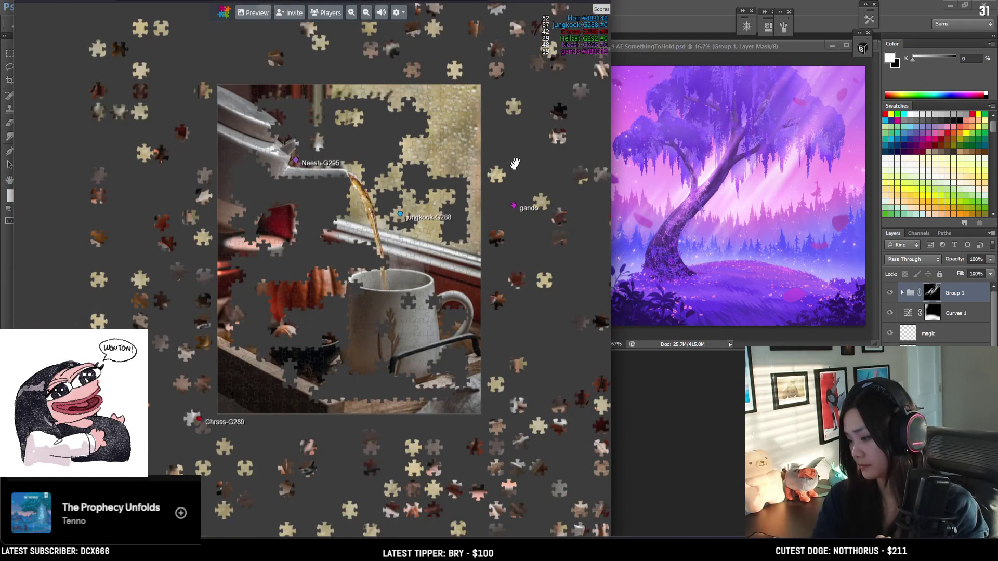
{"action": "scroll", "coordinate": [311, 281], "scroll_direction": "up", "scroll_amount": 3}
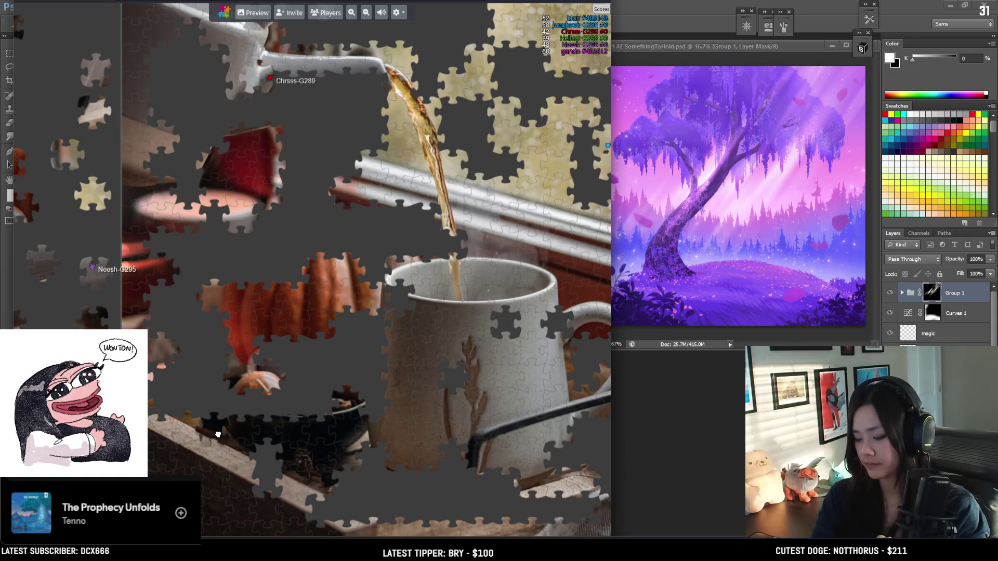
{"action": "scroll", "coordinate": [289, 464], "scroll_direction": "down", "scroll_amount": 3}
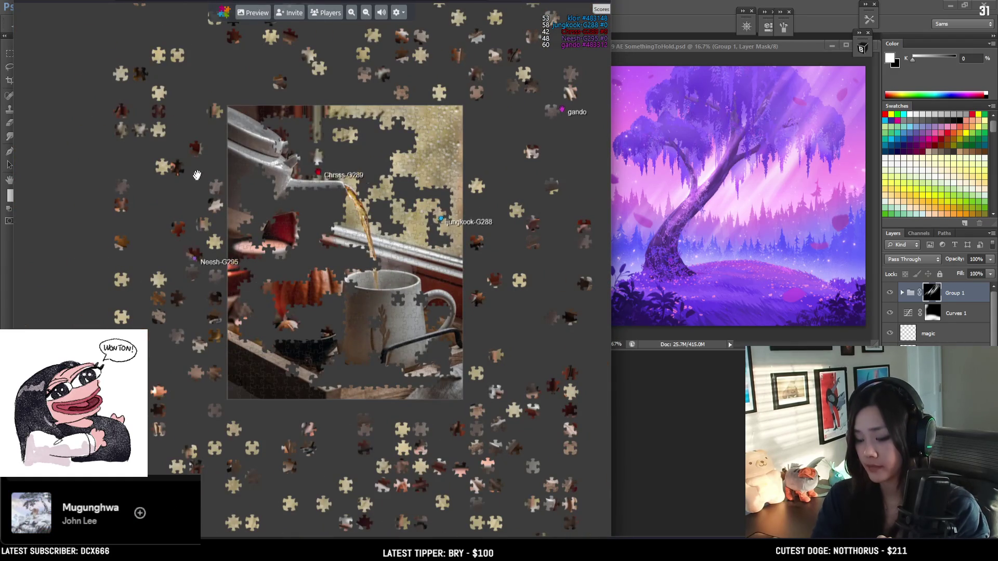
{"action": "left_click_drag", "start_coordinate": [253, 86], "coordinate": [246, 151]}
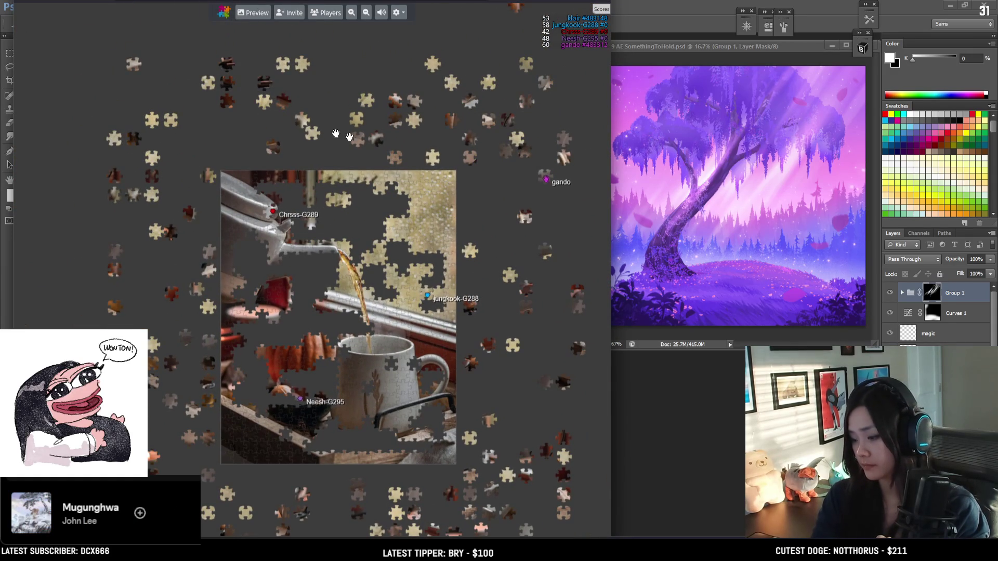
Step: Place a whitish piece at the mug's lower right
{"action": "scroll", "coordinate": [262, 402], "scroll_direction": "up", "scroll_amount": 5}
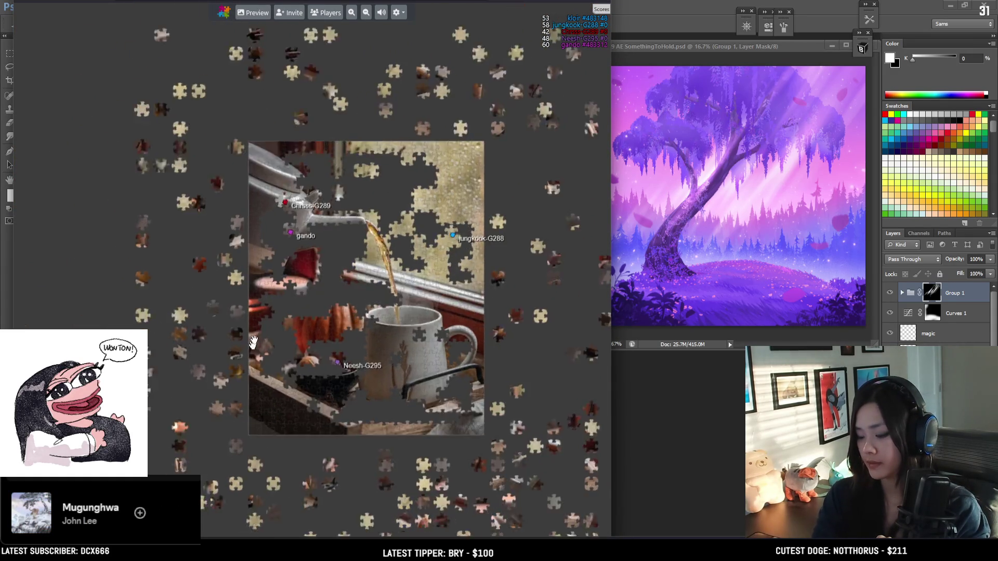
{"action": "mouse_move", "coordinate": [199, 187]}
{"action": "left_mouse_down"}
{"action": "mouse_move", "coordinate": [202, 200]}
{"action": "mouse_move", "coordinate": [281, 181]}
{"action": "left_mouse_up"}
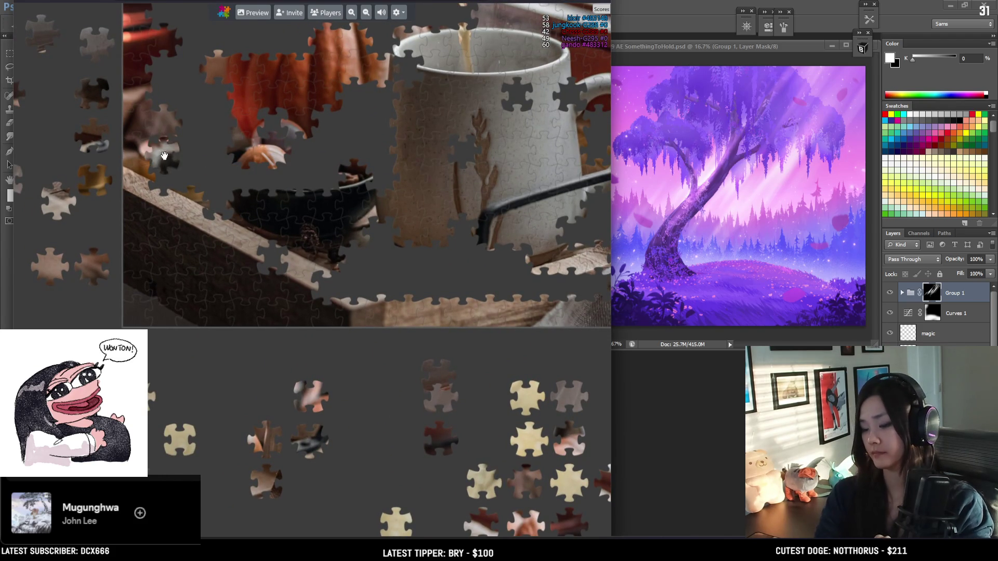
{"action": "mouse_move", "coordinate": [361, 253]}
{"action": "left_mouse_down"}
{"action": "mouse_move", "coordinate": [513, 262]}
{"action": "mouse_move", "coordinate": [467, 285]}
{"action": "mouse_move", "coordinate": [364, 293]}
{"action": "mouse_move", "coordinate": [286, 263]}
{"action": "mouse_move", "coordinate": [312, 187]}
{"action": "mouse_move", "coordinate": [359, 188]}
{"action": "mouse_move", "coordinate": [254, 192]}
{"action": "mouse_move", "coordinate": [473, 281]}
{"action": "mouse_move", "coordinate": [402, 387]}
{"action": "mouse_move", "coordinate": [437, 377]}
{"action": "left_mouse_up"}
{"action": "scroll", "coordinate": [431, 452], "scroll_direction": "down", "scroll_amount": 2}
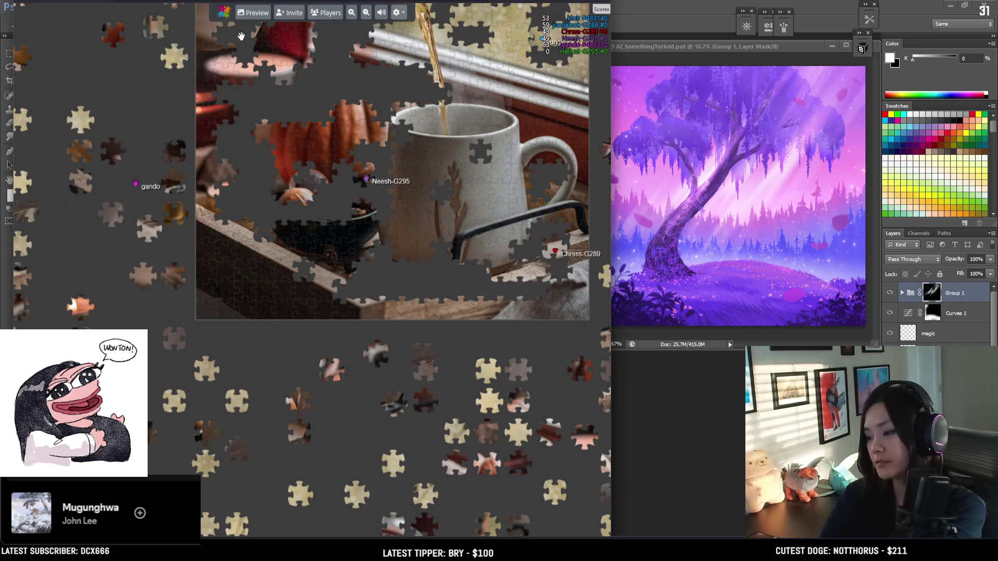
Step: Bring the bowl area into view and move a dark piece toward the bottom-right gap
{"action": "mouse_move", "coordinate": [412, 303]}
{"action": "left_mouse_down"}
{"action": "mouse_move", "coordinate": [189, 389]}
{"action": "mouse_move", "coordinate": [197, 452]}
{"action": "left_mouse_up"}
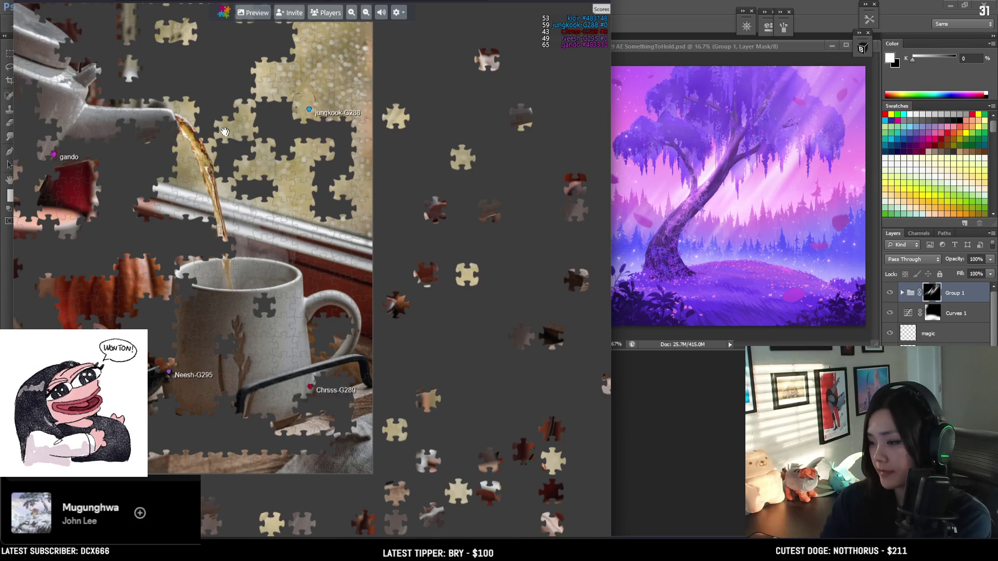
{"action": "mouse_move", "coordinate": [423, 130]}
{"action": "left_mouse_down"}
{"action": "mouse_move", "coordinate": [433, 188]}
{"action": "mouse_move", "coordinate": [474, 192]}
{"action": "mouse_move", "coordinate": [392, 259]}
{"action": "mouse_move", "coordinate": [363, 445]}
{"action": "mouse_move", "coordinate": [355, 197]}
{"action": "mouse_move", "coordinate": [446, 118]}
{"action": "left_mouse_up"}
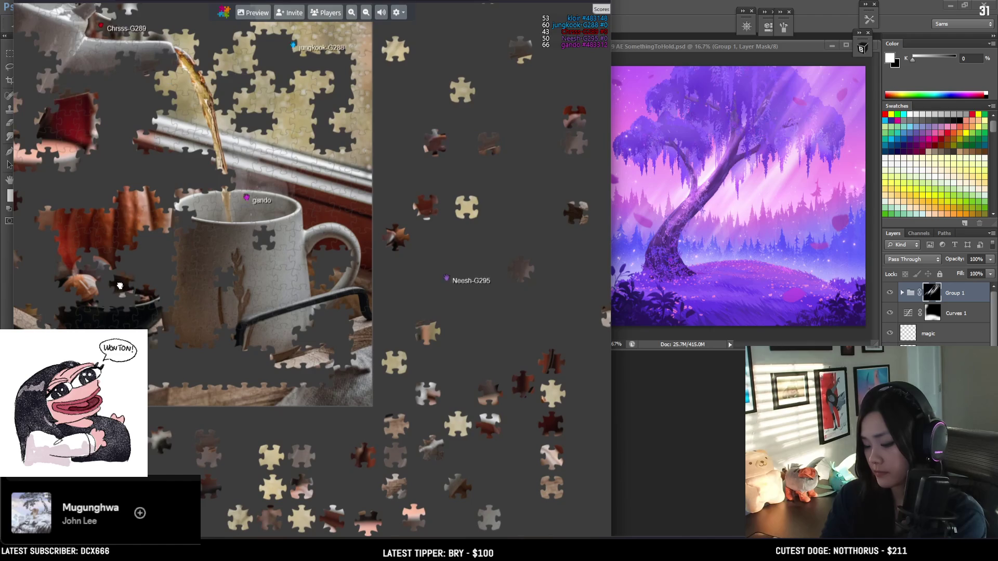
{"action": "mouse_move", "coordinate": [120, 298]}
{"action": "left_mouse_down"}
{"action": "mouse_move", "coordinate": [379, 307]}
{"action": "mouse_move", "coordinate": [317, 320]}
{"action": "mouse_move", "coordinate": [491, 463]}
{"action": "mouse_move", "coordinate": [372, 415]}
{"action": "mouse_move", "coordinate": [302, 343]}
{"action": "left_mouse_up"}
{"action": "scroll", "coordinate": [422, 328], "scroll_direction": "up", "scroll_amount": 3}
{"action": "mouse_move", "coordinate": [454, 342]}
{"action": "left_mouse_down"}
{"action": "mouse_move", "coordinate": [414, 347]}
{"action": "mouse_move", "coordinate": [434, 349]}
{"action": "mouse_move", "coordinate": [544, 306]}
{"action": "mouse_move", "coordinate": [561, 333]}
{"action": "mouse_move", "coordinate": [560, 229]}
{"action": "mouse_move", "coordinate": [529, 233]}
{"action": "left_mouse_up"}
{"action": "scroll", "coordinate": [373, 268], "scroll_direction": "down", "scroll_amount": 3}
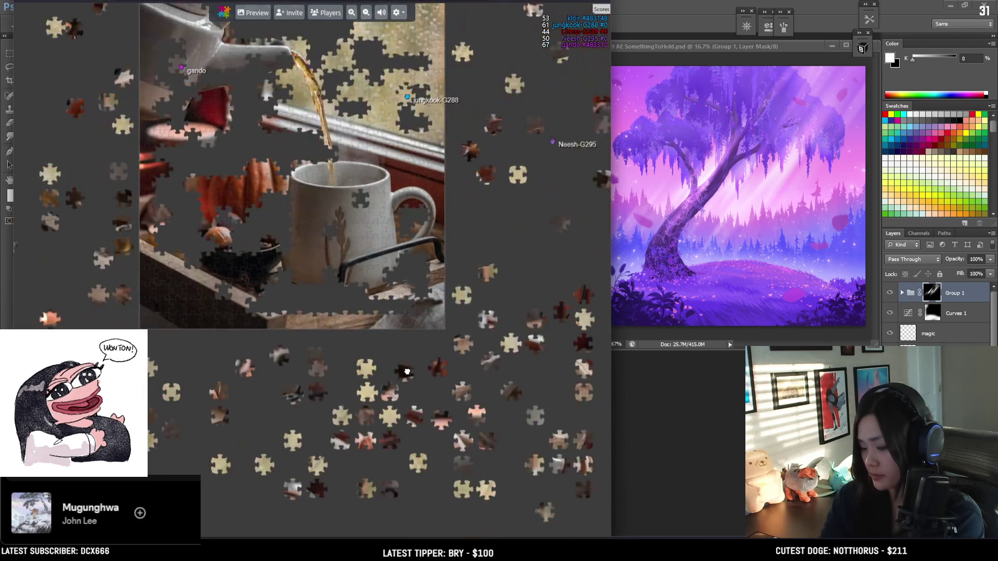
{"action": "scroll", "coordinate": [397, 354], "scroll_direction": "up", "scroll_amount": 1}
{"action": "scroll", "coordinate": [291, 322], "scroll_direction": "up", "scroll_amount": 2}
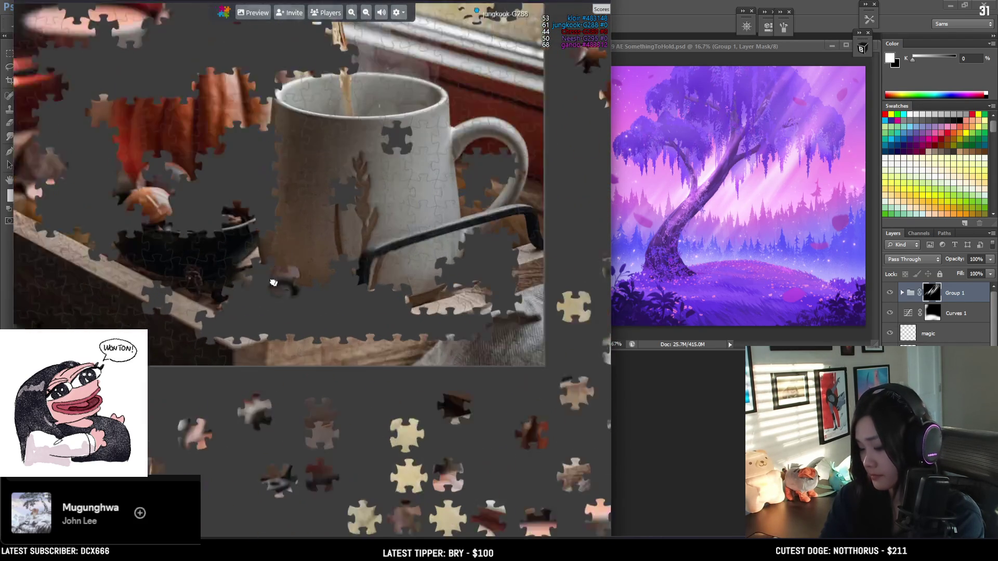
Step: Carry a loose piece toward the picture and fit a small light piece near the mug
{"action": "mouse_move", "coordinate": [526, 242]}
{"action": "left_mouse_down"}
{"action": "mouse_move", "coordinate": [90, 244]}
{"action": "mouse_move", "coordinate": [191, 317]}
{"action": "mouse_move", "coordinate": [265, 280]}
{"action": "mouse_move", "coordinate": [263, 288]}
{"action": "mouse_move", "coordinate": [321, 311]}
{"action": "mouse_move", "coordinate": [379, 366]}
{"action": "left_mouse_up"}
{"action": "scroll", "coordinate": [320, 311], "scroll_direction": "down", "scroll_amount": 1}
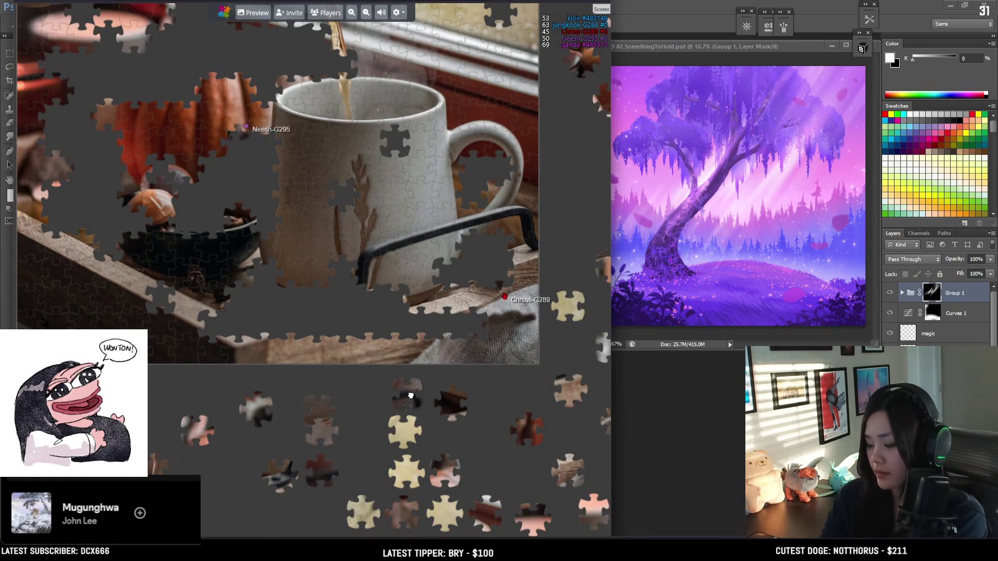
{"action": "mouse_move", "coordinate": [150, 381]}
{"action": "left_mouse_down"}
{"action": "mouse_move", "coordinate": [396, 528]}
{"action": "mouse_move", "coordinate": [401, 521]}
{"action": "left_mouse_up"}
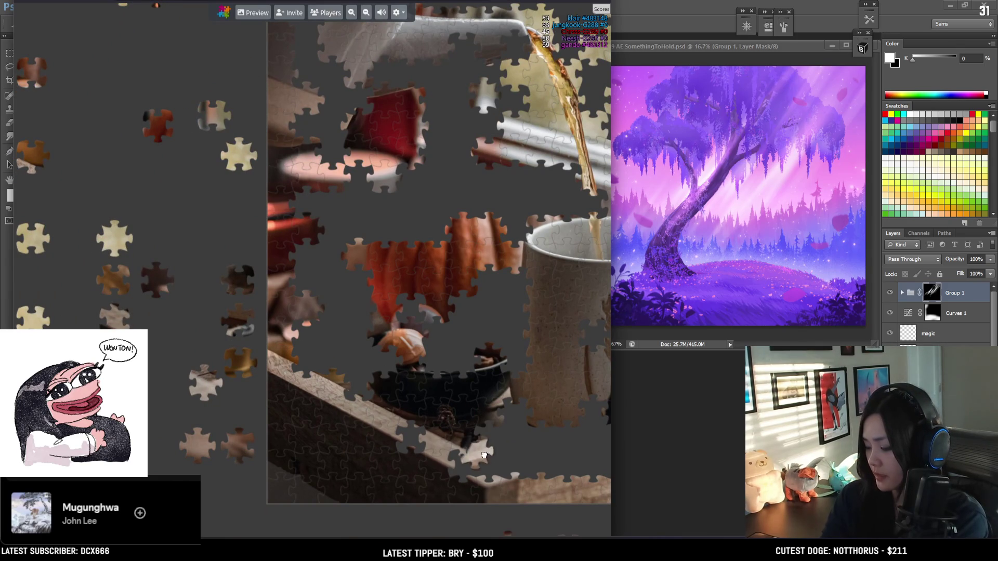
{"action": "left_click_drag", "start_coordinate": [498, 471], "coordinate": [218, 377]}
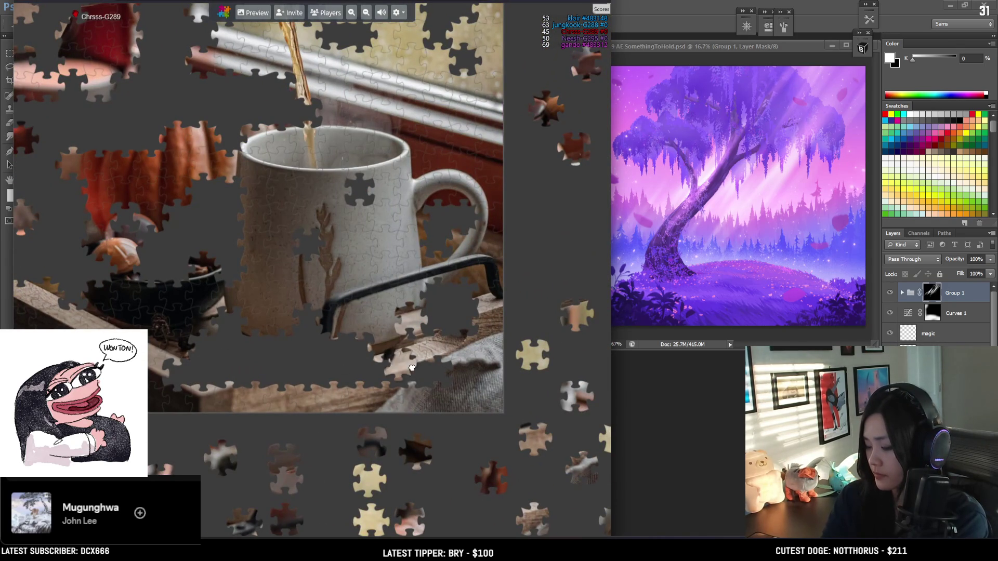
{"action": "mouse_move", "coordinate": [369, 384]}
{"action": "left_mouse_down"}
{"action": "mouse_move", "coordinate": [319, 378]}
{"action": "mouse_move", "coordinate": [263, 447]}
{"action": "left_mouse_up"}
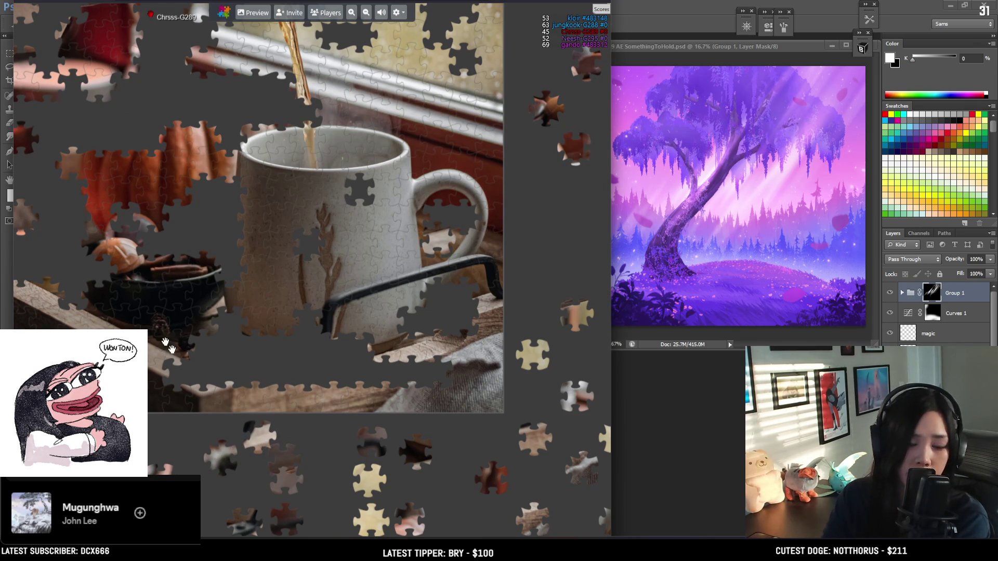
{"action": "scroll", "coordinate": [134, 259], "scroll_direction": "down", "scroll_amount": 3}
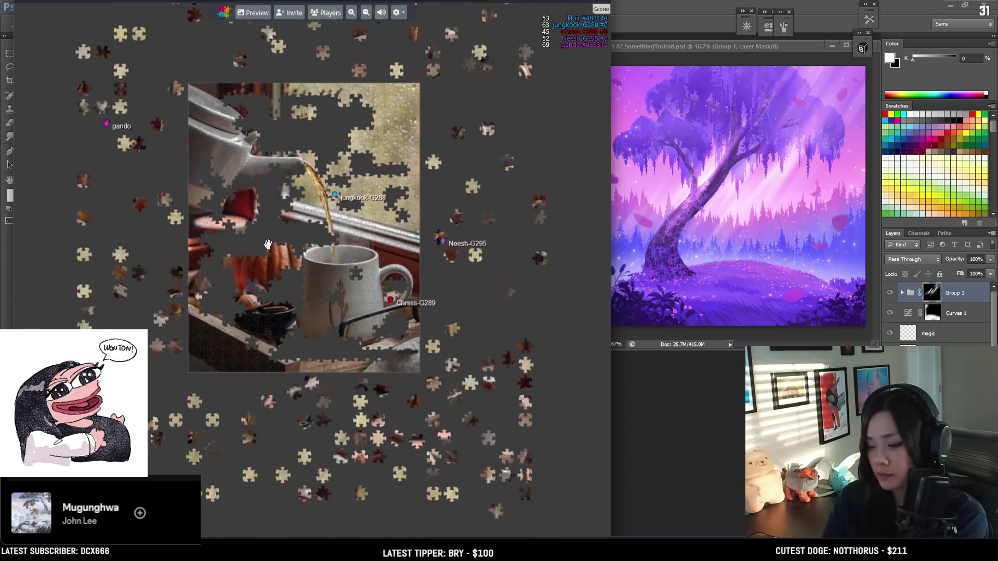
{"action": "left_click_drag", "start_coordinate": [135, 181], "coordinate": [161, 252]}
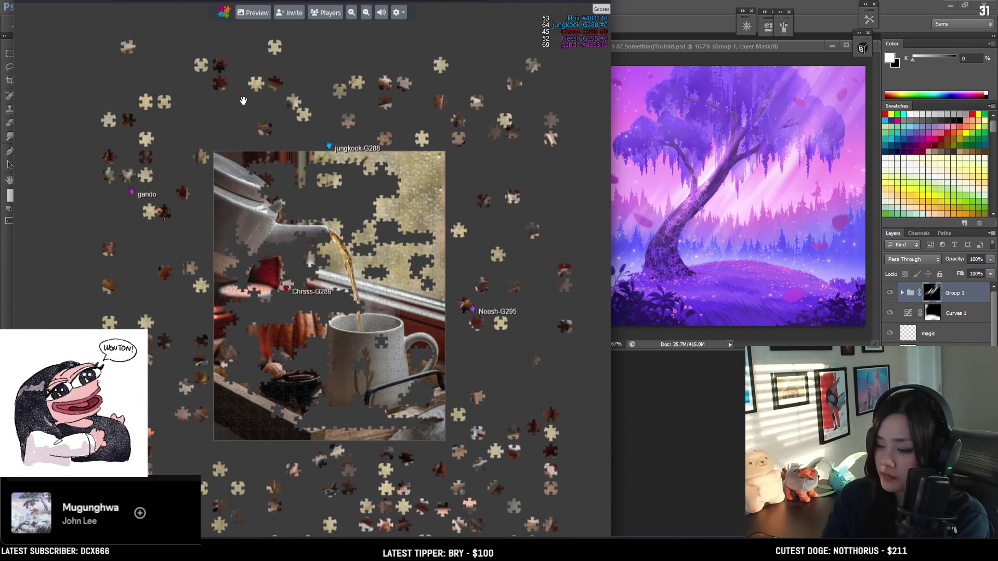
{"action": "left_click_drag", "start_coordinate": [297, 194], "coordinate": [298, 115]}
{"action": "scroll", "coordinate": [170, 360], "scroll_direction": "up", "scroll_amount": 5}
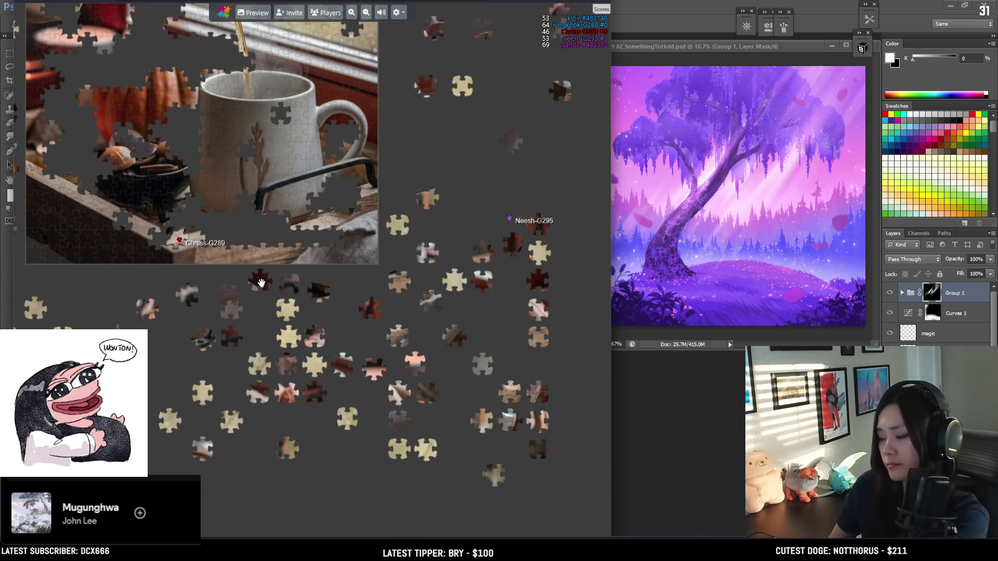
Step: Set a dark piece aside in the left margin of the board
{"action": "mouse_move", "coordinate": [540, 265]}
{"action": "left_mouse_down"}
{"action": "mouse_move", "coordinate": [564, 333]}
{"action": "mouse_move", "coordinate": [305, 283]}
{"action": "mouse_move", "coordinate": [363, 372]}
{"action": "left_mouse_up"}
{"action": "scroll", "coordinate": [353, 357], "scroll_direction": "up", "scroll_amount": 2}
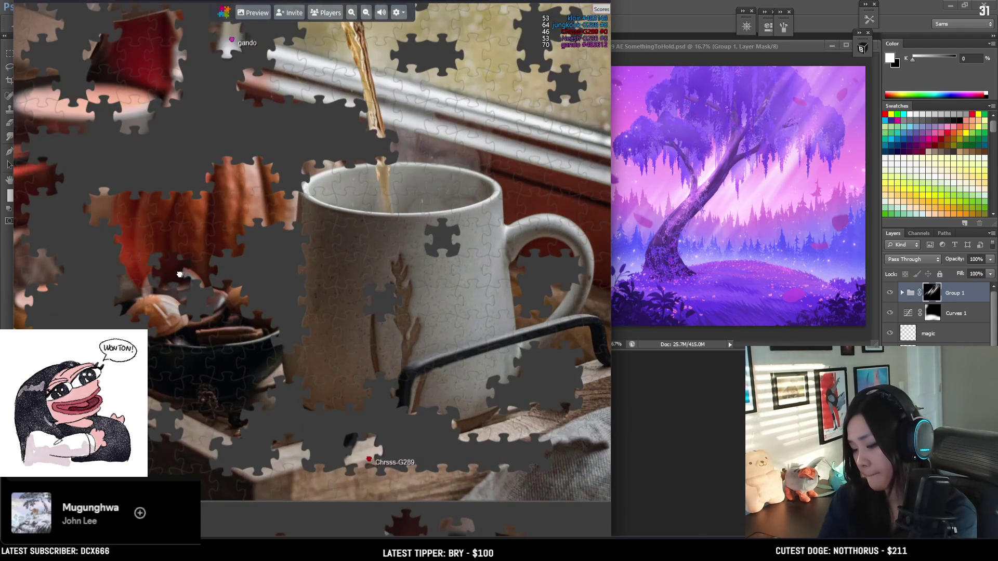
{"action": "scroll", "coordinate": [134, 237], "scroll_direction": "down", "scroll_amount": 1}
{"action": "scroll", "coordinate": [333, 250], "scroll_direction": "down", "scroll_amount": 3}
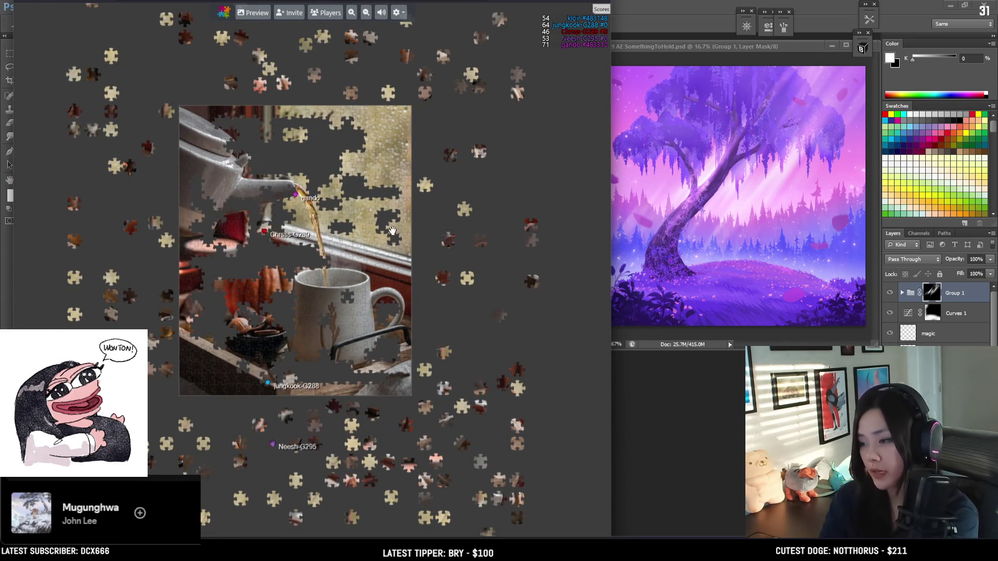
{"action": "scroll", "coordinate": [387, 223], "scroll_direction": "up", "scroll_amount": 1}
{"action": "scroll", "coordinate": [444, 237], "scroll_direction": "up", "scroll_amount": 3}
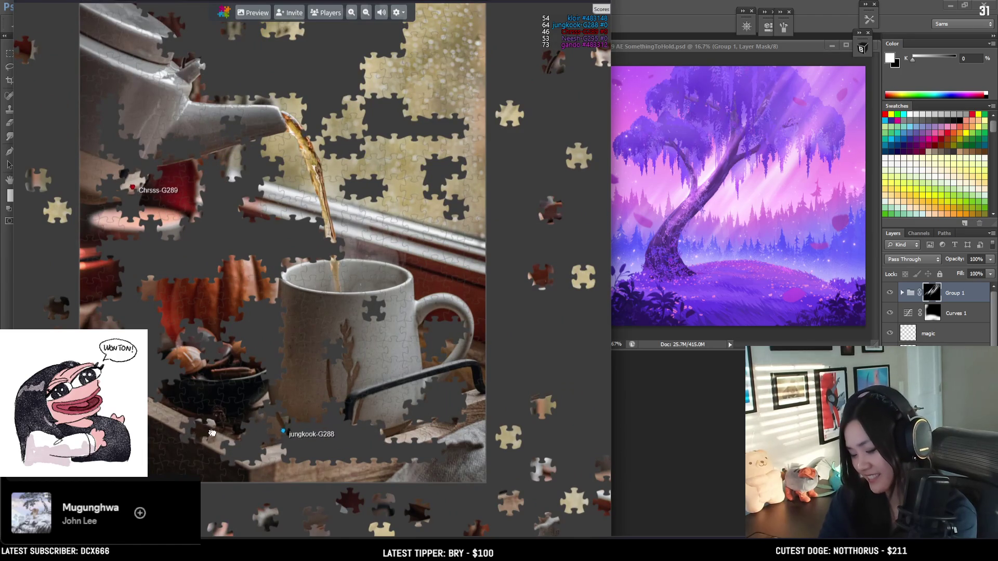
{"action": "mouse_move", "coordinate": [203, 432]}
{"action": "left_mouse_down"}
{"action": "mouse_move", "coordinate": [424, 433]}
{"action": "mouse_move", "coordinate": [396, 455]}
{"action": "left_mouse_up"}
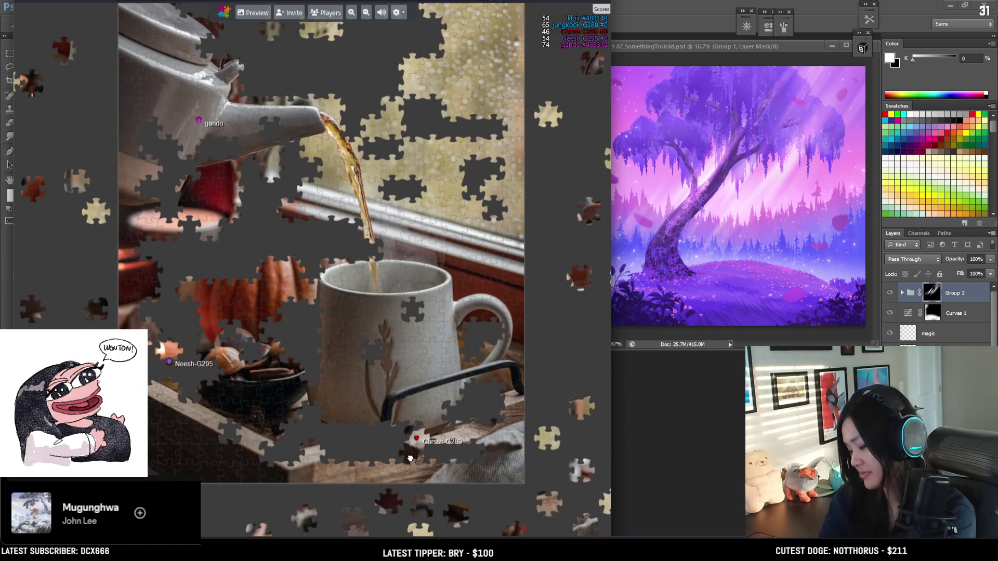
{"action": "left_click_drag", "start_coordinate": [153, 195], "coordinate": [41, 266]}
Step: Move a reddish piece near the board edge and fit a dark piece beside the pink oval
{"action": "scroll", "coordinate": [312, 285], "scroll_direction": "down", "scroll_amount": 3}
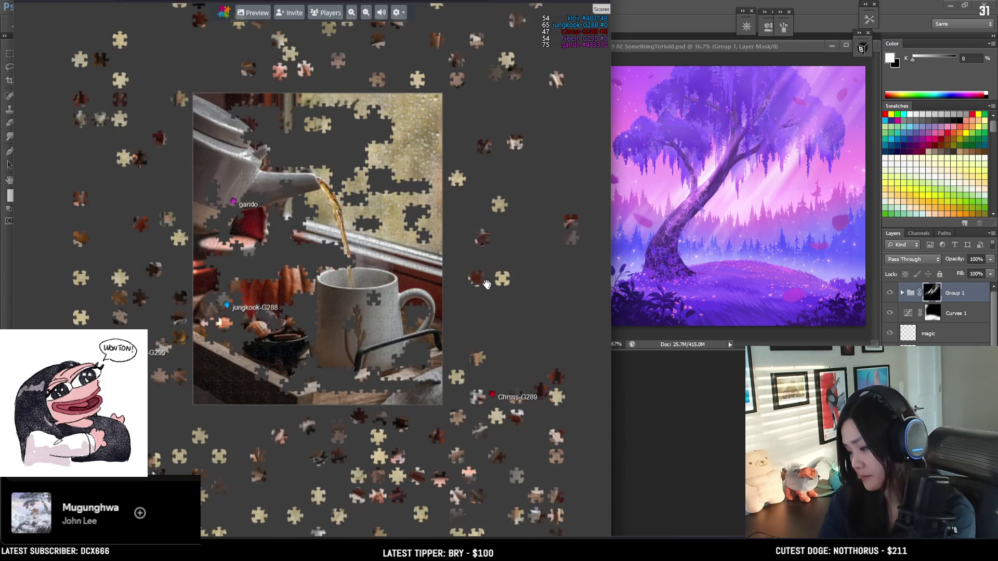
{"action": "scroll", "coordinate": [196, 239], "scroll_direction": "up", "scroll_amount": 3}
{"action": "mouse_move", "coordinate": [247, 168]}
{"action": "left_mouse_down"}
{"action": "mouse_move", "coordinate": [287, 249]}
{"action": "mouse_move", "coordinate": [278, 208]}
{"action": "mouse_move", "coordinate": [170, 241]}
{"action": "left_mouse_up"}
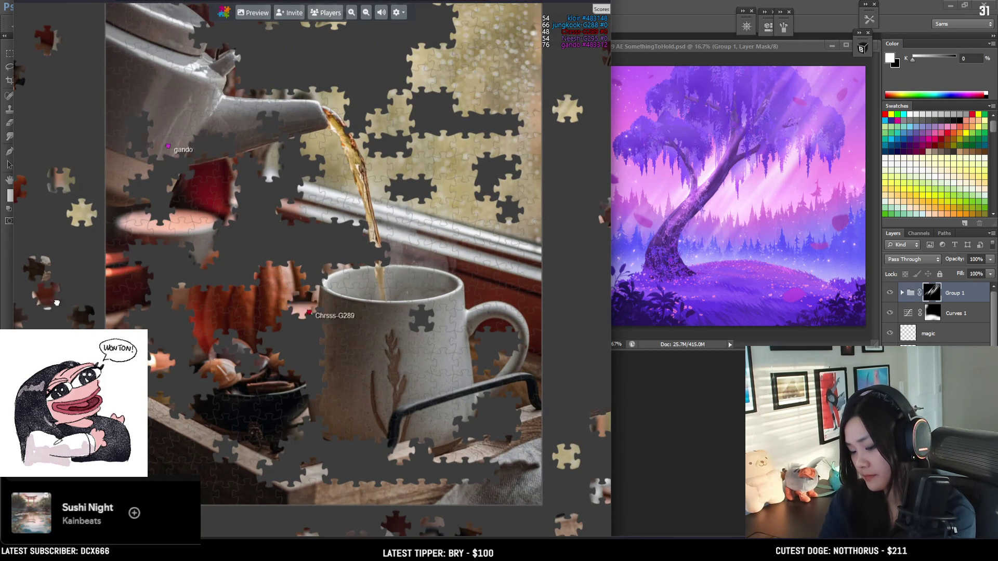
{"action": "scroll", "coordinate": [332, 338], "scroll_direction": "down", "scroll_amount": 4}
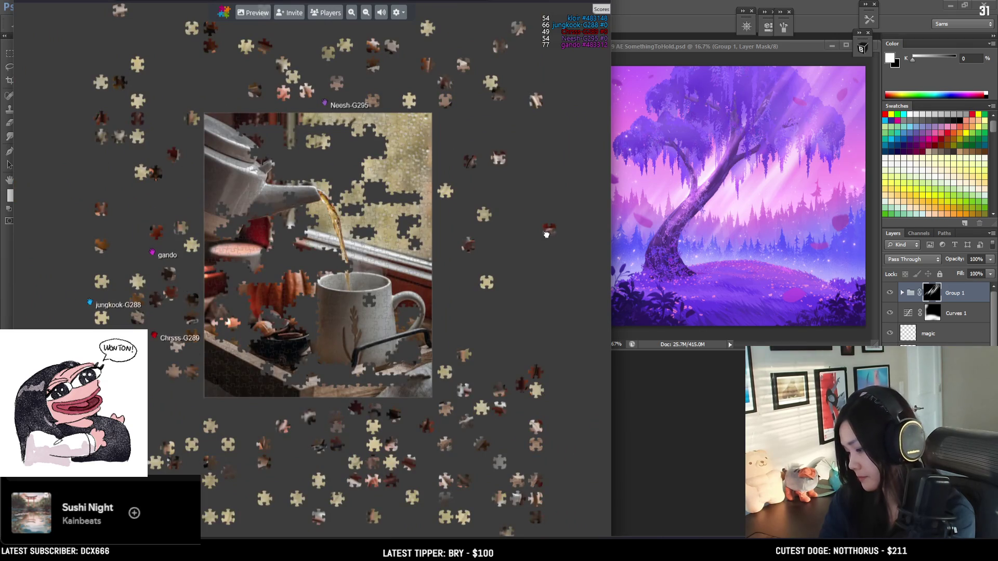
{"action": "scroll", "coordinate": [242, 226], "scroll_direction": "up", "scroll_amount": 4}
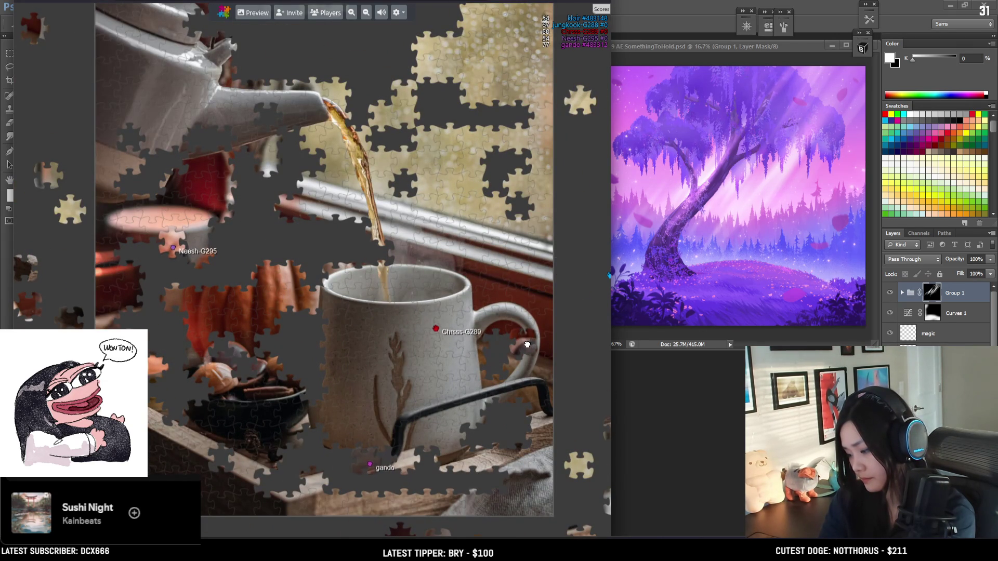
{"action": "scroll", "coordinate": [515, 344], "scroll_direction": "down", "scroll_amount": 4}
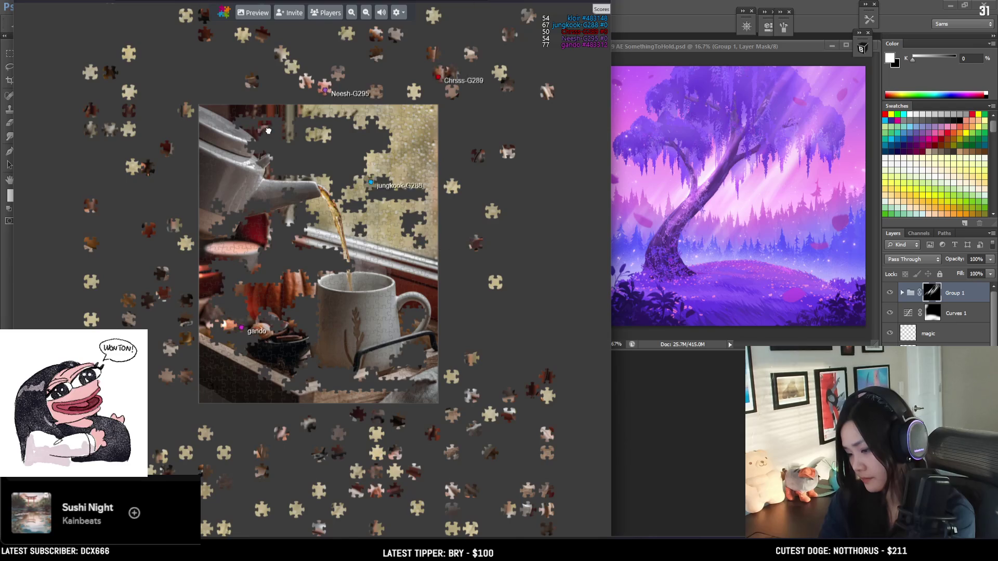
{"action": "scroll", "coordinate": [174, 151], "scroll_direction": "up", "scroll_amount": 4}
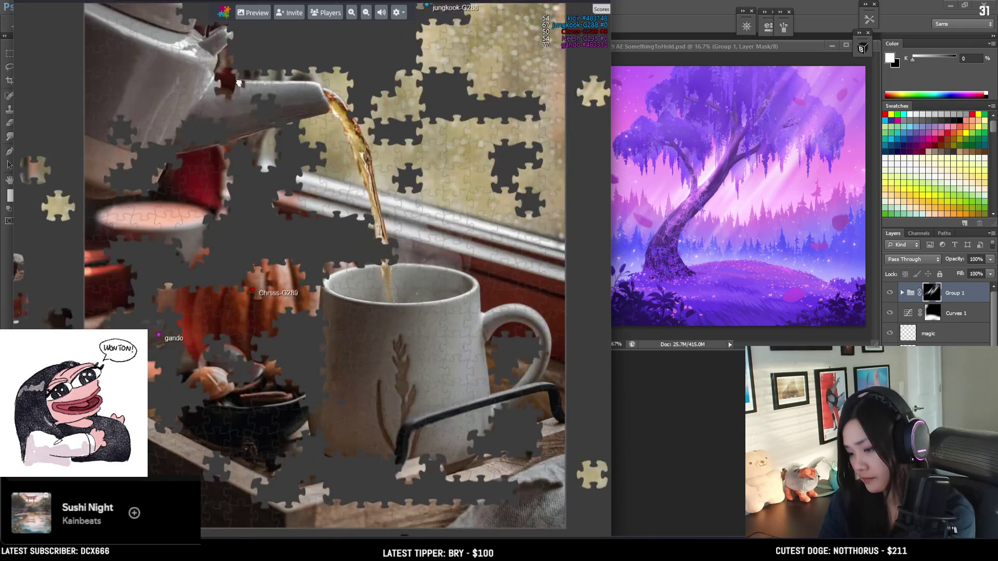
{"action": "left_click_drag", "start_coordinate": [148, 238], "coordinate": [133, 253]}
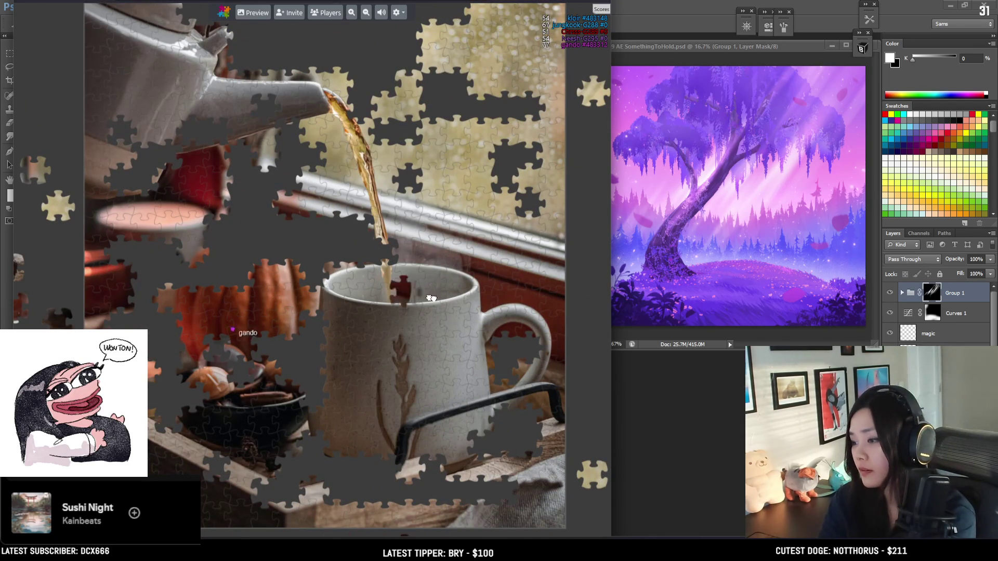
{"action": "scroll", "coordinate": [427, 339], "scroll_direction": "down", "scroll_amount": 3}
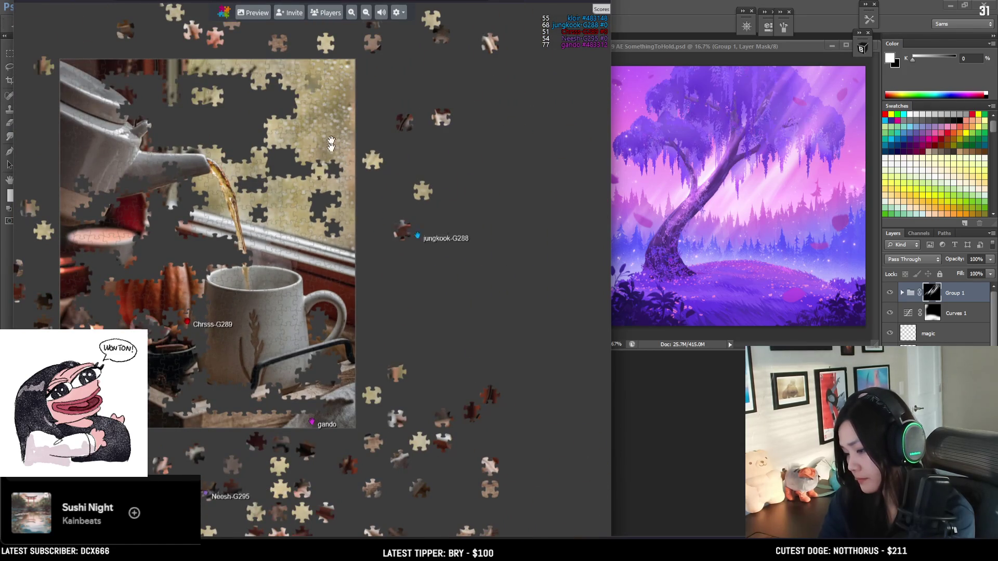
Step: Fit beige pieces into window slots, including the lower window hole
{"action": "left_click_drag", "start_coordinate": [331, 135], "coordinate": [338, 252]}
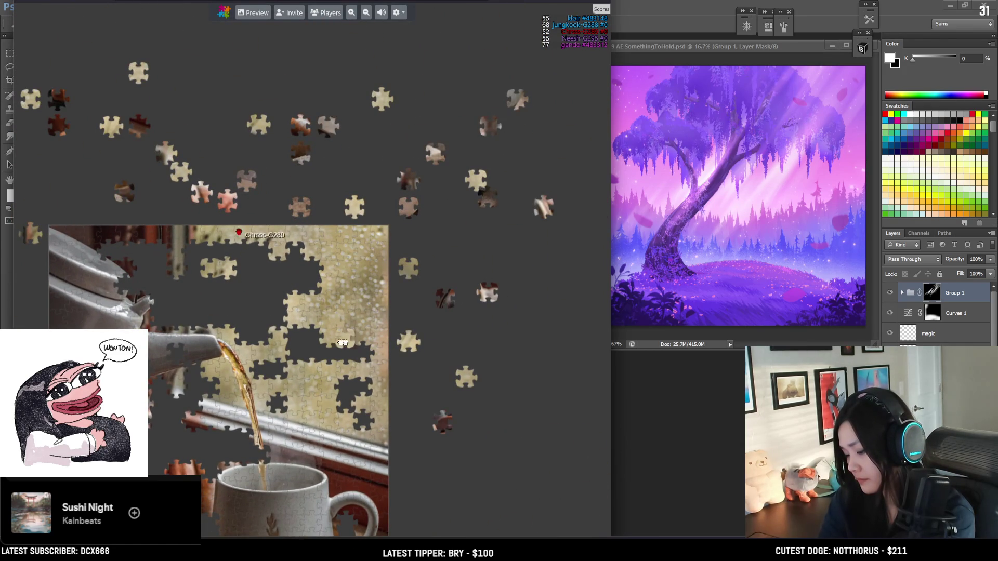
{"action": "scroll", "coordinate": [301, 287], "scroll_direction": "up", "scroll_amount": 2}
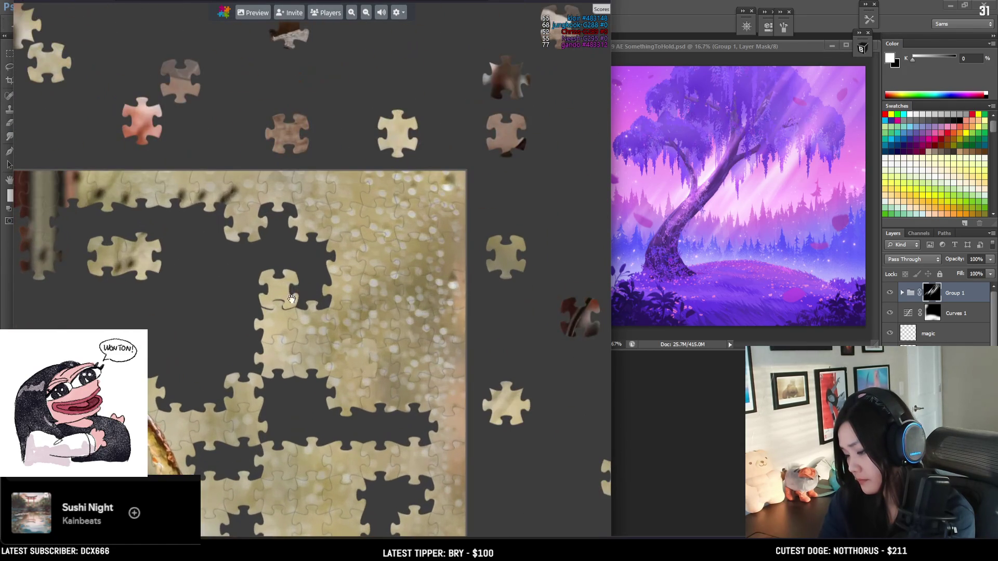
{"action": "mouse_move", "coordinate": [319, 303]}
{"action": "left_mouse_down"}
{"action": "mouse_move", "coordinate": [329, 274]}
{"action": "mouse_move", "coordinate": [250, 261]}
{"action": "left_mouse_up"}
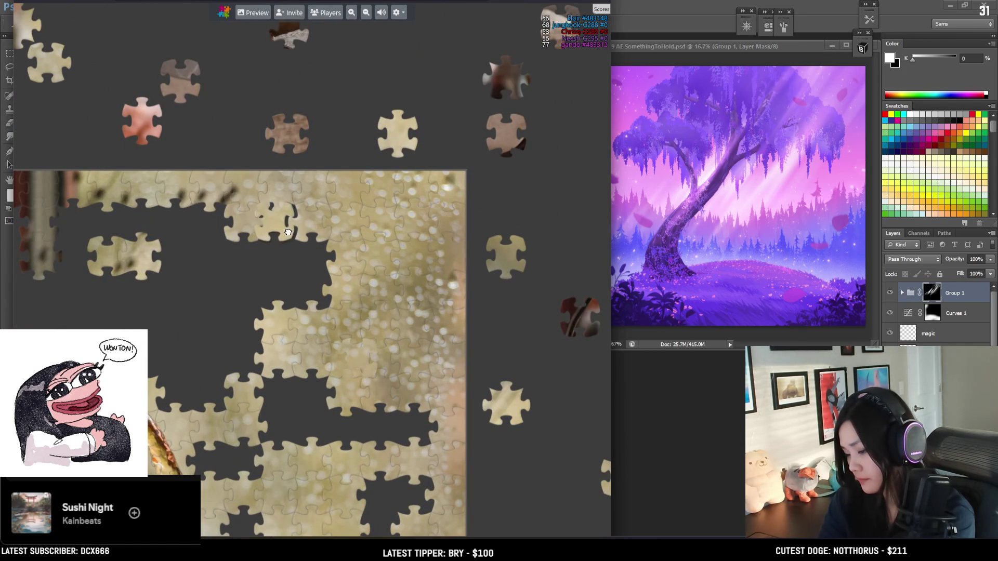
{"action": "mouse_move", "coordinate": [282, 225]}
{"action": "left_mouse_down"}
{"action": "mouse_move", "coordinate": [390, 432]}
{"action": "mouse_move", "coordinate": [420, 434]}
{"action": "mouse_move", "coordinate": [312, 409]}
{"action": "mouse_move", "coordinate": [430, 505]}
{"action": "mouse_move", "coordinate": [398, 320]}
{"action": "mouse_move", "coordinate": [349, 364]}
{"action": "mouse_move", "coordinate": [394, 411]}
{"action": "mouse_move", "coordinate": [184, 266]}
{"action": "mouse_move", "coordinate": [143, 128]}
{"action": "mouse_move", "coordinate": [189, 135]}
{"action": "mouse_move", "coordinate": [395, 234]}
{"action": "mouse_move", "coordinate": [498, 176]}
{"action": "left_mouse_up"}
{"action": "mouse_move", "coordinate": [484, 239]}
{"action": "left_mouse_down"}
{"action": "mouse_move", "coordinate": [266, 154]}
{"action": "mouse_move", "coordinate": [234, 122]}
{"action": "mouse_move", "coordinate": [189, 294]}
{"action": "mouse_move", "coordinate": [370, 304]}
{"action": "mouse_move", "coordinate": [223, 158]}
{"action": "left_mouse_up"}
Step: Drop another rain-speckled piece into a hole in the window
{"action": "scroll", "coordinate": [369, 304], "scroll_direction": "down", "scroll_amount": 2}
{"action": "scroll", "coordinate": [222, 170], "scroll_direction": "up", "scroll_amount": 2}
{"action": "scroll", "coordinate": [552, 378], "scroll_direction": "down", "scroll_amount": 2}
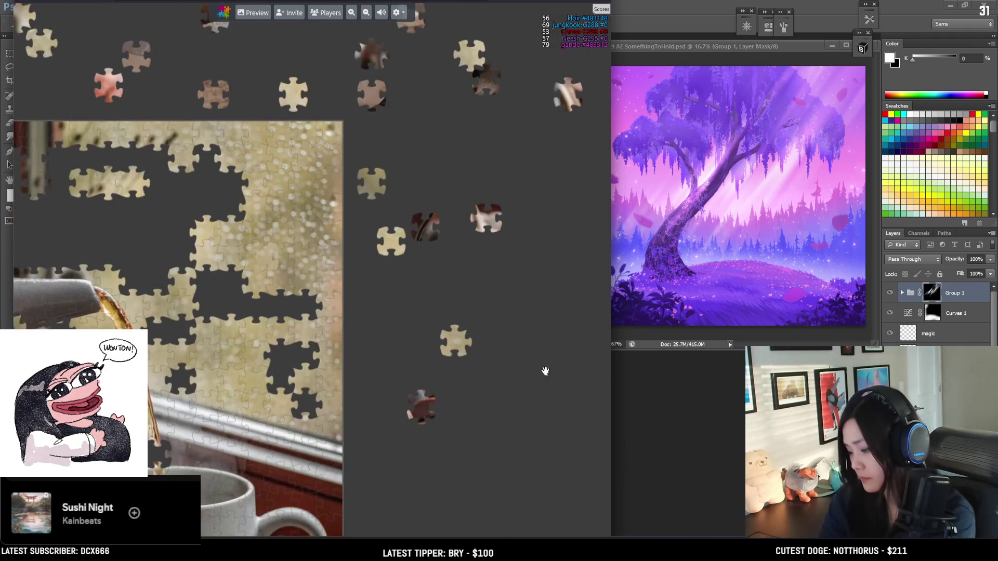
{"action": "mouse_move", "coordinate": [159, 189]}
{"action": "left_mouse_down"}
{"action": "mouse_move", "coordinate": [238, 269]}
{"action": "mouse_move", "coordinate": [301, 267]}
{"action": "left_mouse_up"}
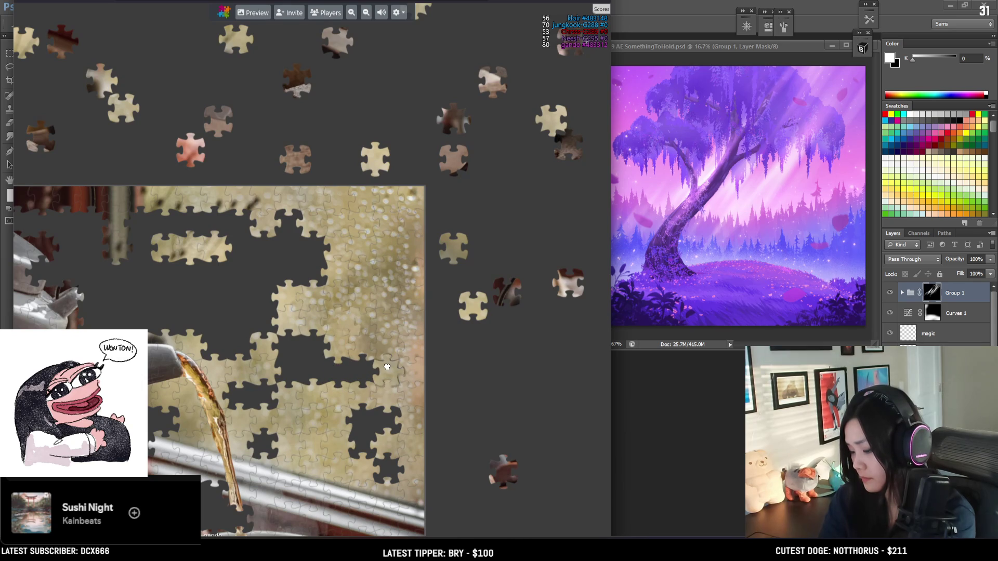
{"action": "mouse_move", "coordinate": [362, 417]}
{"action": "left_mouse_down"}
{"action": "mouse_move", "coordinate": [358, 440]}
{"action": "mouse_move", "coordinate": [386, 466]}
{"action": "mouse_move", "coordinate": [235, 435]}
{"action": "left_mouse_up"}
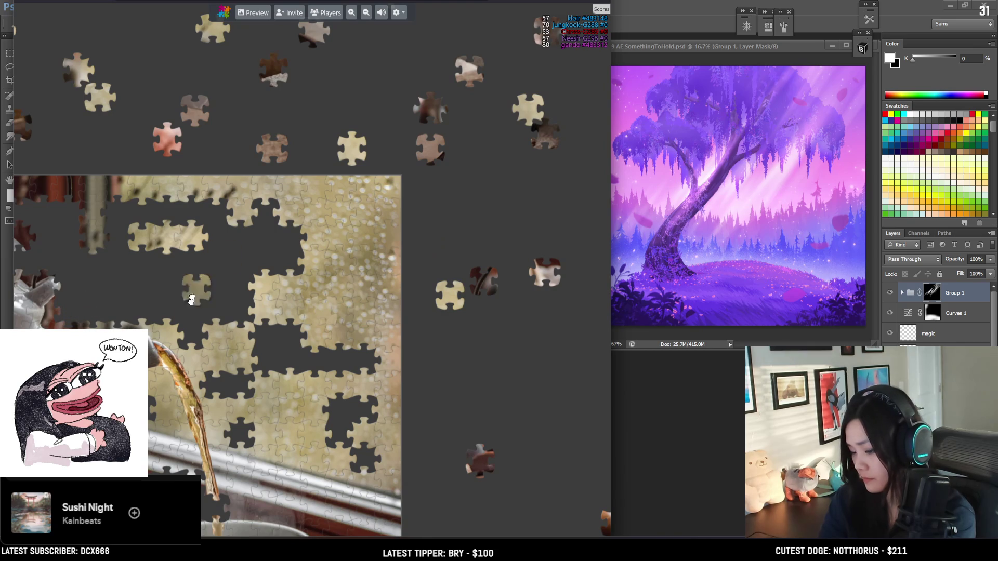
Step: Carry two more loose pieces toward the remaining window gaps
{"action": "scroll", "coordinate": [178, 500], "scroll_direction": "down", "scroll_amount": 3}
{"action": "left_click_drag", "start_coordinate": [178, 500], "coordinate": [222, 395]}
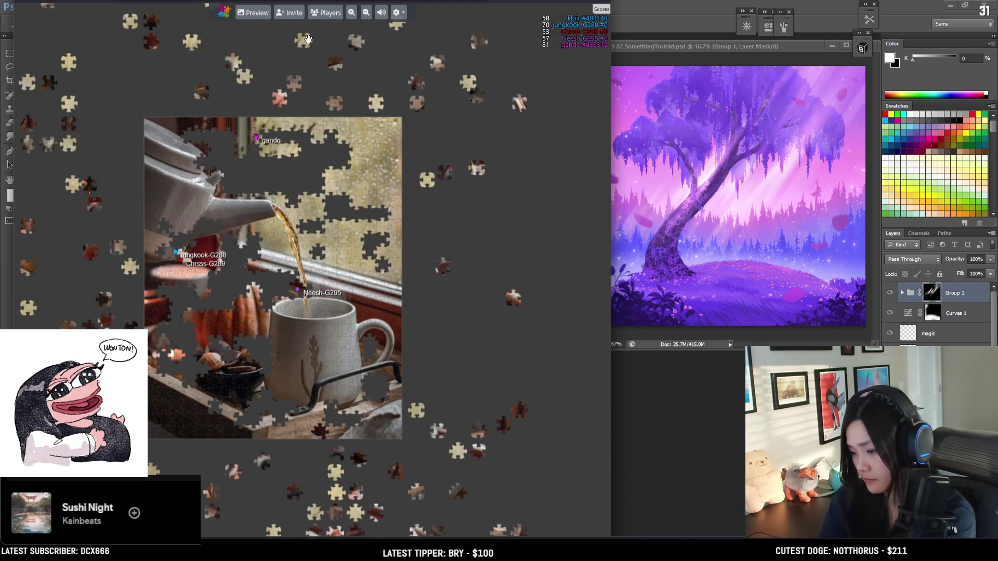
{"action": "scroll", "coordinate": [291, 203], "scroll_direction": "up", "scroll_amount": 2}
{"action": "scroll", "coordinate": [319, 123], "scroll_direction": "up", "scroll_amount": 5}
{"action": "mouse_move", "coordinate": [238, 343]}
{"action": "left_mouse_down"}
{"action": "mouse_move", "coordinate": [182, 322]}
{"action": "mouse_move", "coordinate": [174, 410]}
{"action": "mouse_move", "coordinate": [253, 444]}
{"action": "mouse_move", "coordinate": [291, 364]}
{"action": "mouse_move", "coordinate": [339, 374]}
{"action": "mouse_move", "coordinate": [195, 499]}
{"action": "mouse_move", "coordinate": [195, 358]}
{"action": "mouse_move", "coordinate": [202, 373]}
{"action": "mouse_move", "coordinate": [223, 294]}
{"action": "mouse_move", "coordinate": [200, 285]}
{"action": "mouse_move", "coordinate": [254, 328]}
{"action": "mouse_move", "coordinate": [257, 368]}
{"action": "mouse_move", "coordinate": [256, 100]}
{"action": "mouse_move", "coordinate": [217, 90]}
{"action": "left_mouse_up"}
{"action": "scroll", "coordinate": [286, 290], "scroll_direction": "down", "scroll_amount": 3}
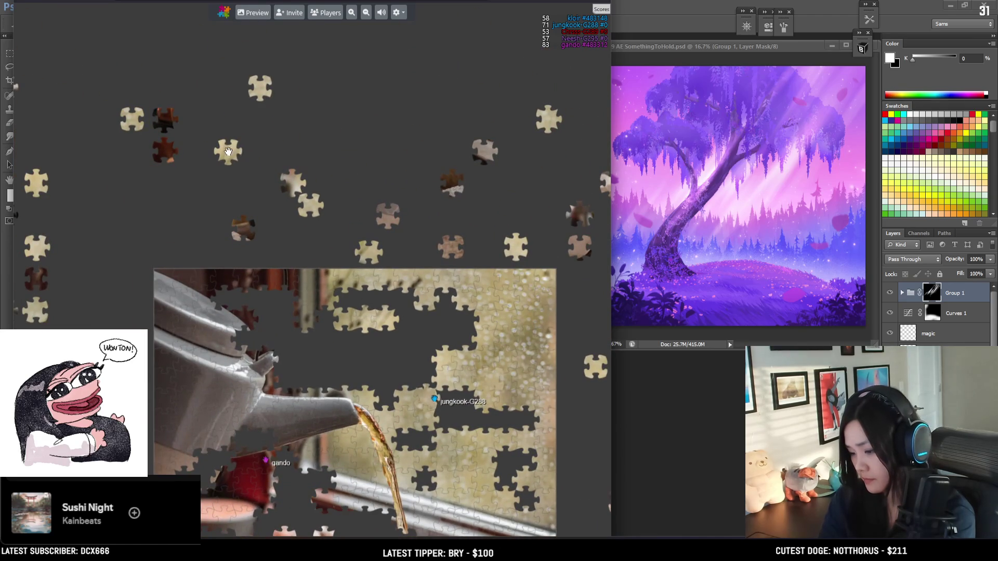
{"action": "scroll", "coordinate": [306, 245], "scroll_direction": "up", "scroll_amount": 3}
{"action": "left_click_drag", "start_coordinate": [300, 300], "coordinate": [207, 288]}
{"action": "mouse_move", "coordinate": [134, 286]}
{"action": "left_mouse_down"}
{"action": "mouse_move", "coordinate": [223, 301]}
{"action": "mouse_move", "coordinate": [268, 290]}
{"action": "mouse_move", "coordinate": [213, 299]}
{"action": "mouse_move", "coordinate": [246, 291]}
{"action": "mouse_move", "coordinate": [225, 387]}
{"action": "mouse_move", "coordinate": [239, 424]}
{"action": "mouse_move", "coordinate": [208, 463]}
{"action": "mouse_move", "coordinate": [247, 479]}
{"action": "mouse_move", "coordinate": [245, 499]}
{"action": "mouse_move", "coordinate": [202, 392]}
{"action": "mouse_move", "coordinate": [185, 408]}
{"action": "mouse_move", "coordinate": [254, 138]}
{"action": "mouse_move", "coordinate": [208, 123]}
{"action": "mouse_move", "coordinate": [204, 246]}
{"action": "mouse_move", "coordinate": [181, 366]}
{"action": "mouse_move", "coordinate": [194, 437]}
{"action": "mouse_move", "coordinate": [208, 442]}
{"action": "mouse_move", "coordinate": [339, 290]}
{"action": "mouse_move", "coordinate": [356, 330]}
{"action": "mouse_move", "coordinate": [179, 333]}
{"action": "mouse_move", "coordinate": [220, 330]}
{"action": "left_mouse_up"}
{"action": "scroll", "coordinate": [220, 330], "scroll_direction": "down", "scroll_amount": 5}
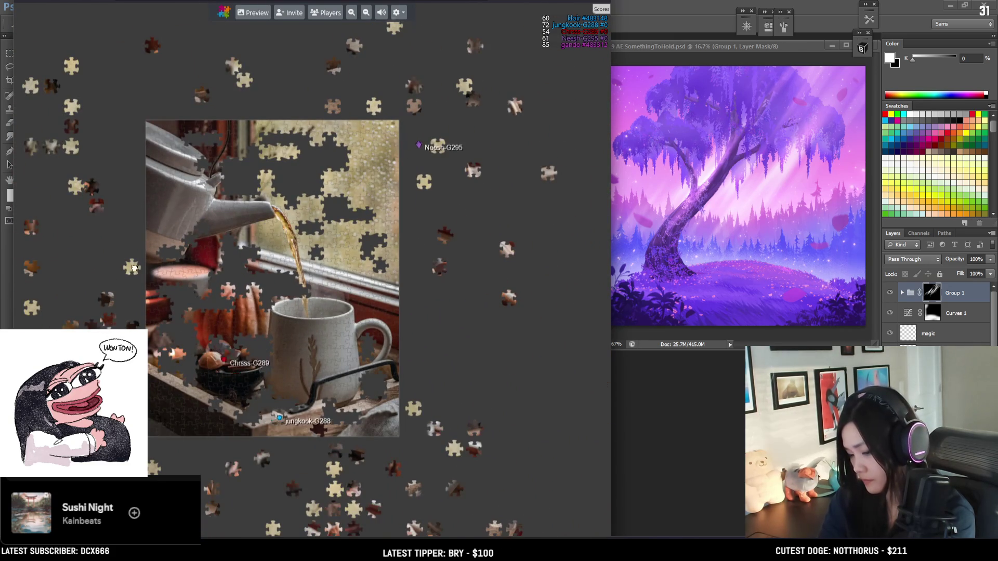
Step: Place a piece in a lower window slot and snap another into the window
{"action": "scroll", "coordinate": [335, 434], "scroll_direction": "up", "scroll_amount": 5}
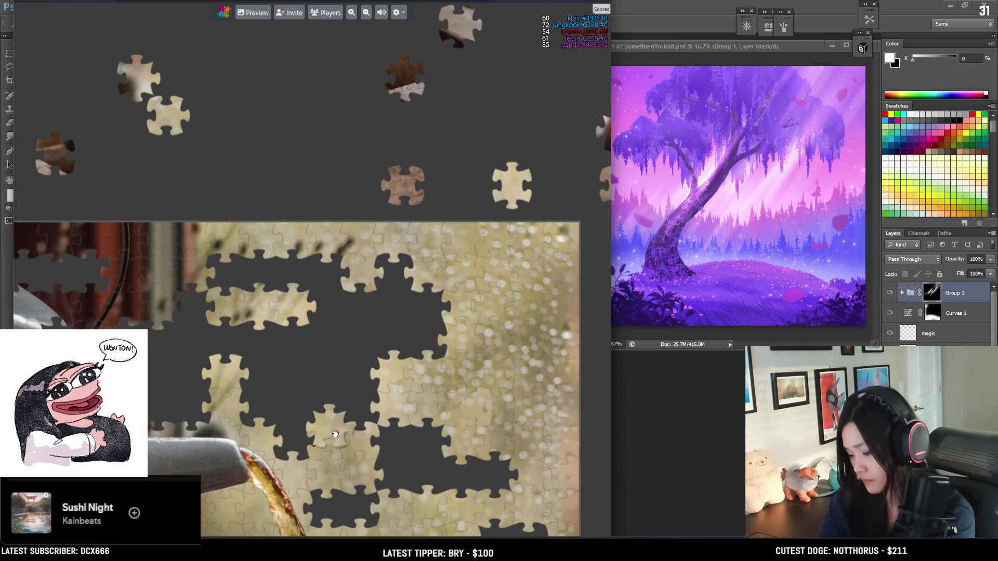
{"action": "mouse_move", "coordinate": [335, 434]}
{"action": "left_mouse_down"}
{"action": "mouse_move", "coordinate": [304, 441]}
{"action": "mouse_move", "coordinate": [413, 476]}
{"action": "mouse_move", "coordinate": [429, 440]}
{"action": "mouse_move", "coordinate": [362, 379]}
{"action": "mouse_move", "coordinate": [346, 388]}
{"action": "mouse_move", "coordinate": [335, 333]}
{"action": "mouse_move", "coordinate": [292, 351]}
{"action": "mouse_move", "coordinate": [398, 266]}
{"action": "mouse_move", "coordinate": [436, 294]}
{"action": "mouse_move", "coordinate": [431, 340]}
{"action": "left_mouse_up"}
{"action": "scroll", "coordinate": [402, 338], "scroll_direction": "down", "scroll_amount": 5}
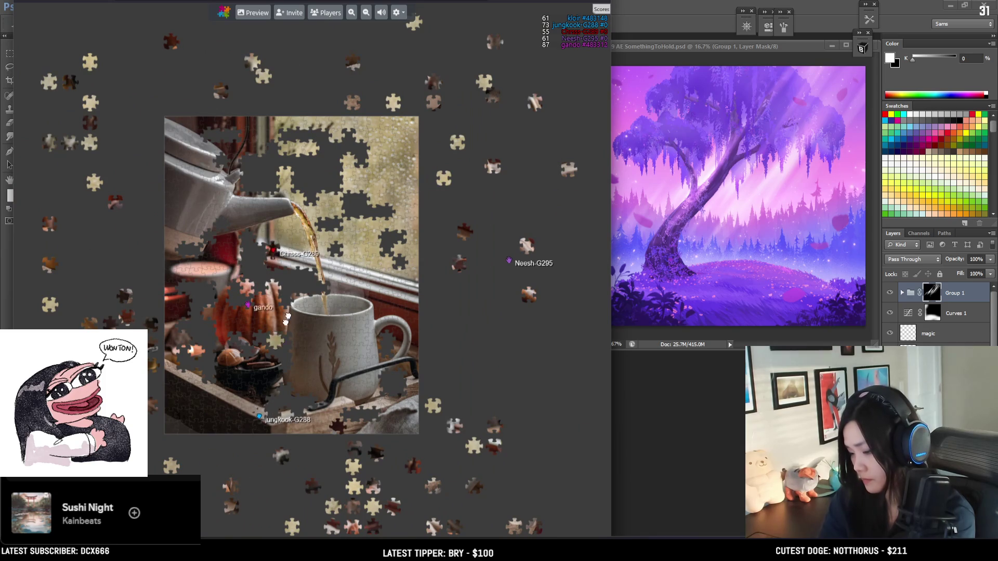
{"action": "scroll", "coordinate": [337, 162], "scroll_direction": "up", "scroll_amount": 5}
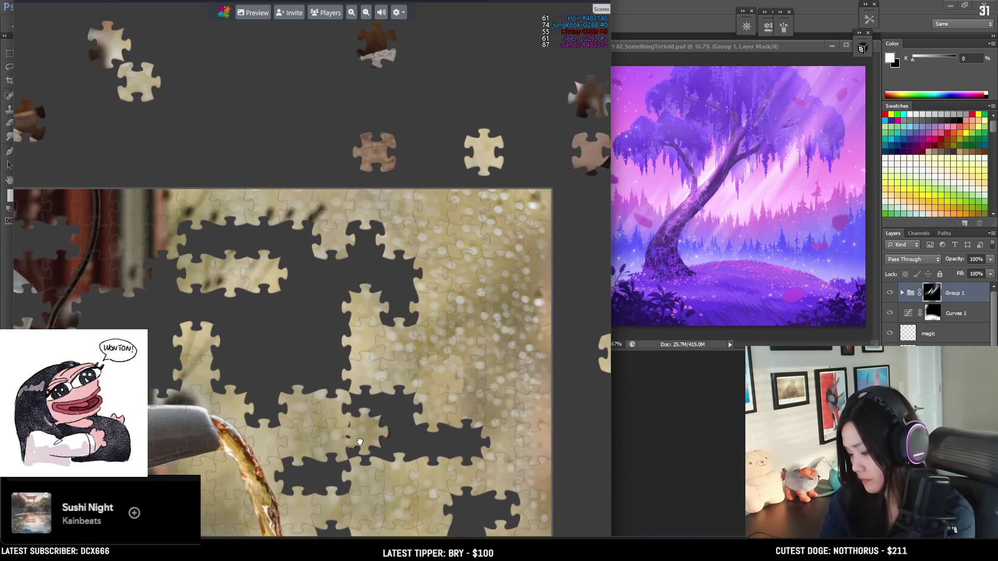
{"action": "left_click_drag", "start_coordinate": [321, 481], "coordinate": [437, 524]}
{"action": "mouse_move", "coordinate": [472, 470]}
{"action": "left_mouse_down"}
{"action": "mouse_move", "coordinate": [423, 349]}
{"action": "mouse_move", "coordinate": [368, 412]}
{"action": "mouse_move", "coordinate": [300, 341]}
{"action": "mouse_move", "coordinate": [266, 266]}
{"action": "mouse_move", "coordinate": [212, 240]}
{"action": "mouse_move", "coordinate": [339, 143]}
{"action": "mouse_move", "coordinate": [366, 174]}
{"action": "mouse_move", "coordinate": [234, 168]}
{"action": "mouse_move", "coordinate": [239, 248]}
{"action": "mouse_move", "coordinate": [471, 265]}
{"action": "mouse_move", "coordinate": [321, 60]}
{"action": "mouse_move", "coordinate": [235, 50]}
{"action": "left_mouse_up"}
Step: Set a loose piece aside right of the board and fit another into a window gap
{"action": "scroll", "coordinate": [235, 50], "scroll_direction": "down", "scroll_amount": 3}
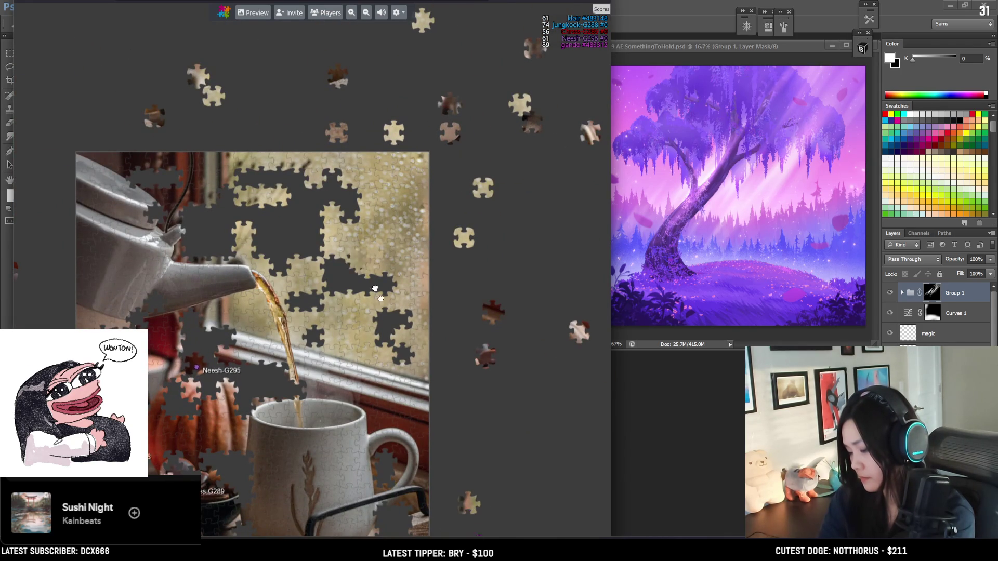
{"action": "left_click_drag", "start_coordinate": [390, 325], "coordinate": [490, 253]}
{"action": "scroll", "coordinate": [491, 322], "scroll_direction": "down", "scroll_amount": 2}
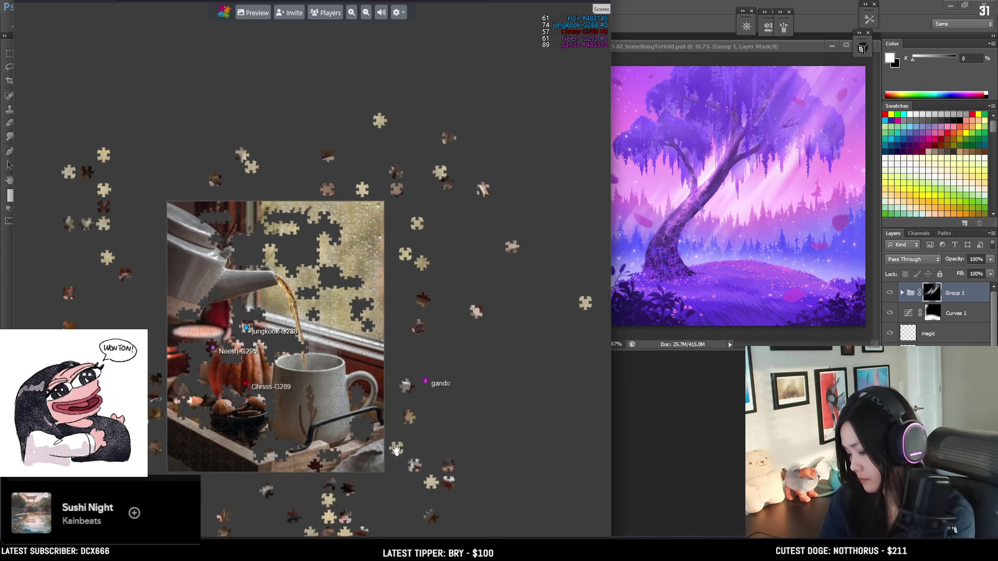
{"action": "scroll", "coordinate": [401, 459], "scroll_direction": "up", "scroll_amount": 4}
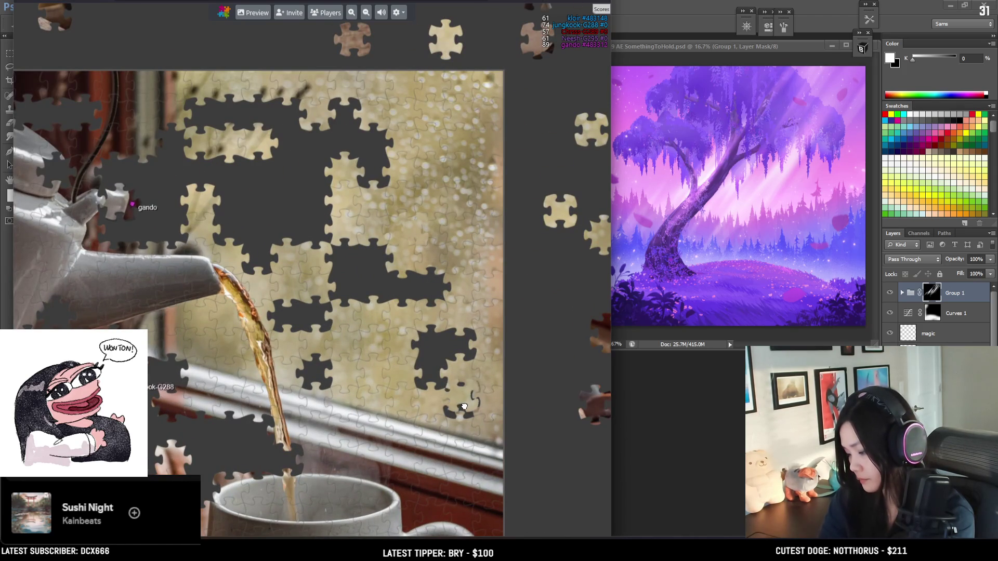
{"action": "mouse_move", "coordinate": [461, 410]}
{"action": "left_mouse_down"}
{"action": "mouse_move", "coordinate": [435, 356]}
{"action": "mouse_move", "coordinate": [315, 373]}
{"action": "mouse_move", "coordinate": [303, 323]}
{"action": "left_mouse_up"}
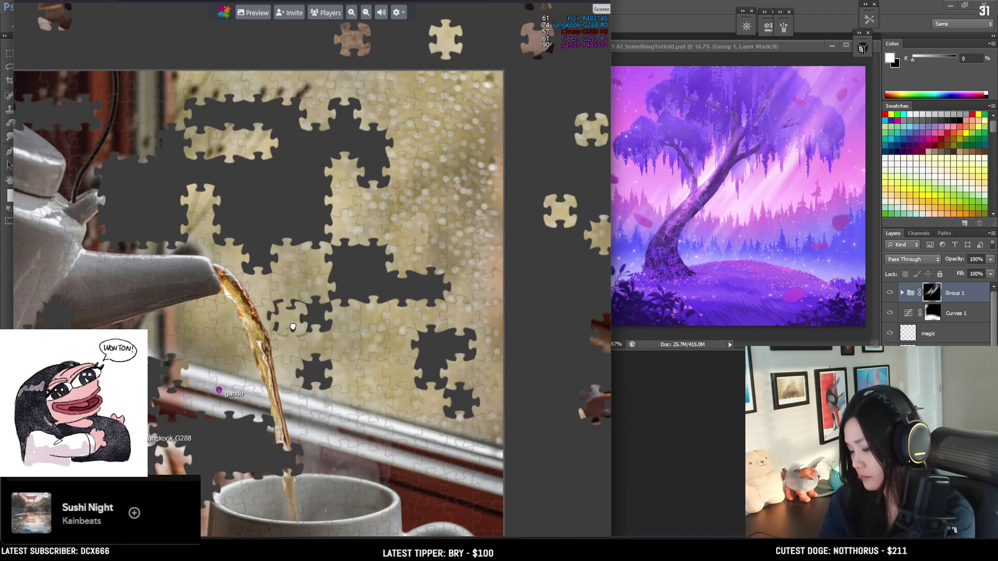
Step: Move two loose pieces toward the upper window gaps
{"action": "scroll", "coordinate": [293, 326], "scroll_direction": "down", "scroll_amount": 5}
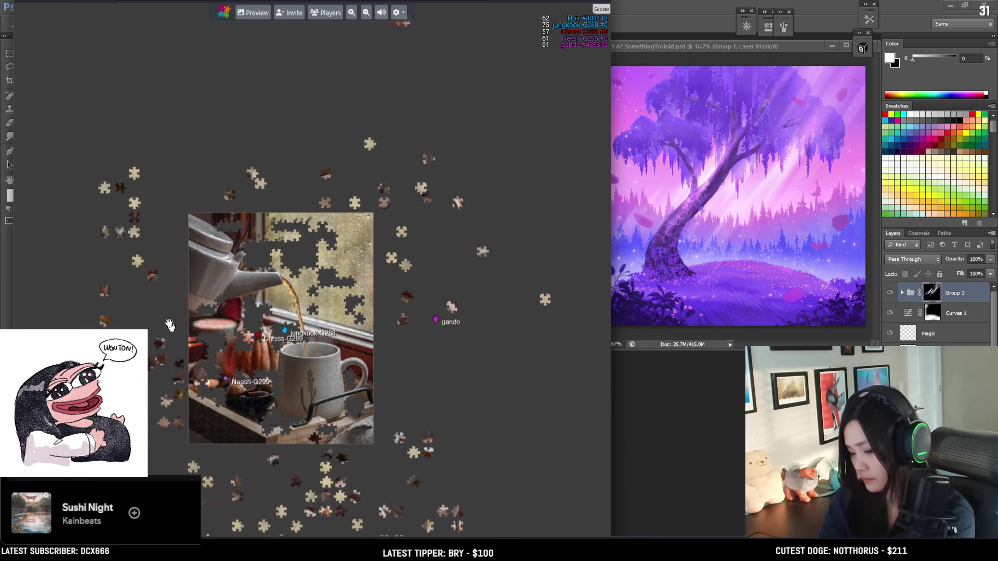
{"action": "scroll", "coordinate": [265, 260], "scroll_direction": "up", "scroll_amount": 5}
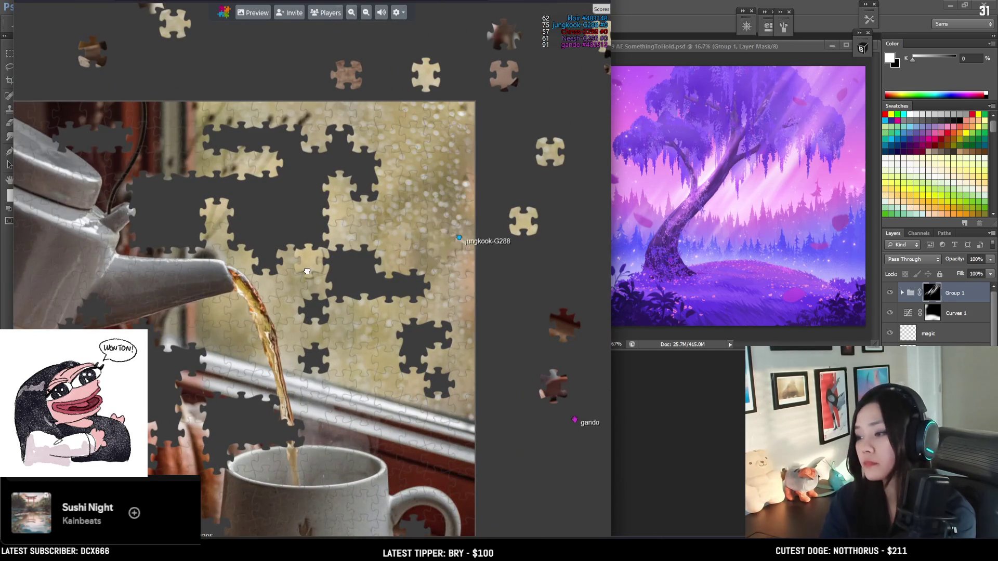
{"action": "mouse_move", "coordinate": [307, 270]}
{"action": "left_mouse_down"}
{"action": "mouse_move", "coordinate": [377, 265]}
{"action": "mouse_move", "coordinate": [381, 246]}
{"action": "left_mouse_up"}
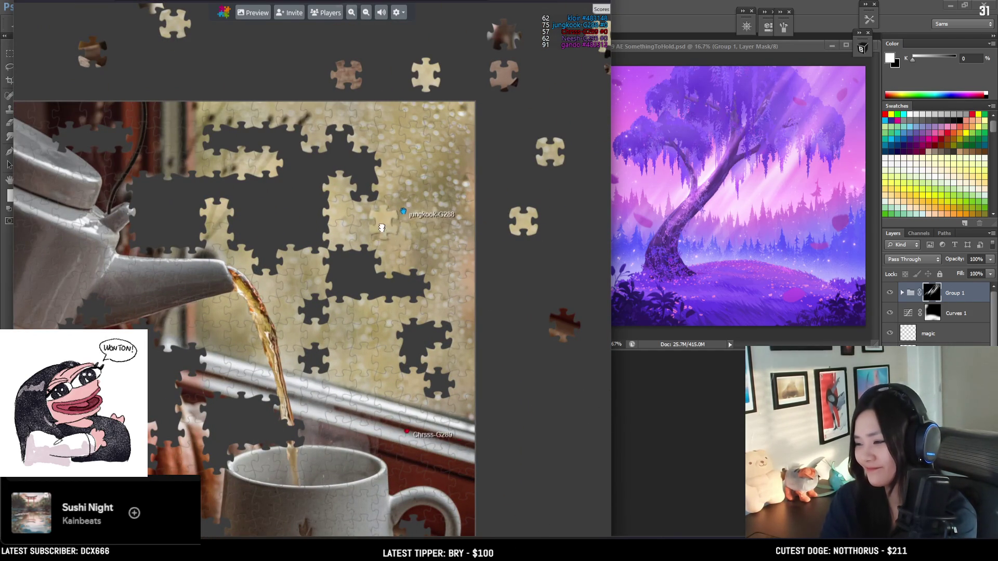
{"action": "scroll", "coordinate": [343, 208], "scroll_direction": "up", "scroll_amount": 2}
{"action": "mouse_move", "coordinate": [343, 208]}
{"action": "left_mouse_down"}
{"action": "mouse_move", "coordinate": [222, 229]}
{"action": "mouse_move", "coordinate": [206, 203]}
{"action": "mouse_move", "coordinate": [304, 113]}
{"action": "mouse_move", "coordinate": [323, 110]}
{"action": "mouse_move", "coordinate": [346, 143]}
{"action": "mouse_move", "coordinate": [332, 202]}
{"action": "mouse_move", "coordinate": [402, 172]}
{"action": "mouse_move", "coordinate": [405, 133]}
{"action": "mouse_move", "coordinate": [406, 274]}
{"action": "mouse_move", "coordinate": [442, 305]}
{"action": "mouse_move", "coordinate": [485, 394]}
{"action": "mouse_move", "coordinate": [475, 392]}
{"action": "mouse_move", "coordinate": [498, 423]}
{"action": "mouse_move", "coordinate": [289, 396]}
{"action": "mouse_move", "coordinate": [232, 236]}
{"action": "mouse_move", "coordinate": [243, 236]}
{"action": "mouse_move", "coordinate": [246, 151]}
{"action": "mouse_move", "coordinate": [290, 119]}
{"action": "mouse_move", "coordinate": [333, 156]}
{"action": "mouse_move", "coordinate": [340, 213]}
{"action": "left_mouse_up"}
{"action": "scroll", "coordinate": [275, 219], "scroll_direction": "down", "scroll_amount": 5}
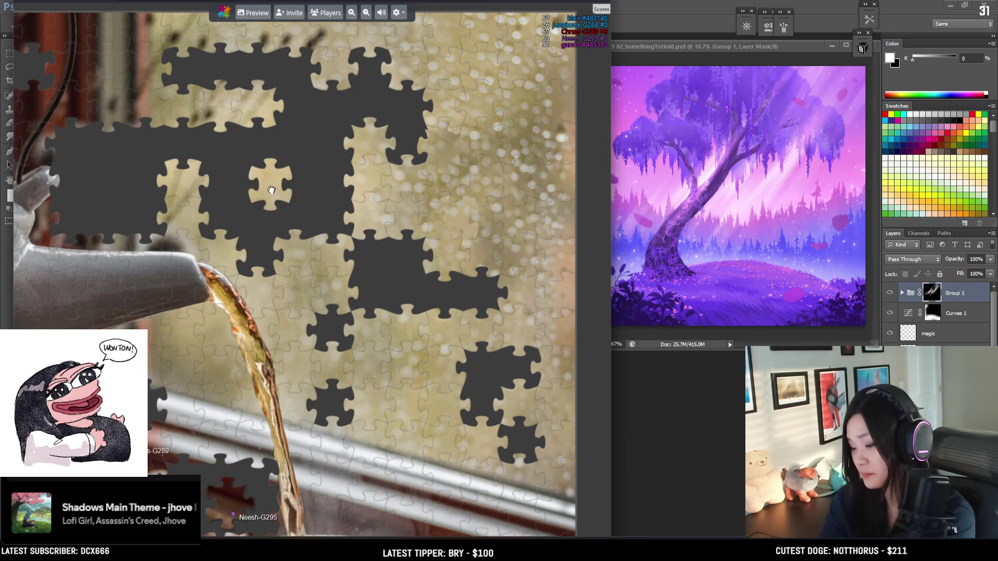
Step: Fill the slot below the lone piece and an upper window gap with matching pieces
{"action": "scroll", "coordinate": [126, 186], "scroll_direction": "down", "scroll_amount": 3}
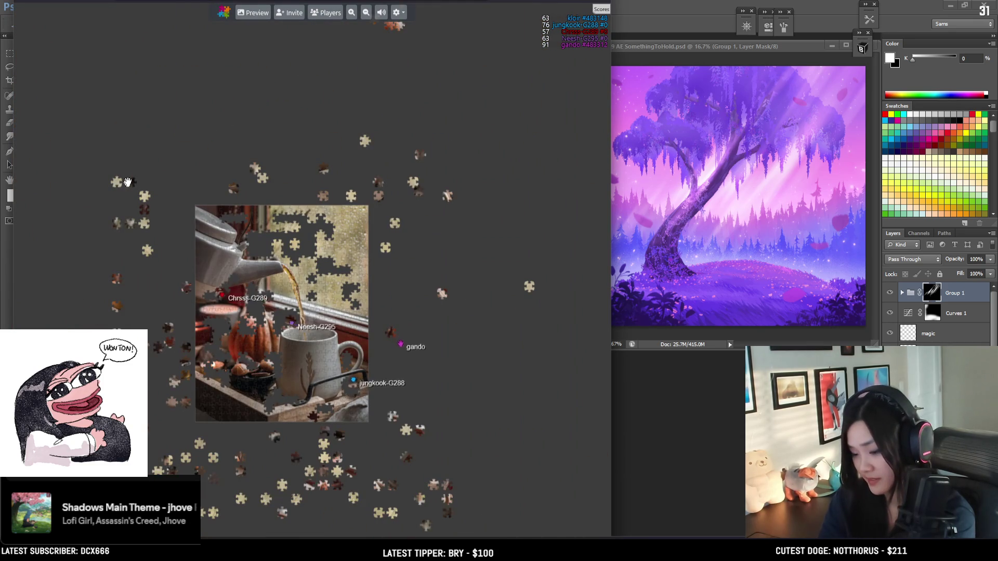
{"action": "scroll", "coordinate": [173, 258], "scroll_direction": "up", "scroll_amount": 10}
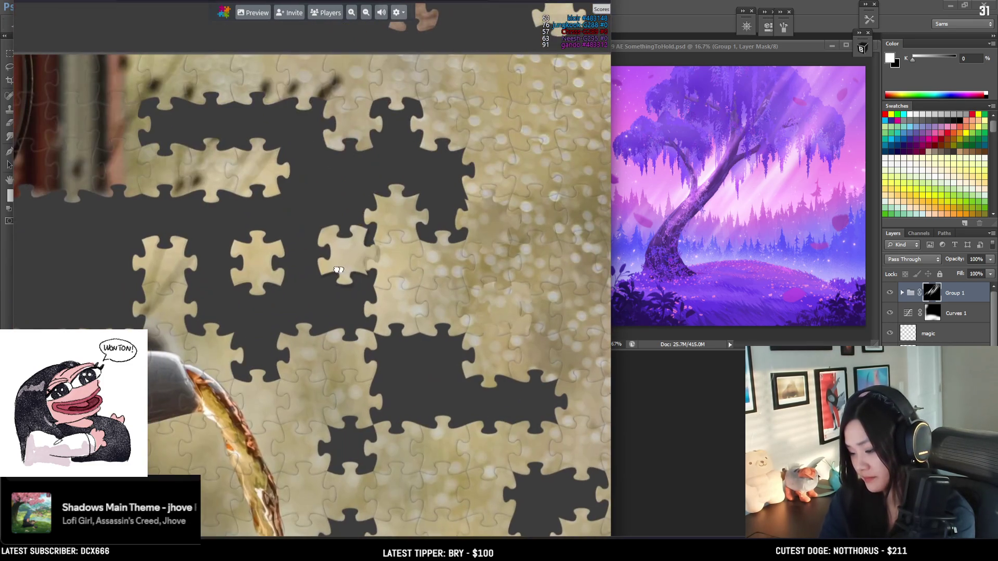
{"action": "mouse_move", "coordinate": [339, 270]}
{"action": "left_mouse_down"}
{"action": "mouse_move", "coordinate": [281, 352]}
{"action": "mouse_move", "coordinate": [242, 349]}
{"action": "mouse_move", "coordinate": [256, 322]}
{"action": "mouse_move", "coordinate": [340, 326]}
{"action": "mouse_move", "coordinate": [352, 295]}
{"action": "mouse_move", "coordinate": [320, 287]}
{"action": "mouse_move", "coordinate": [314, 204]}
{"action": "left_mouse_up"}
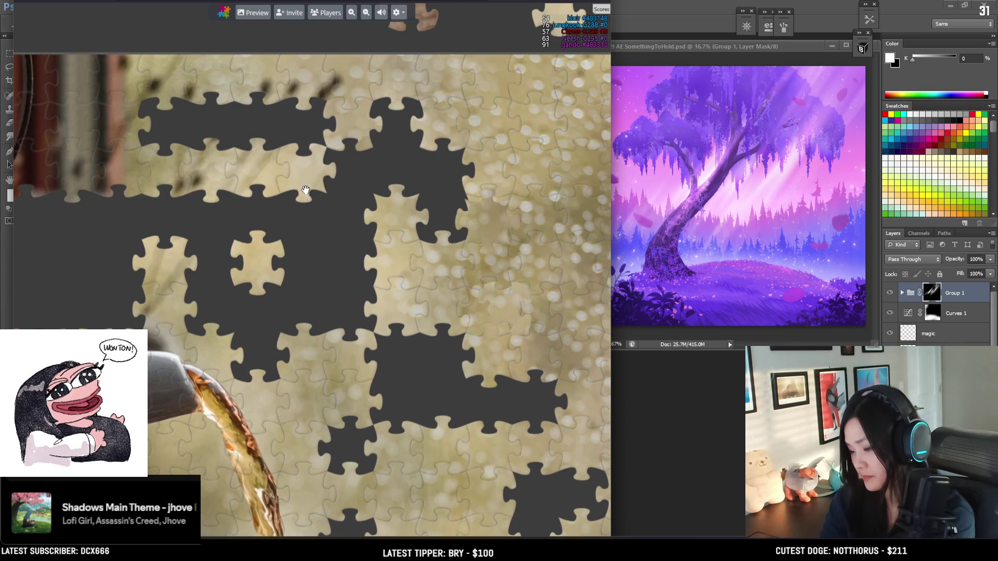
{"action": "scroll", "coordinate": [201, 303], "scroll_direction": "down", "scroll_amount": 10}
{"action": "scroll", "coordinate": [171, 283], "scroll_direction": "up", "scroll_amount": 8}
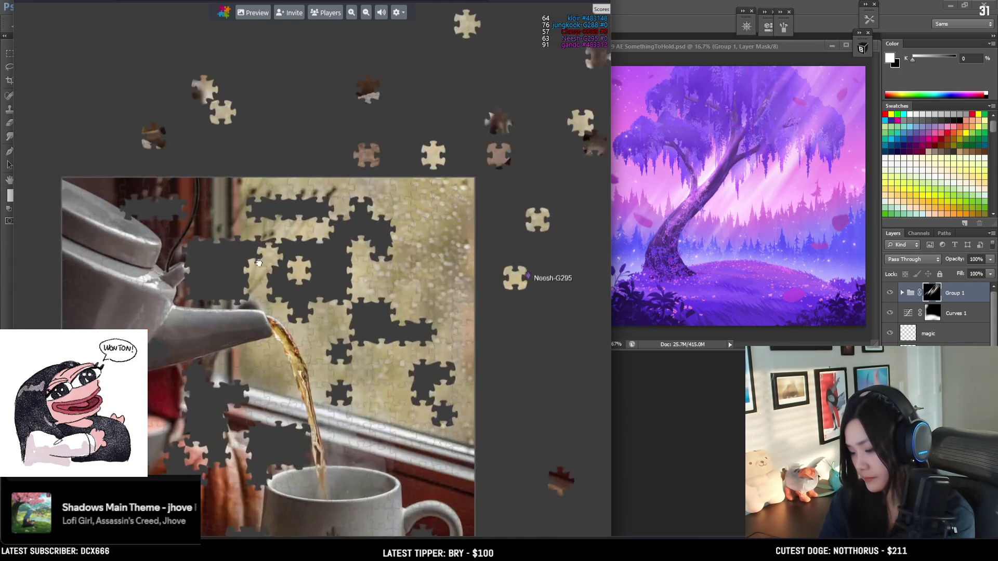
{"action": "mouse_move", "coordinate": [333, 250]}
{"action": "left_mouse_down"}
{"action": "mouse_move", "coordinate": [448, 210]}
{"action": "mouse_move", "coordinate": [322, 174]}
{"action": "left_mouse_up"}
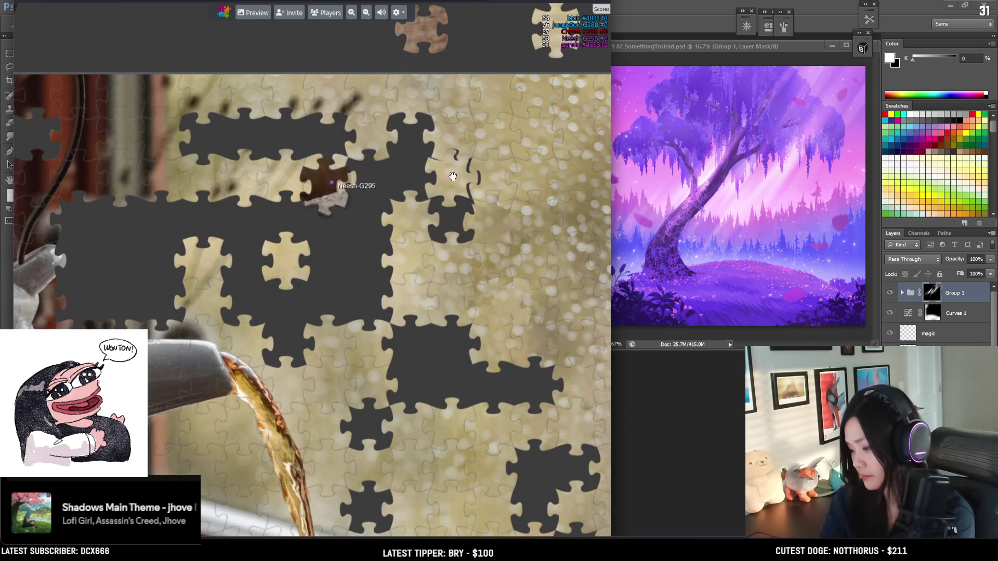
{"action": "scroll", "coordinate": [423, 183], "scroll_direction": "down", "scroll_amount": 8}
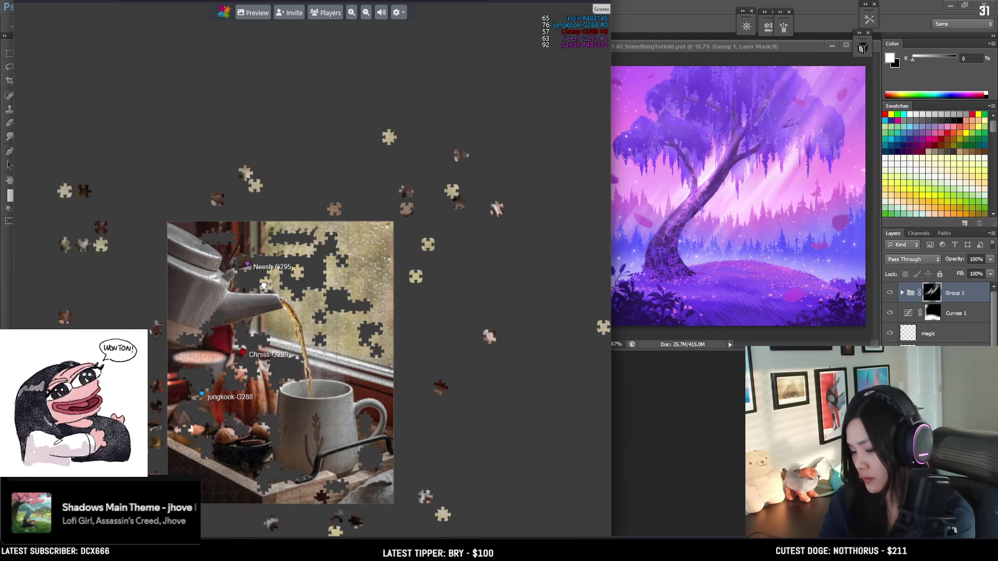
{"action": "scroll", "coordinate": [273, 282], "scroll_direction": "up", "scroll_amount": 5}
{"action": "mouse_move", "coordinate": [388, 333]}
{"action": "left_mouse_down"}
{"action": "mouse_move", "coordinate": [357, 446]}
{"action": "mouse_move", "coordinate": [389, 205]}
{"action": "mouse_move", "coordinate": [346, 174]}
{"action": "mouse_move", "coordinate": [391, 165]}
{"action": "mouse_move", "coordinate": [235, 114]}
{"action": "mouse_move", "coordinate": [239, 272]}
{"action": "mouse_move", "coordinate": [221, 256]}
{"action": "mouse_move", "coordinate": [256, 218]}
{"action": "left_mouse_up"}
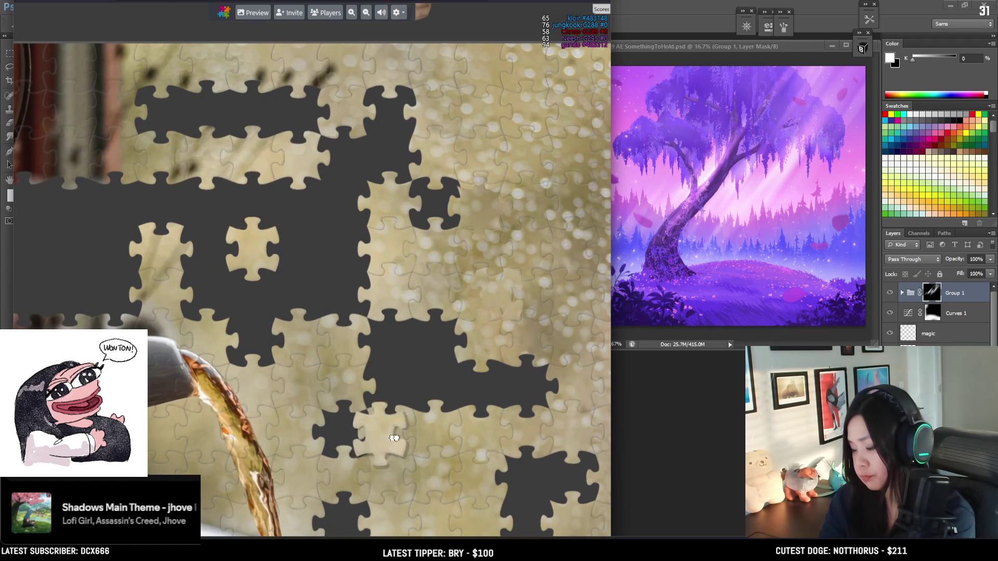
Step: Move a non-matching piece off the board to the right and shift another toward its window spot
{"action": "scroll", "coordinate": [454, 418], "scroll_direction": "down", "scroll_amount": 3}
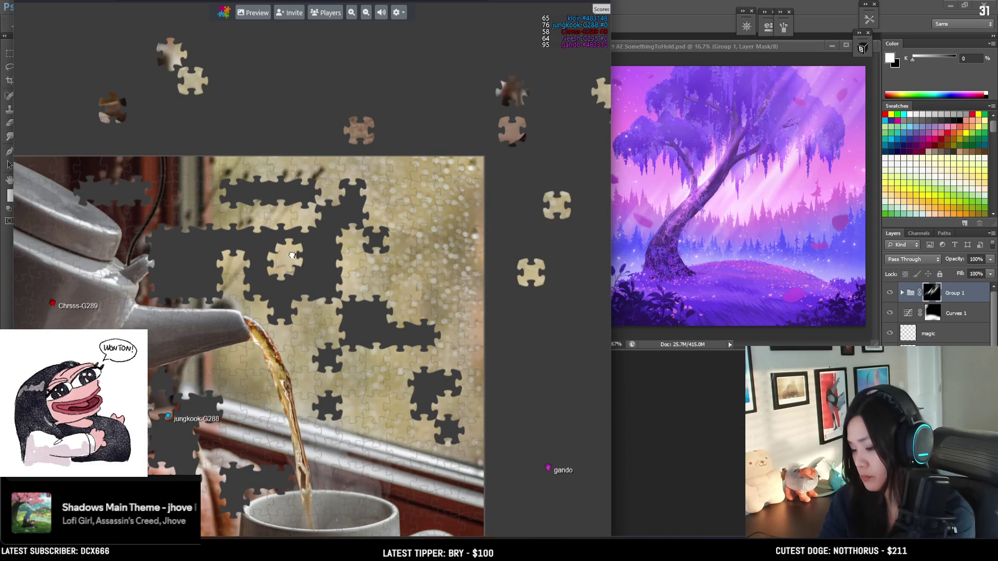
{"action": "left_click_drag", "start_coordinate": [235, 245], "coordinate": [549, 247]}
{"action": "scroll", "coordinate": [551, 240], "scroll_direction": "down", "scroll_amount": 1}
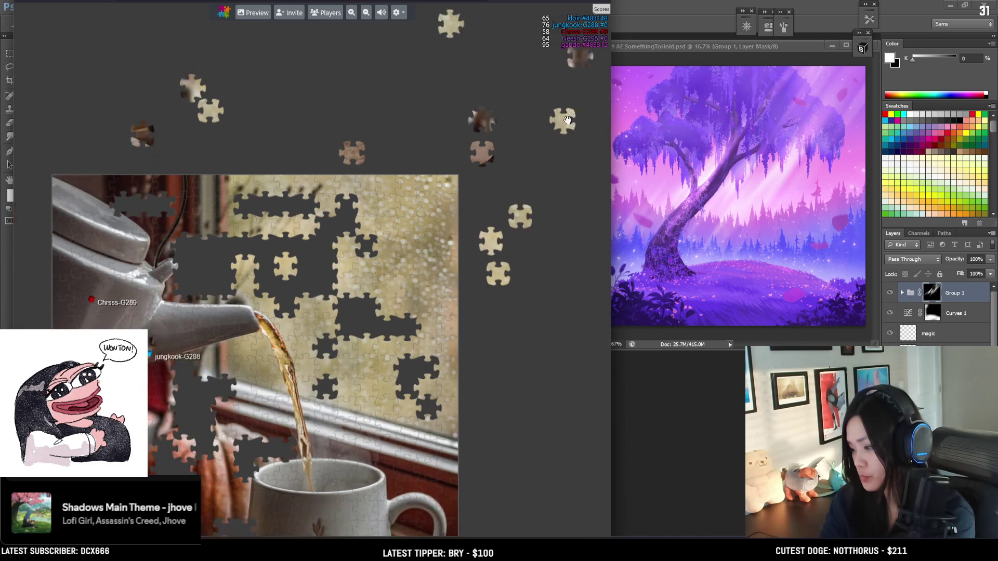
{"action": "scroll", "coordinate": [354, 254], "scroll_direction": "up", "scroll_amount": 3}
{"action": "scroll", "coordinate": [332, 259], "scroll_direction": "down", "scroll_amount": 5}
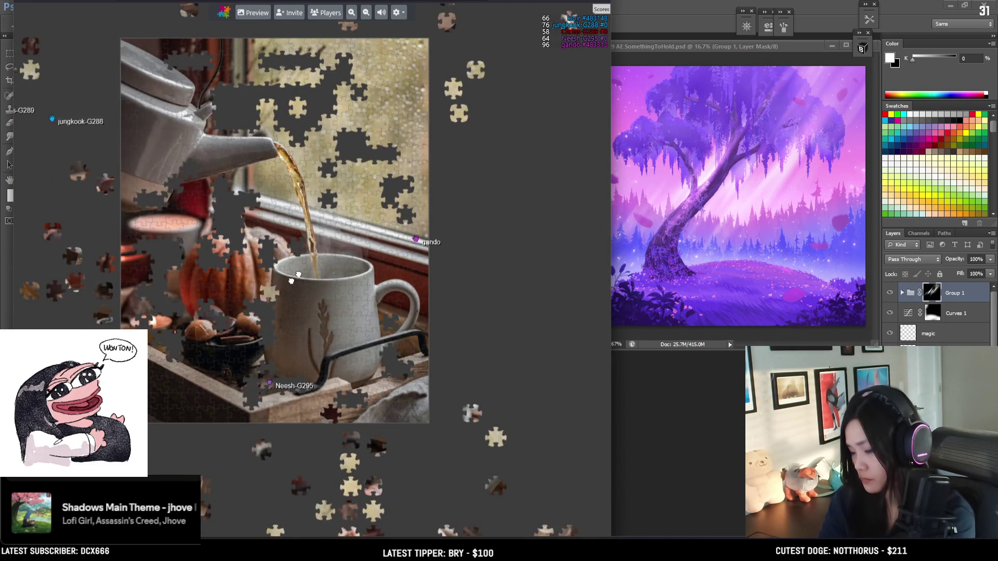
{"action": "scroll", "coordinate": [253, 316], "scroll_direction": "up", "scroll_amount": 3}
{"action": "scroll", "coordinate": [364, 89], "scroll_direction": "up", "scroll_amount": 2}
{"action": "mouse_move", "coordinate": [235, 412]}
{"action": "left_mouse_down"}
{"action": "mouse_move", "coordinate": [375, 418]}
{"action": "mouse_move", "coordinate": [398, 433]}
{"action": "left_mouse_up"}
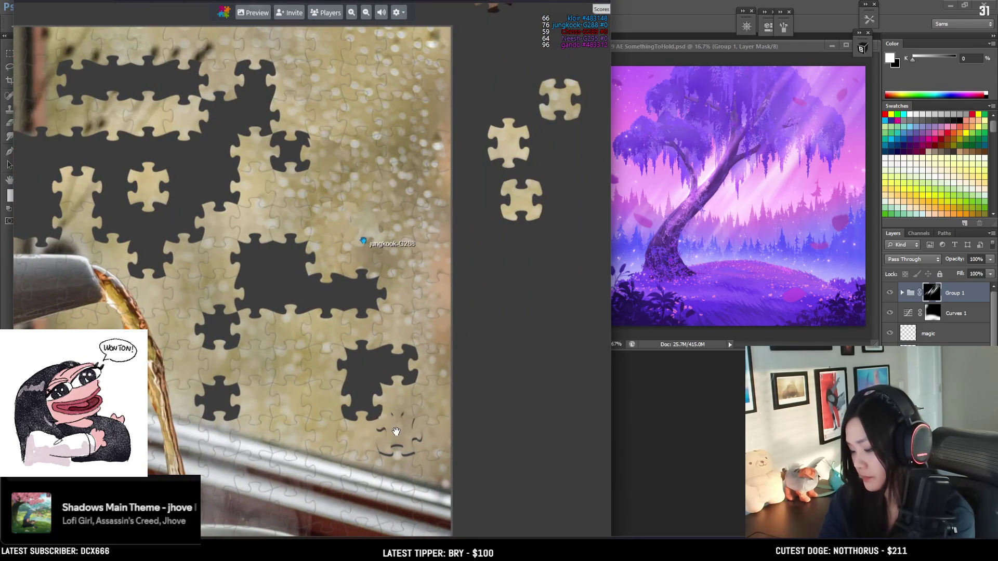
{"action": "scroll", "coordinate": [398, 433], "scroll_direction": "down", "scroll_amount": 4}
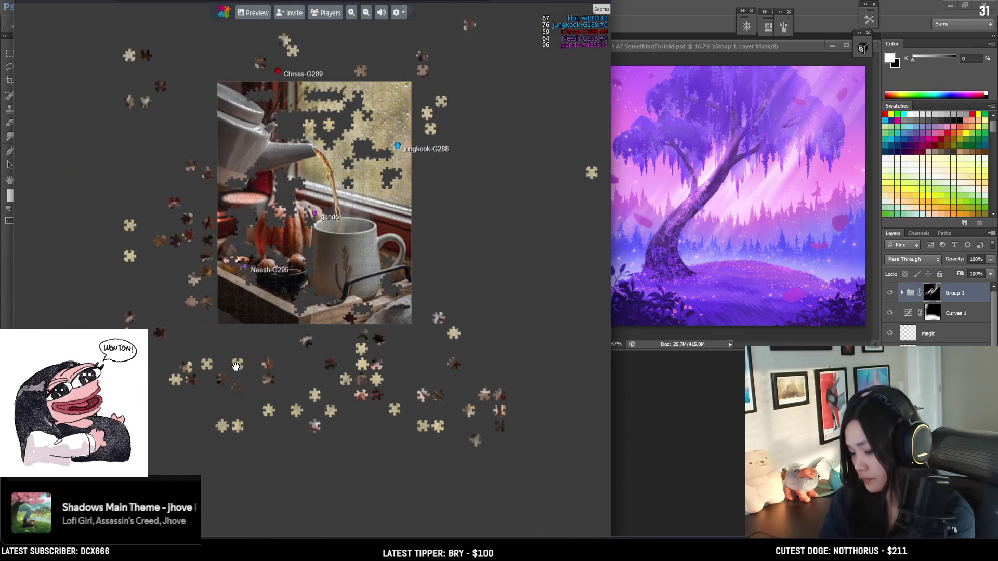
Step: Drop two loose pieces into holes in the lower rainy-window area
{"action": "scroll", "coordinate": [237, 366], "scroll_direction": "up", "scroll_amount": 5}
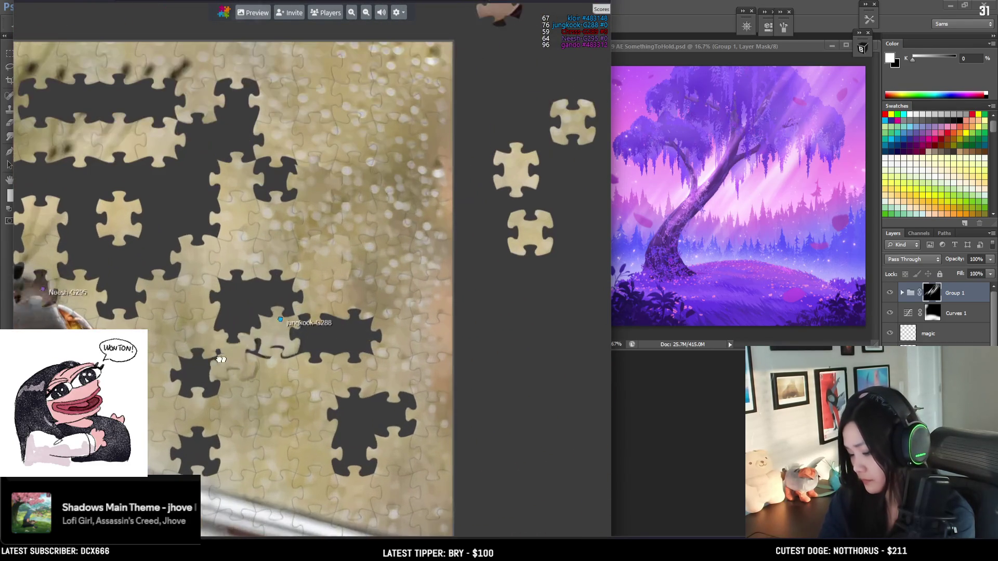
{"action": "mouse_move", "coordinate": [221, 360]}
{"action": "left_mouse_down"}
{"action": "mouse_move", "coordinate": [203, 374]}
{"action": "mouse_move", "coordinate": [200, 447]}
{"action": "mouse_move", "coordinate": [406, 453]}
{"action": "mouse_move", "coordinate": [353, 456]}
{"action": "mouse_move", "coordinate": [397, 408]}
{"action": "mouse_move", "coordinate": [307, 325]}
{"action": "mouse_move", "coordinate": [263, 190]}
{"action": "mouse_move", "coordinate": [276, 185]}
{"action": "mouse_move", "coordinate": [253, 336]}
{"action": "mouse_move", "coordinate": [232, 317]}
{"action": "mouse_move", "coordinate": [235, 345]}
{"action": "mouse_move", "coordinate": [197, 383]}
{"action": "mouse_move", "coordinate": [203, 443]}
{"action": "mouse_move", "coordinate": [209, 254]}
{"action": "mouse_move", "coordinate": [198, 156]}
{"action": "mouse_move", "coordinate": [144, 230]}
{"action": "mouse_move", "coordinate": [83, 252]}
{"action": "mouse_move", "coordinate": [163, 255]}
{"action": "left_mouse_up"}
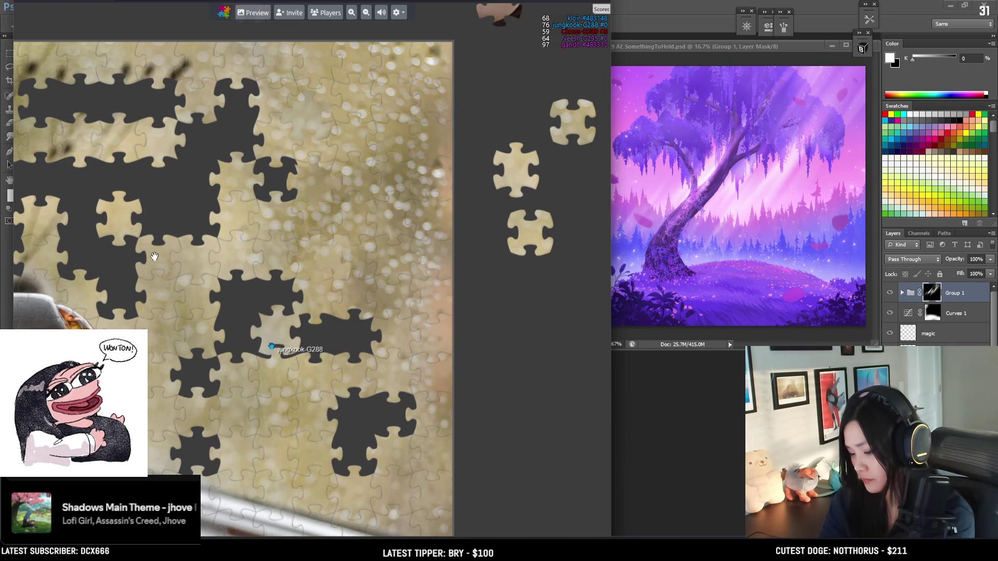
{"action": "mouse_move", "coordinate": [304, 128]}
{"action": "left_mouse_down"}
{"action": "mouse_move", "coordinate": [195, 180]}
{"action": "mouse_move", "coordinate": [228, 347]}
{"action": "mouse_move", "coordinate": [194, 377]}
{"action": "left_mouse_up"}
{"action": "scroll", "coordinate": [203, 387], "scroll_direction": "down", "scroll_amount": 5}
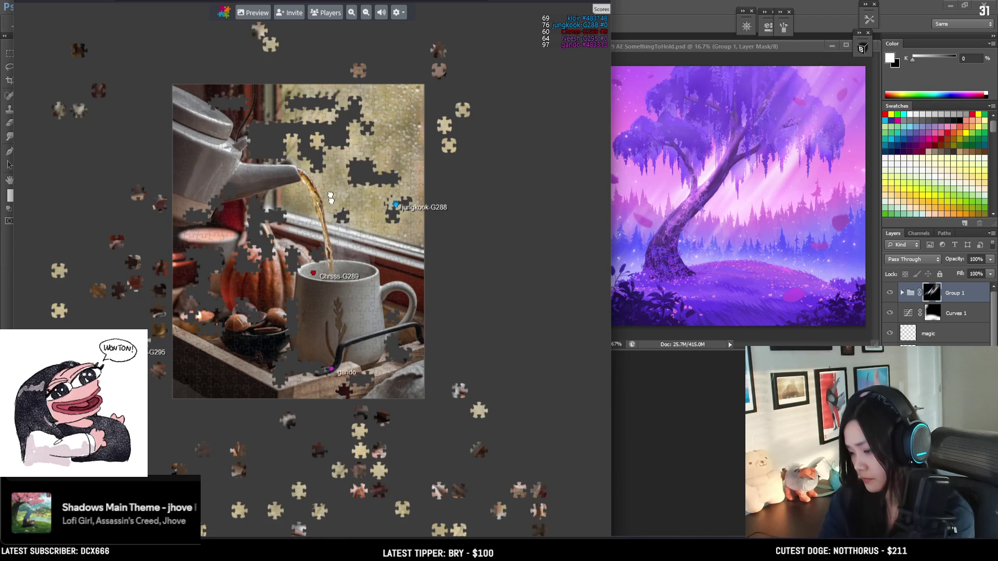
{"action": "scroll", "coordinate": [330, 142], "scroll_direction": "up", "scroll_amount": 5}
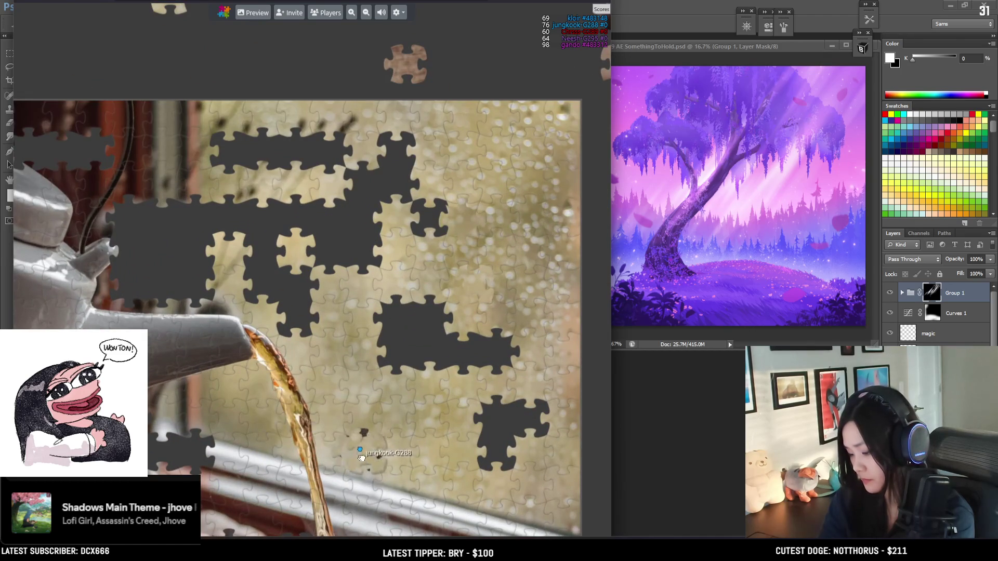
{"action": "scroll", "coordinate": [295, 267], "scroll_direction": "down", "scroll_amount": 5}
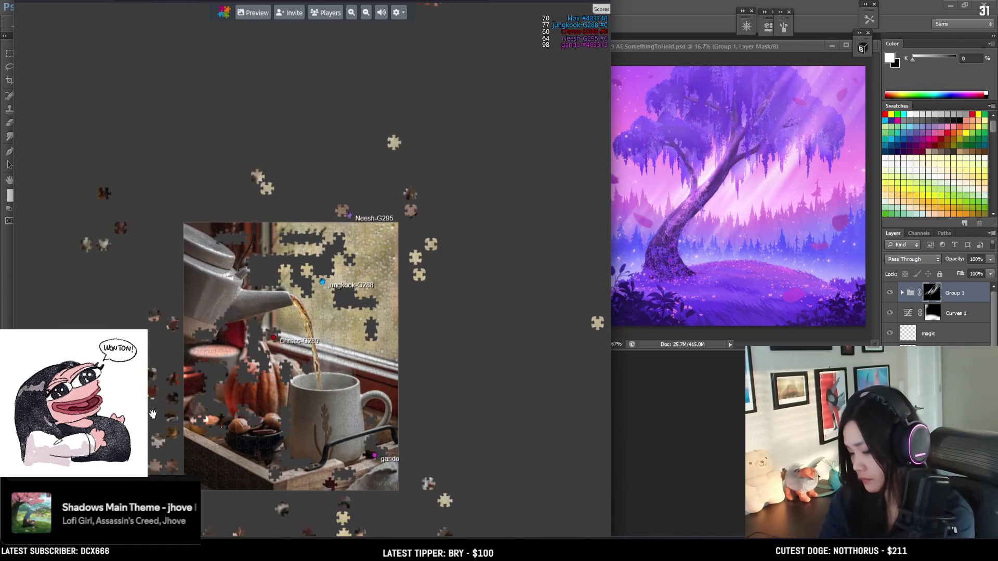
{"action": "scroll", "coordinate": [313, 281], "scroll_direction": "up", "scroll_amount": 5}
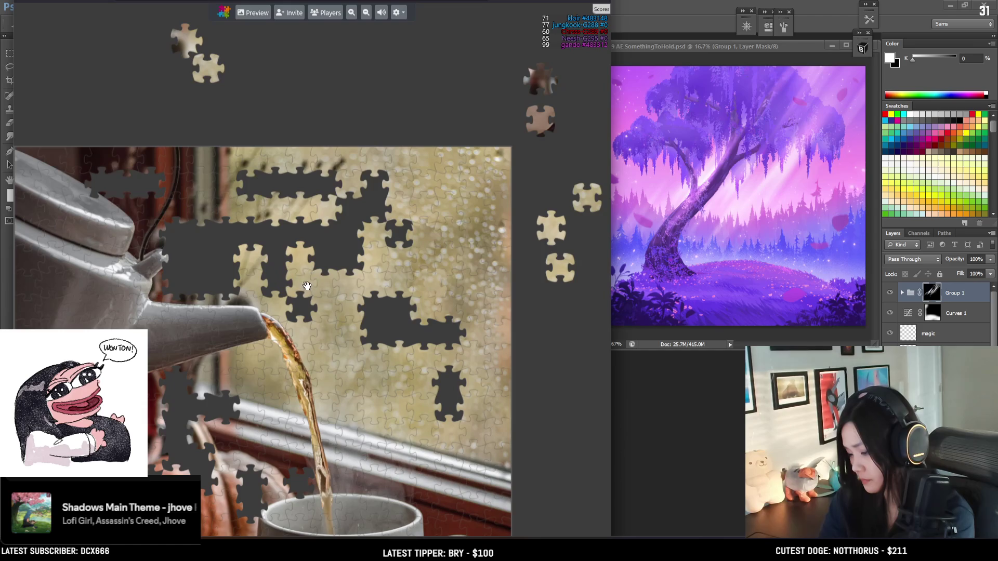
{"action": "scroll", "coordinate": [305, 284], "scroll_direction": "down", "scroll_amount": 5}
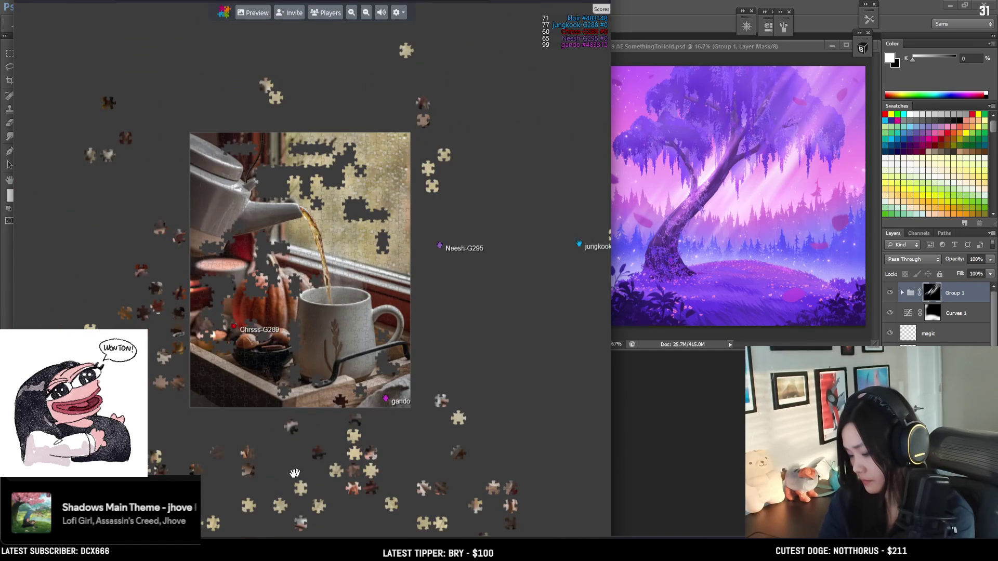
{"action": "scroll", "coordinate": [351, 202], "scroll_direction": "up", "scroll_amount": 8}
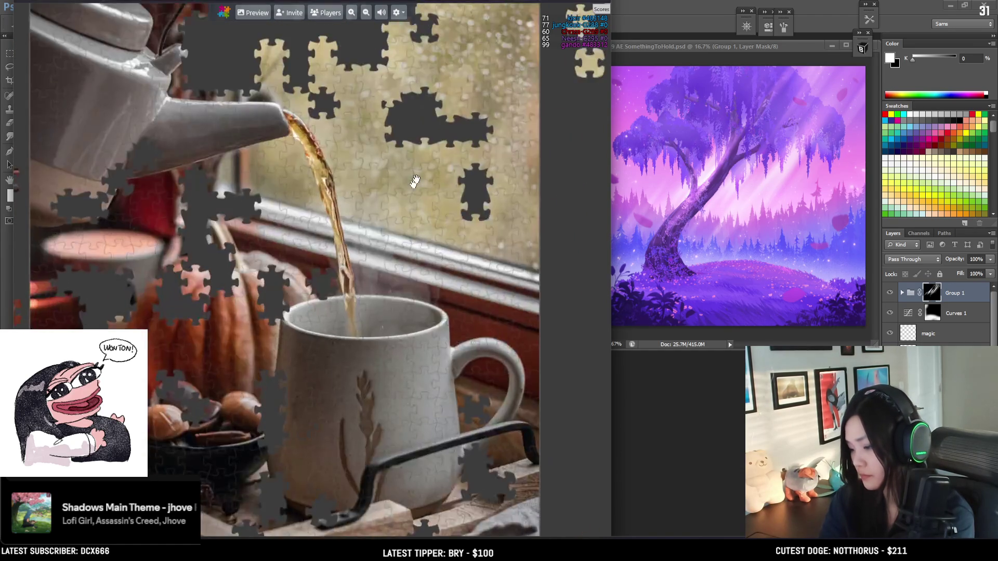
Step: Shift the board and fit more loose pieces into the remaining window-area holes
{"action": "mouse_move", "coordinate": [296, 412]}
{"action": "left_mouse_down"}
{"action": "mouse_move", "coordinate": [298, 306]}
{"action": "mouse_move", "coordinate": [309, 349]}
{"action": "mouse_move", "coordinate": [347, 318]}
{"action": "mouse_move", "coordinate": [394, 350]}
{"action": "mouse_move", "coordinate": [431, 353]}
{"action": "mouse_move", "coordinate": [427, 418]}
{"action": "mouse_move", "coordinate": [391, 413]}
{"action": "mouse_move", "coordinate": [194, 316]}
{"action": "mouse_move", "coordinate": [162, 267]}
{"action": "mouse_move", "coordinate": [162, 239]}
{"action": "mouse_move", "coordinate": [260, 231]}
{"action": "mouse_move", "coordinate": [338, 202]}
{"action": "mouse_move", "coordinate": [277, 157]}
{"action": "left_mouse_up"}
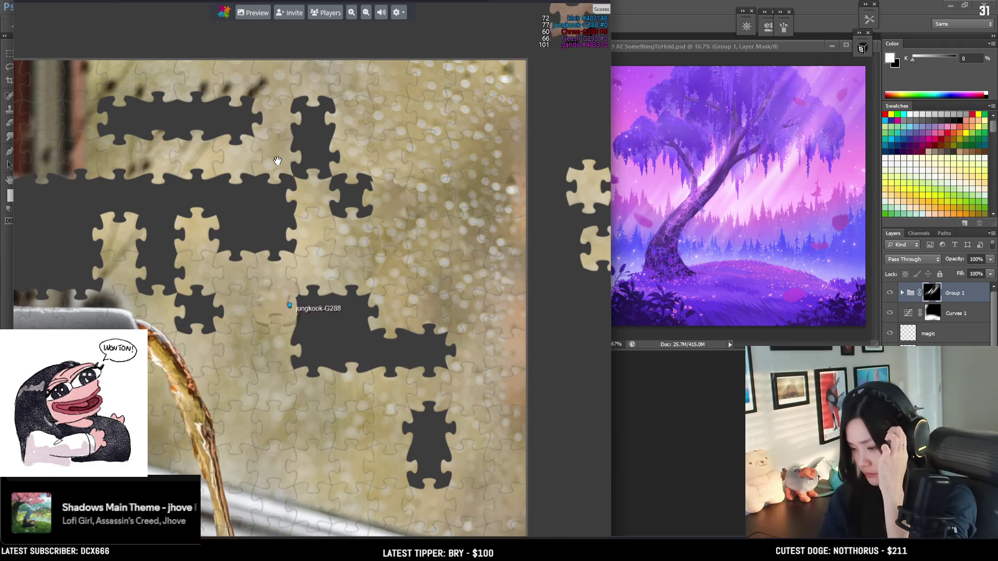
{"action": "scroll", "coordinate": [232, 270], "scroll_direction": "down", "scroll_amount": 5}
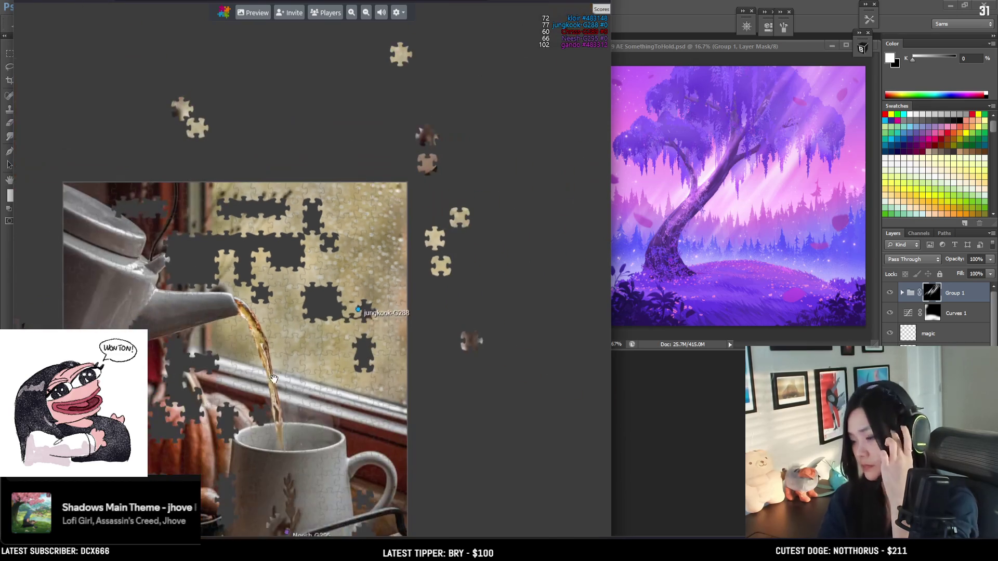
{"action": "left_click_drag", "start_coordinate": [162, 179], "coordinate": [247, 82]}
{"action": "scroll", "coordinate": [322, 172], "scroll_direction": "up", "scroll_amount": 5}
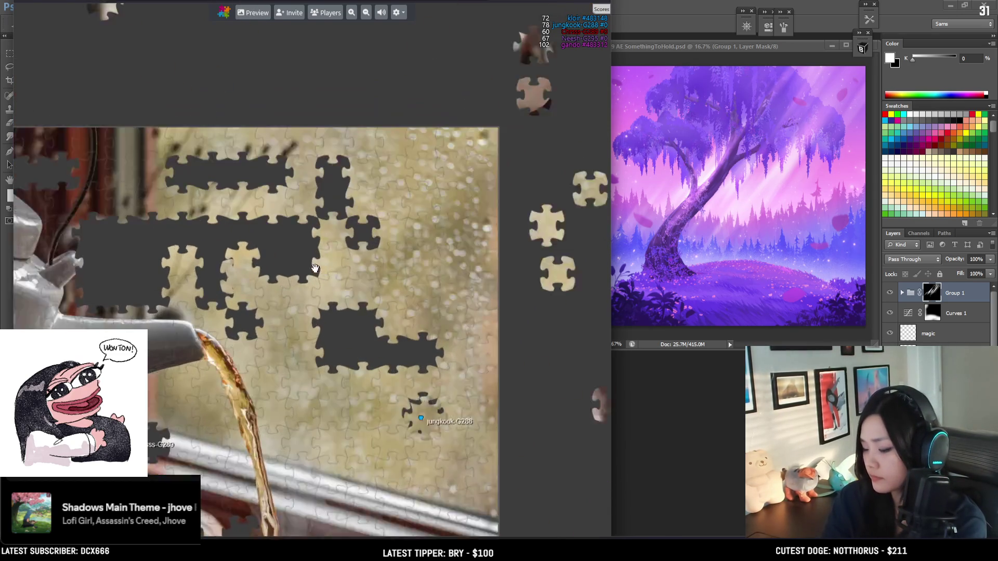
{"action": "mouse_move", "coordinate": [249, 258]}
{"action": "left_mouse_down"}
{"action": "mouse_move", "coordinate": [307, 223]}
{"action": "mouse_move", "coordinate": [268, 173]}
{"action": "mouse_move", "coordinate": [328, 312]}
{"action": "mouse_move", "coordinate": [310, 295]}
{"action": "mouse_move", "coordinate": [312, 325]}
{"action": "mouse_move", "coordinate": [273, 310]}
{"action": "mouse_move", "coordinate": [190, 255]}
{"action": "mouse_move", "coordinate": [161, 212]}
{"action": "mouse_move", "coordinate": [254, 206]}
{"action": "mouse_move", "coordinate": [239, 168]}
{"action": "mouse_move", "coordinate": [312, 161]}
{"action": "mouse_move", "coordinate": [307, 85]}
{"action": "mouse_move", "coordinate": [222, 94]}
{"action": "mouse_move", "coordinate": [157, 209]}
{"action": "mouse_move", "coordinate": [75, 244]}
{"action": "mouse_move", "coordinate": [176, 262]}
{"action": "mouse_move", "coordinate": [190, 278]}
{"action": "mouse_move", "coordinate": [161, 255]}
{"action": "mouse_move", "coordinate": [306, 195]}
{"action": "mouse_move", "coordinate": [174, 107]}
{"action": "mouse_move", "coordinate": [206, 95]}
{"action": "mouse_move", "coordinate": [221, 156]}
{"action": "mouse_move", "coordinate": [225, 110]}
{"action": "mouse_move", "coordinate": [319, 90]}
{"action": "left_mouse_up"}
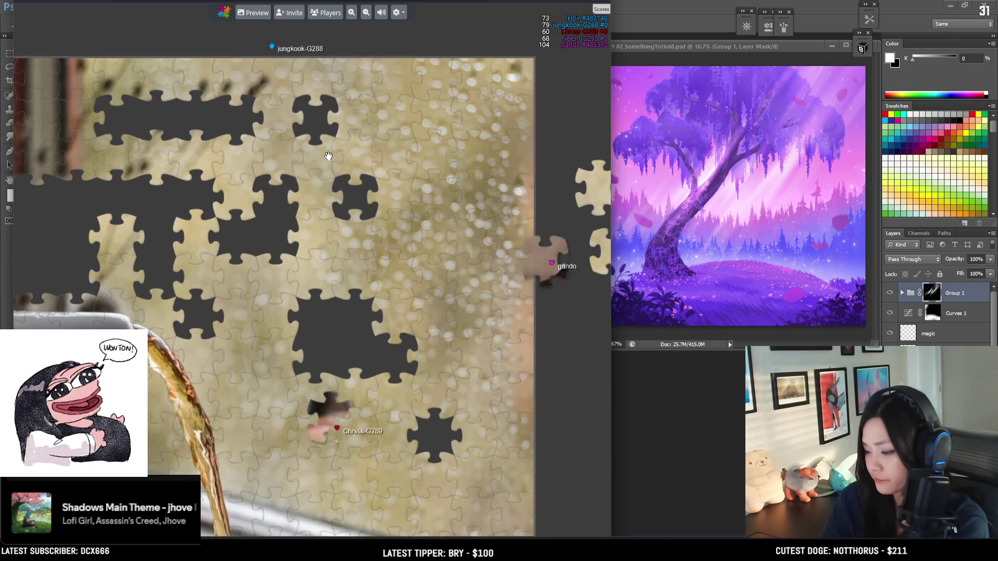
{"action": "scroll", "coordinate": [338, 220], "scroll_direction": "down", "scroll_amount": 5}
{"action": "scroll", "coordinate": [314, 279], "scroll_direction": "up", "scroll_amount": 5}
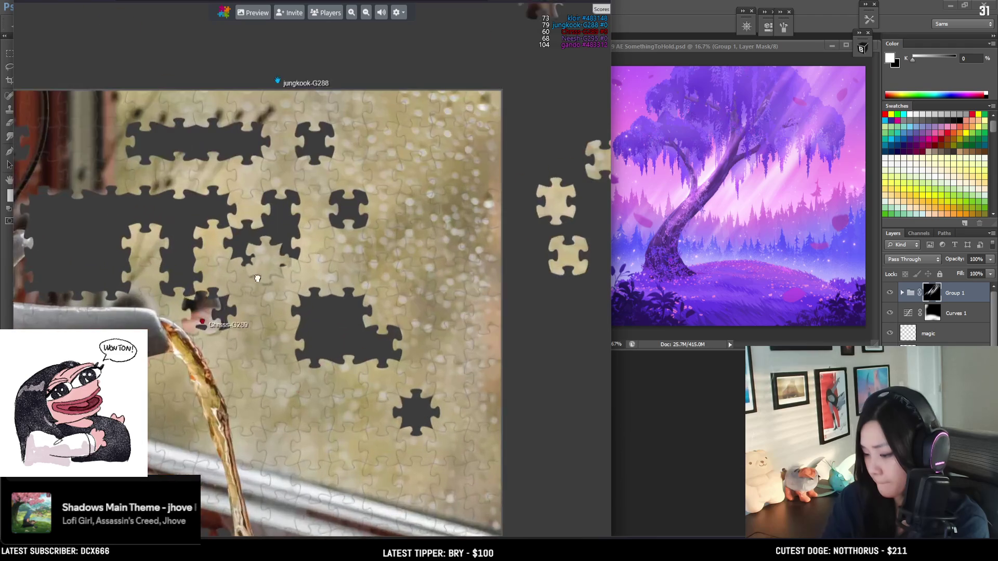
{"action": "mouse_move", "coordinate": [288, 209]}
{"action": "left_mouse_down"}
{"action": "mouse_move", "coordinate": [351, 325]}
{"action": "mouse_move", "coordinate": [366, 311]}
{"action": "mouse_move", "coordinate": [229, 333]}
{"action": "mouse_move", "coordinate": [184, 291]}
{"action": "mouse_move", "coordinate": [180, 221]}
{"action": "mouse_move", "coordinate": [361, 361]}
{"action": "mouse_move", "coordinate": [379, 338]}
{"action": "left_mouse_up"}
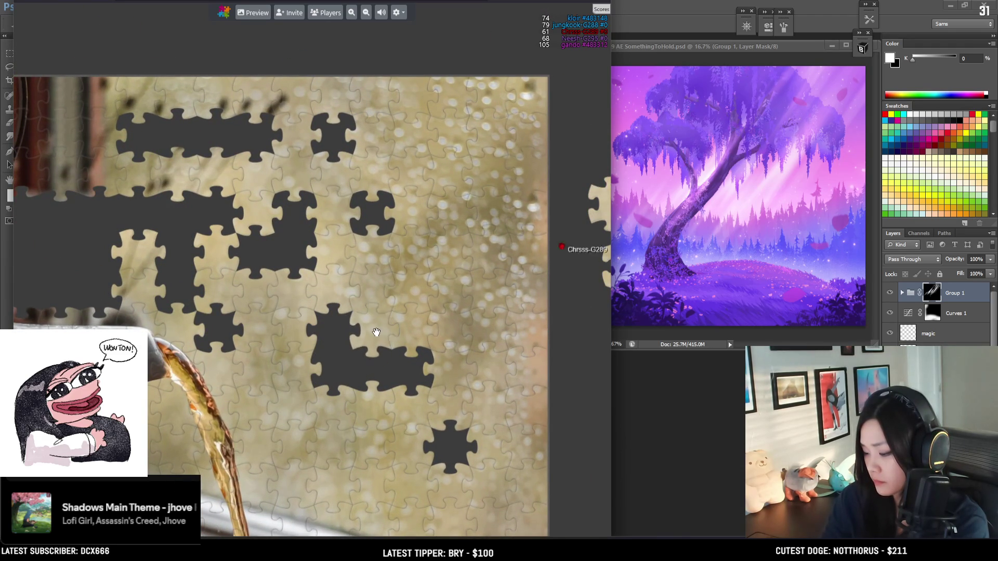
{"action": "scroll", "coordinate": [377, 332], "scroll_direction": "down", "scroll_amount": 5}
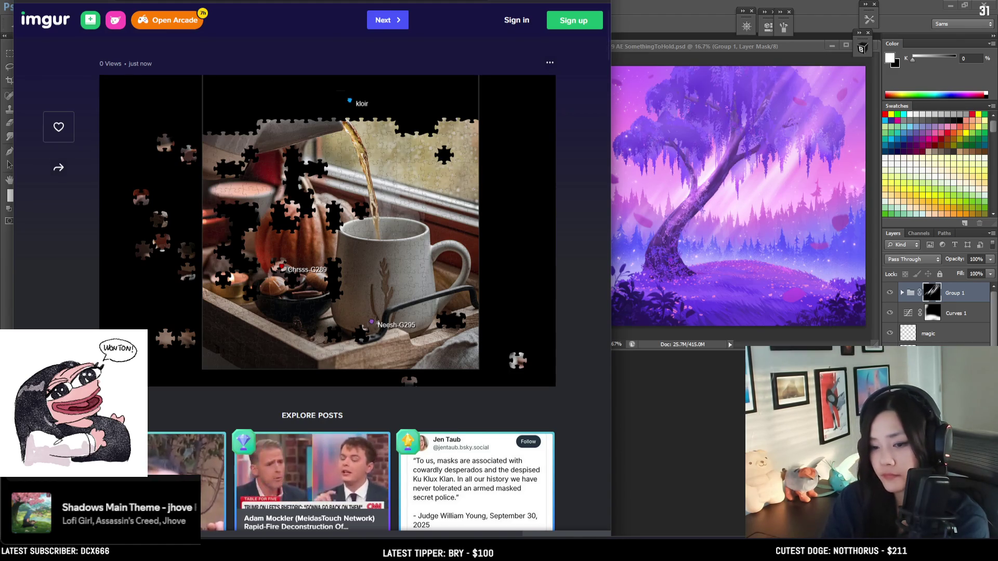
Step: Close the imgur tab and bring the pumpkin and mug area into view
{"action": "key", "text": "ctrl+w"}
{"action": "left_click_drag", "start_coordinate": [468, 329], "coordinate": [535, 196]}
{"action": "scroll", "coordinate": [403, 187], "scroll_direction": "up", "scroll_amount": 5}
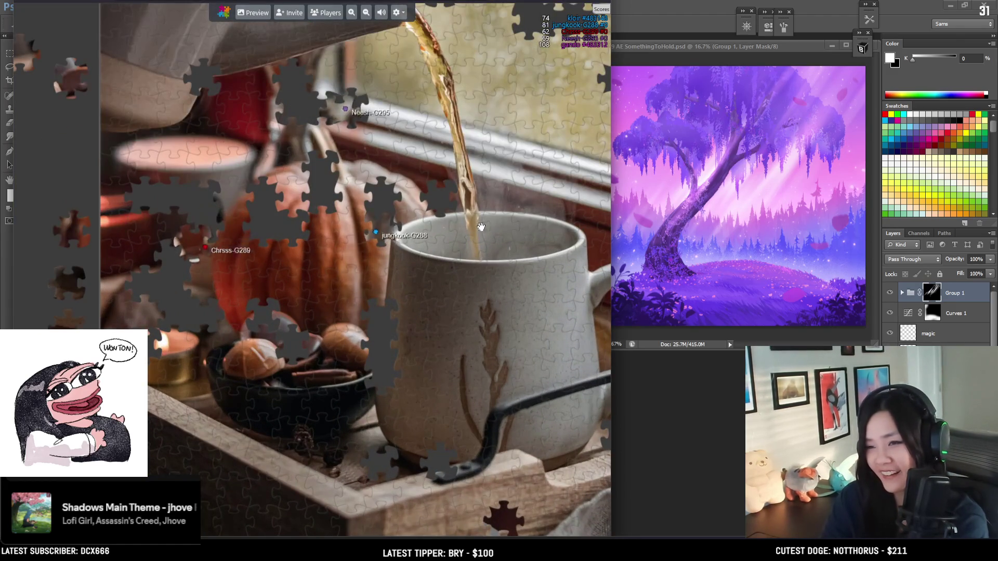
Step: Carry the light piece toward its hole near the teapot spout
{"action": "scroll", "coordinate": [407, 364], "scroll_direction": "down", "scroll_amount": 3}
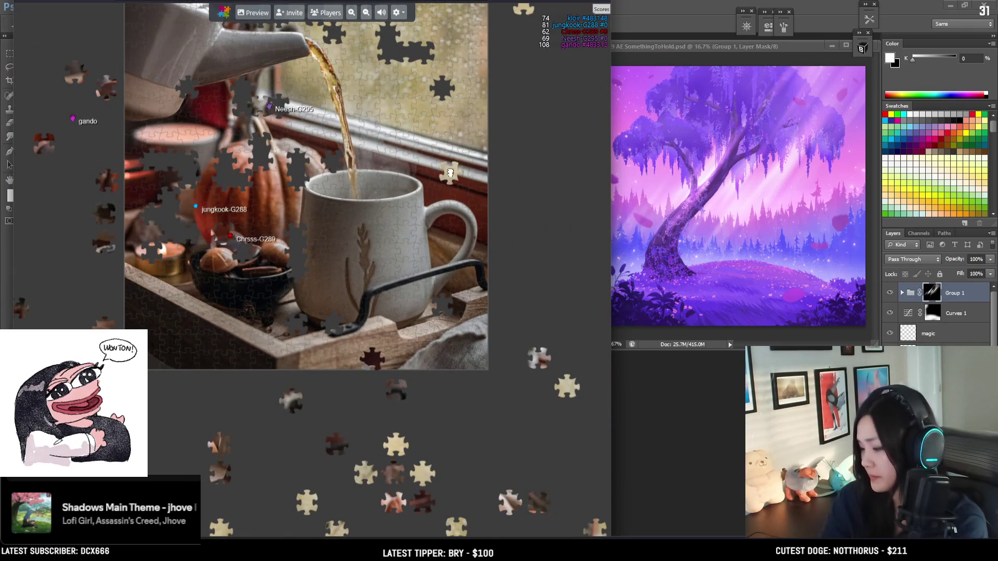
{"action": "scroll", "coordinate": [404, 351], "scroll_direction": "up", "scroll_amount": 5}
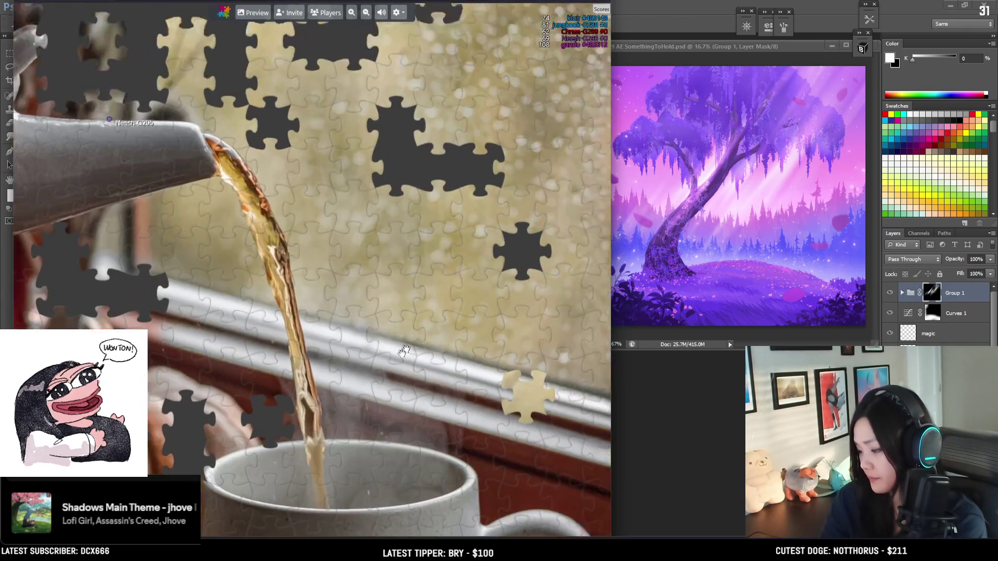
{"action": "left_click_drag", "start_coordinate": [404, 351], "coordinate": [360, 382]}
{"action": "mouse_move", "coordinate": [492, 448]}
{"action": "left_mouse_down"}
{"action": "mouse_move", "coordinate": [384, 270]}
{"action": "mouse_move", "coordinate": [356, 166]}
{"action": "mouse_move", "coordinate": [355, 192]}
{"action": "mouse_move", "coordinate": [224, 151]}
{"action": "mouse_move", "coordinate": [188, 109]}
{"action": "mouse_move", "coordinate": [223, 70]}
{"action": "mouse_move", "coordinate": [307, 76]}
{"action": "left_mouse_up"}
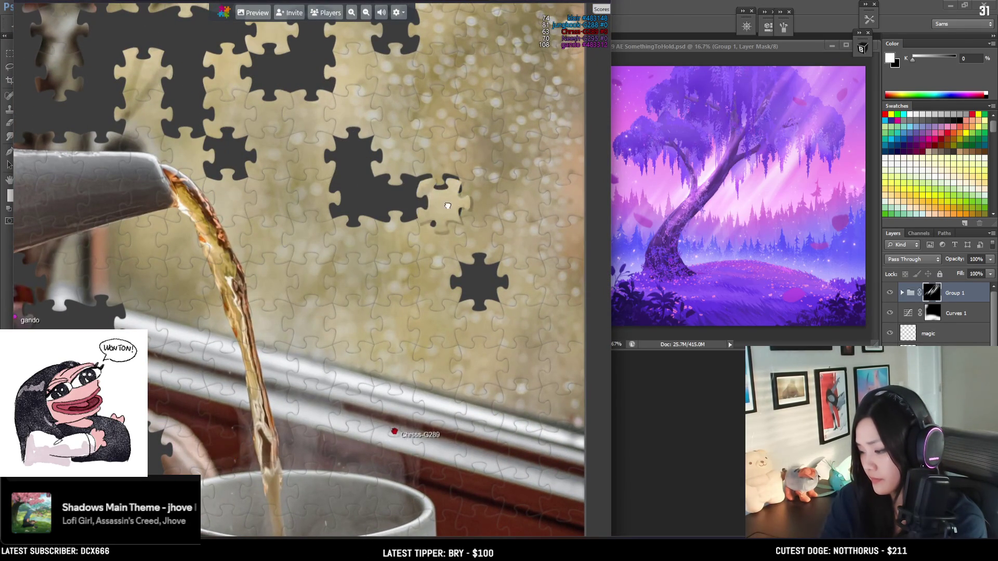
{"action": "scroll", "coordinate": [334, 130], "scroll_direction": "down", "scroll_amount": 3}
{"action": "mouse_move", "coordinate": [333, 131]}
{"action": "left_mouse_down"}
{"action": "mouse_move", "coordinate": [312, 190]}
{"action": "mouse_move", "coordinate": [279, 181]}
{"action": "mouse_move", "coordinate": [263, 201]}
{"action": "left_mouse_up"}
{"action": "scroll", "coordinate": [363, 286], "scroll_direction": "down", "scroll_amount": 2}
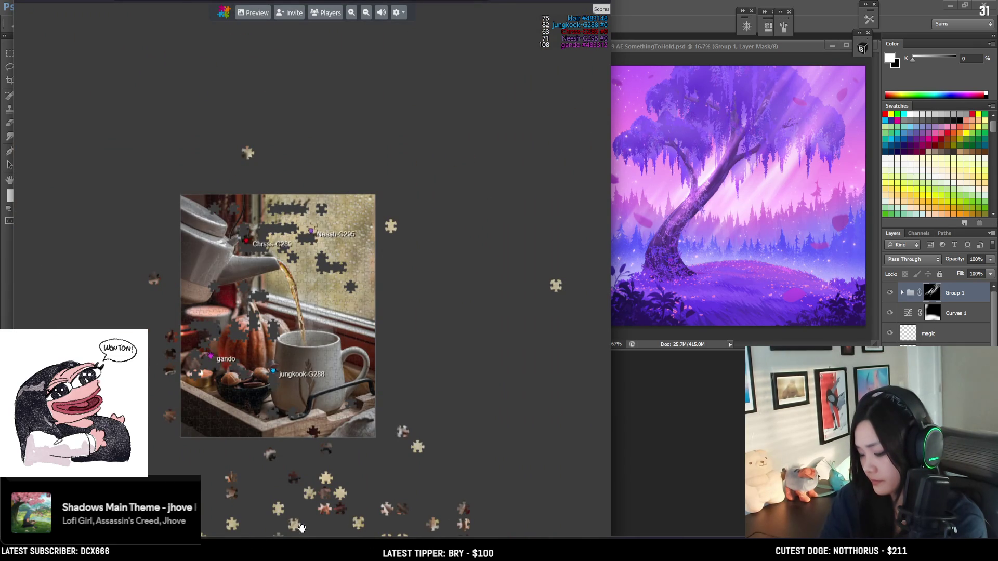
{"action": "scroll", "coordinate": [315, 278], "scroll_direction": "up", "scroll_amount": 3}
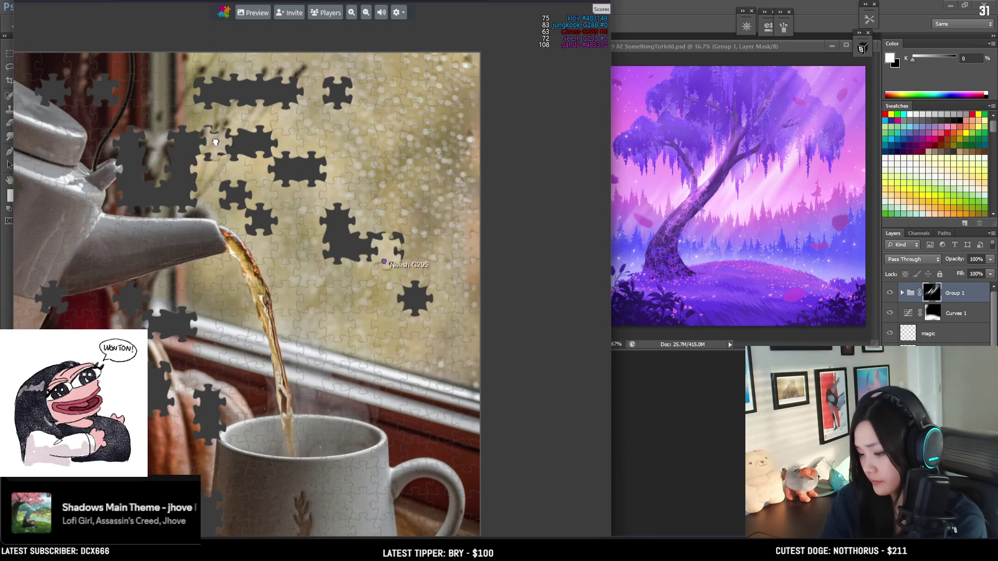
Step: Snap a carried piece into its rainy-window hole
{"action": "left_click_drag", "start_coordinate": [204, 145], "coordinate": [186, 190]}
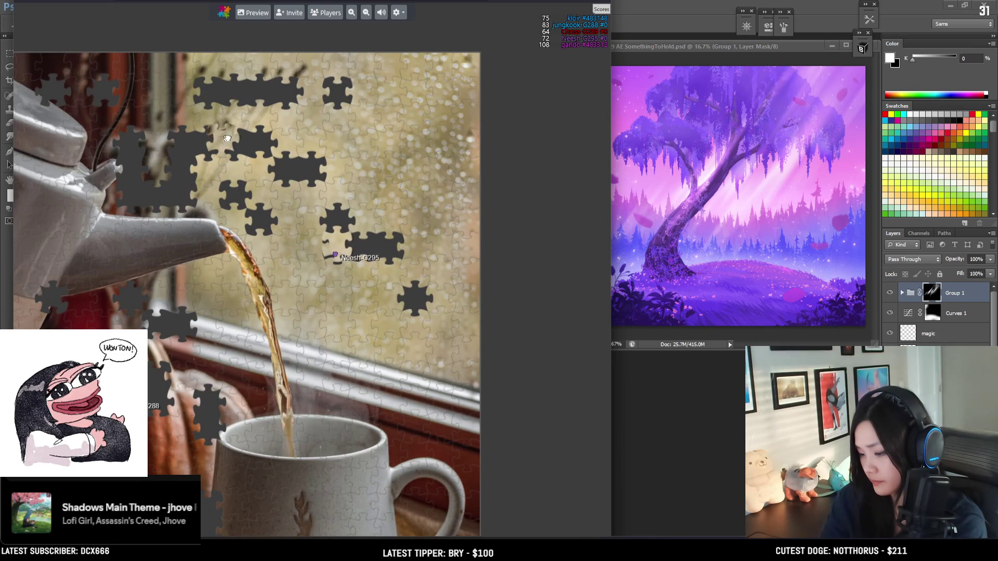
{"action": "left_click_drag", "start_coordinate": [232, 91], "coordinate": [291, 94]}
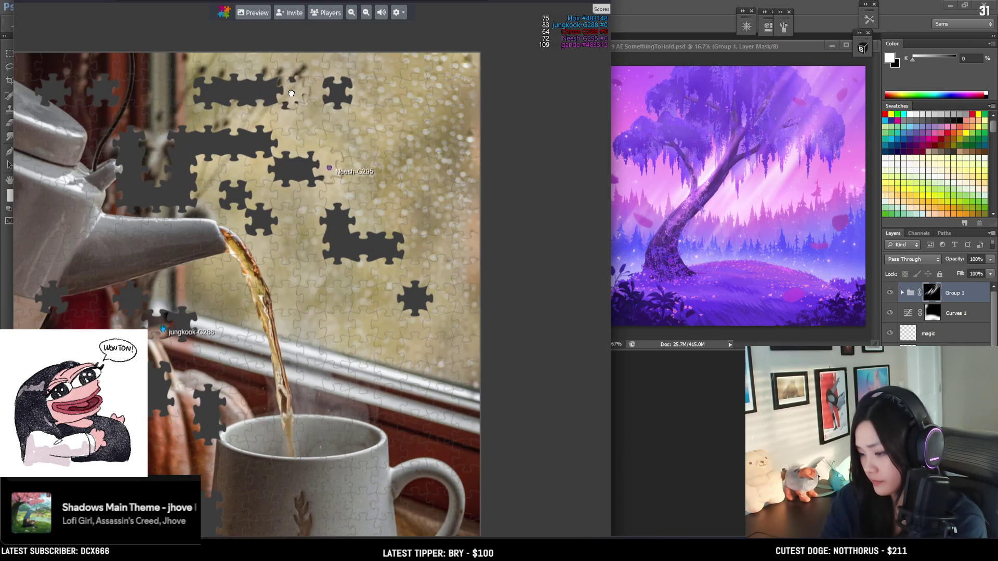
{"action": "scroll", "coordinate": [293, 101], "scroll_direction": "down", "scroll_amount": 3}
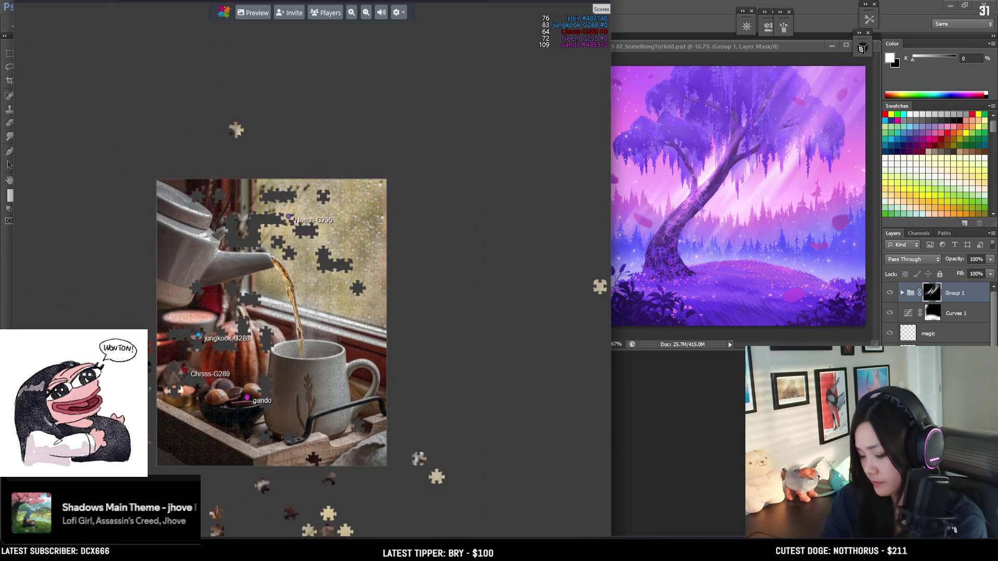
{"action": "scroll", "coordinate": [302, 237], "scroll_direction": "up", "scroll_amount": 5}
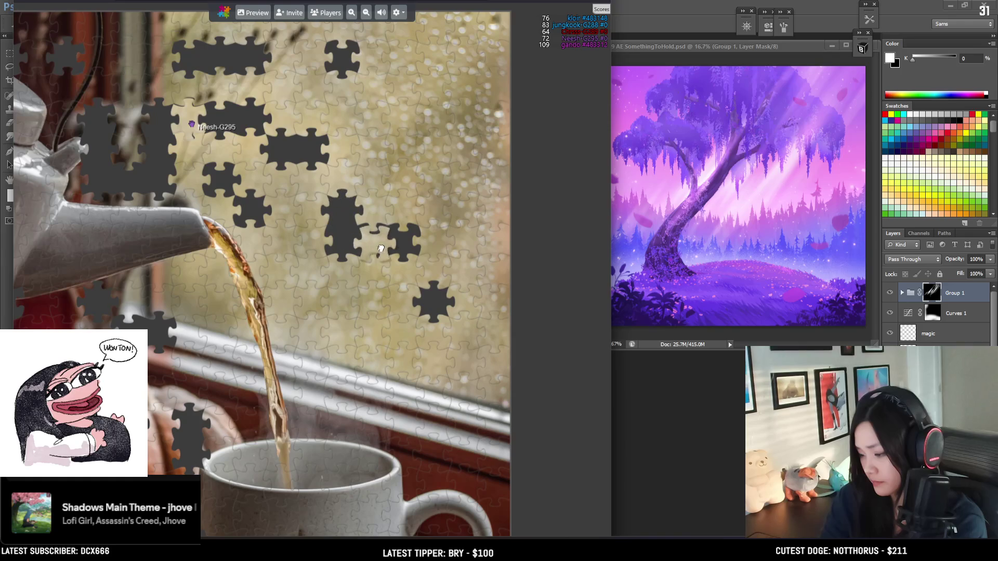
{"action": "scroll", "coordinate": [380, 242], "scroll_direction": "down", "scroll_amount": 6}
{"action": "scroll", "coordinate": [264, 101], "scroll_direction": "up", "scroll_amount": 3}
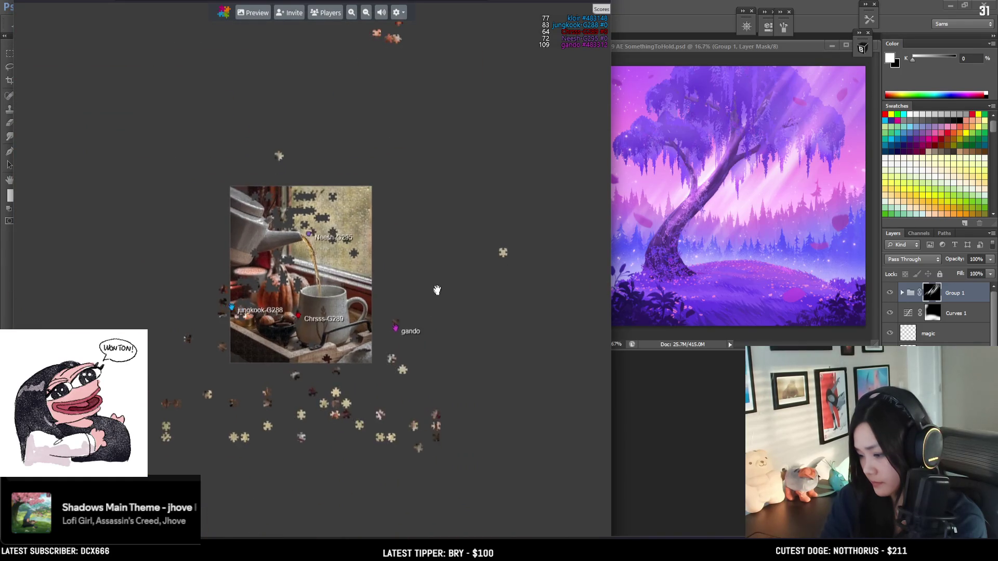
{"action": "scroll", "coordinate": [312, 286], "scroll_direction": "up", "scroll_amount": 3}
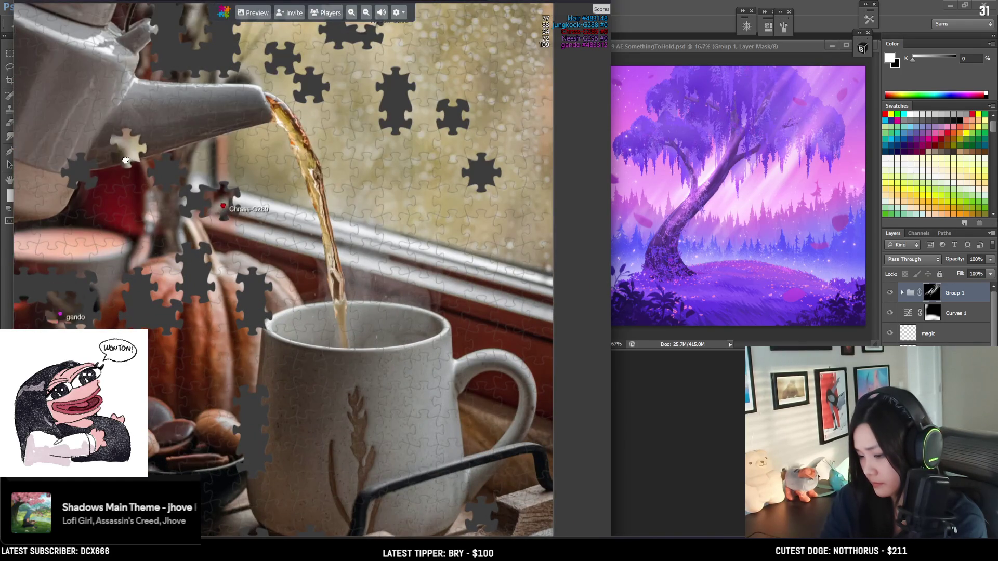
Step: Place a light piece into the hole beside the spout and check the remaining gaps
{"action": "mouse_move", "coordinate": [193, 27]}
{"action": "left_mouse_down"}
{"action": "mouse_move", "coordinate": [258, 196]}
{"action": "mouse_move", "coordinate": [256, 246]}
{"action": "left_mouse_up"}
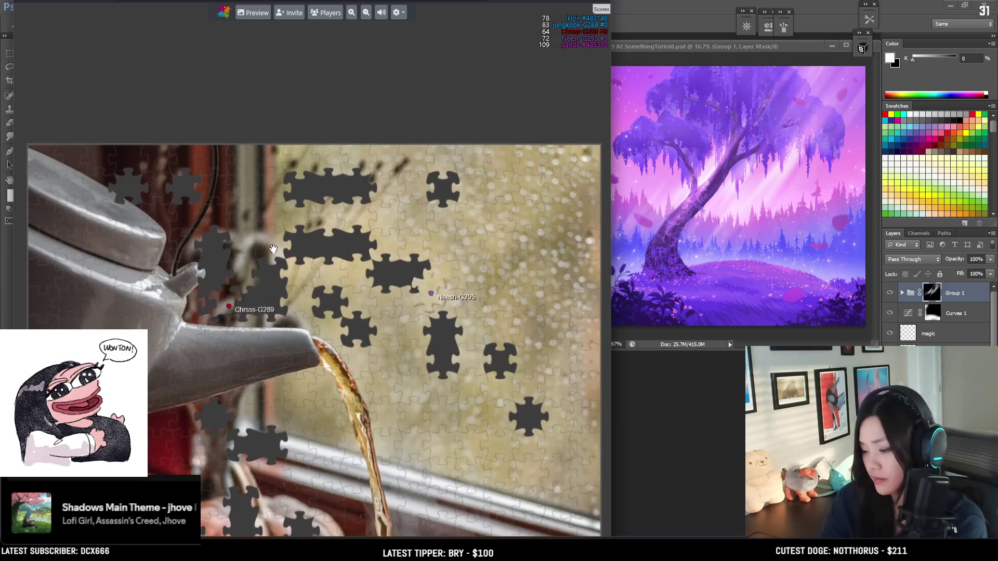
{"action": "scroll", "coordinate": [339, 333], "scroll_direction": "down", "scroll_amount": 5}
{"action": "scroll", "coordinate": [303, 173], "scroll_direction": "up", "scroll_amount": 5}
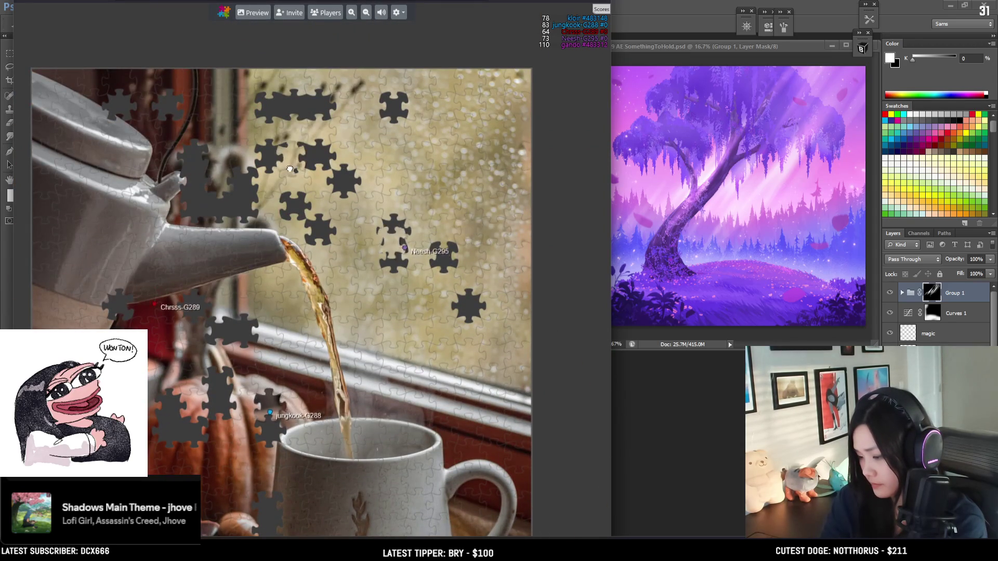
{"action": "scroll", "coordinate": [304, 174], "scroll_direction": "up", "scroll_amount": 3}
{"action": "mouse_move", "coordinate": [312, 202]}
{"action": "left_mouse_down"}
{"action": "mouse_move", "coordinate": [214, 287]}
{"action": "mouse_move", "coordinate": [290, 242]}
{"action": "mouse_move", "coordinate": [337, 181]}
{"action": "mouse_move", "coordinate": [361, 190]}
{"action": "mouse_move", "coordinate": [344, 211]}
{"action": "mouse_move", "coordinate": [327, 292]}
{"action": "mouse_move", "coordinate": [401, 252]}
{"action": "mouse_move", "coordinate": [495, 360]}
{"action": "mouse_move", "coordinate": [475, 390]}
{"action": "mouse_move", "coordinate": [245, 286]}
{"action": "mouse_move", "coordinate": [307, 225]}
{"action": "left_mouse_up"}
{"action": "scroll", "coordinate": [475, 390], "scroll_direction": "down", "scroll_amount": 2}
{"action": "scroll", "coordinate": [295, 223], "scroll_direction": "down", "scroll_amount": 4}
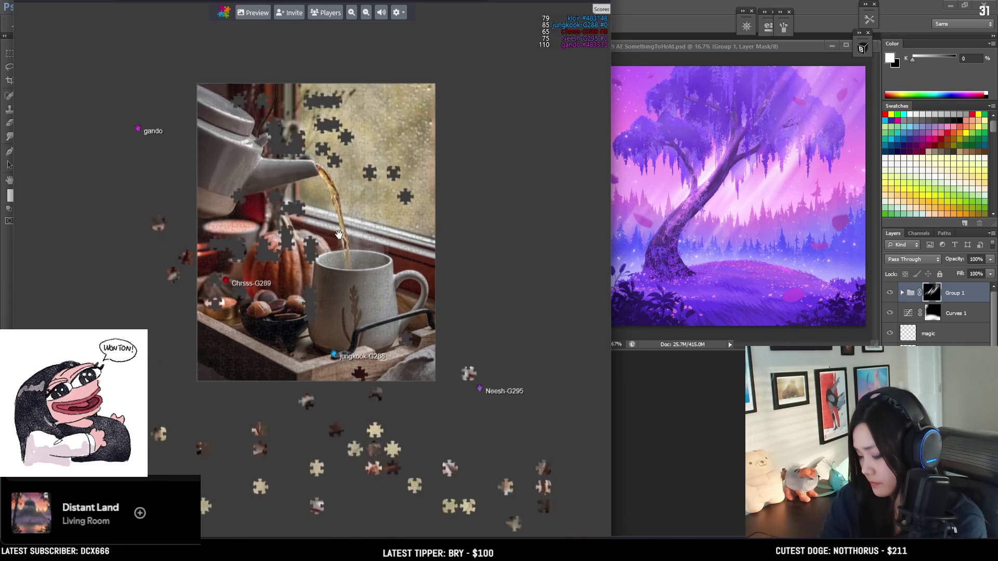
{"action": "scroll", "coordinate": [280, 291], "scroll_direction": "up", "scroll_amount": 4}
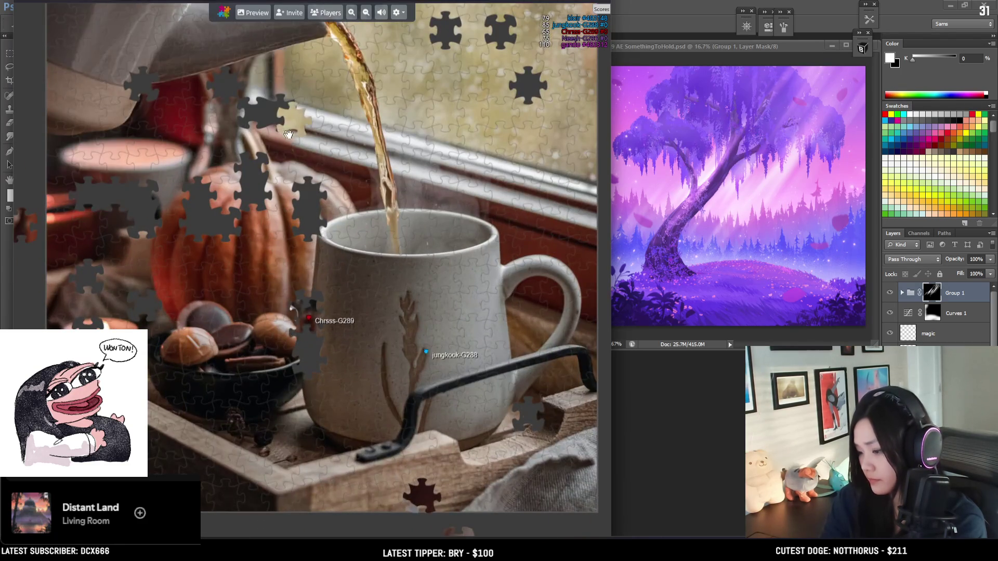
{"action": "scroll", "coordinate": [285, 134], "scroll_direction": "up", "scroll_amount": 3}
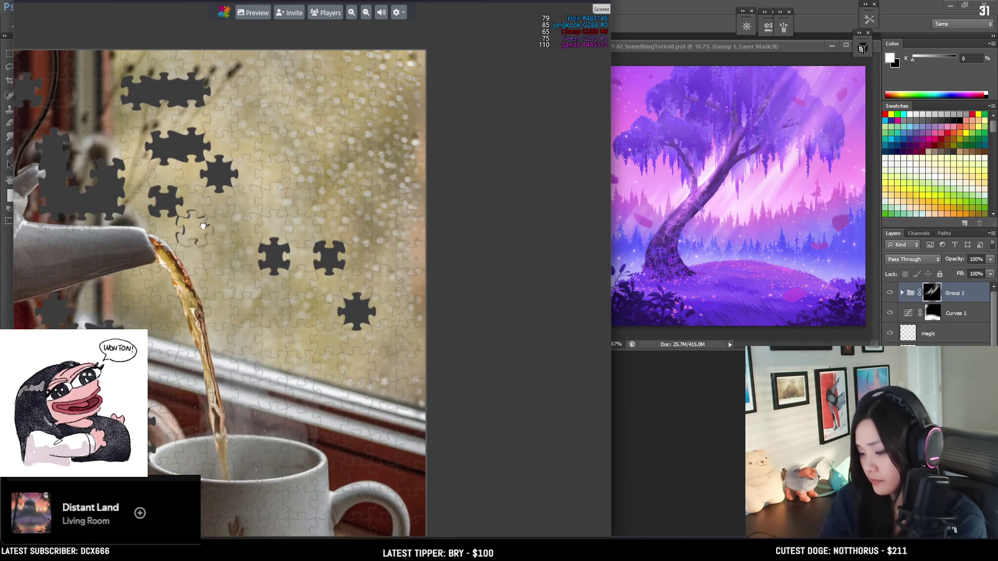
{"action": "scroll", "coordinate": [209, 306], "scroll_direction": "down", "scroll_amount": 4}
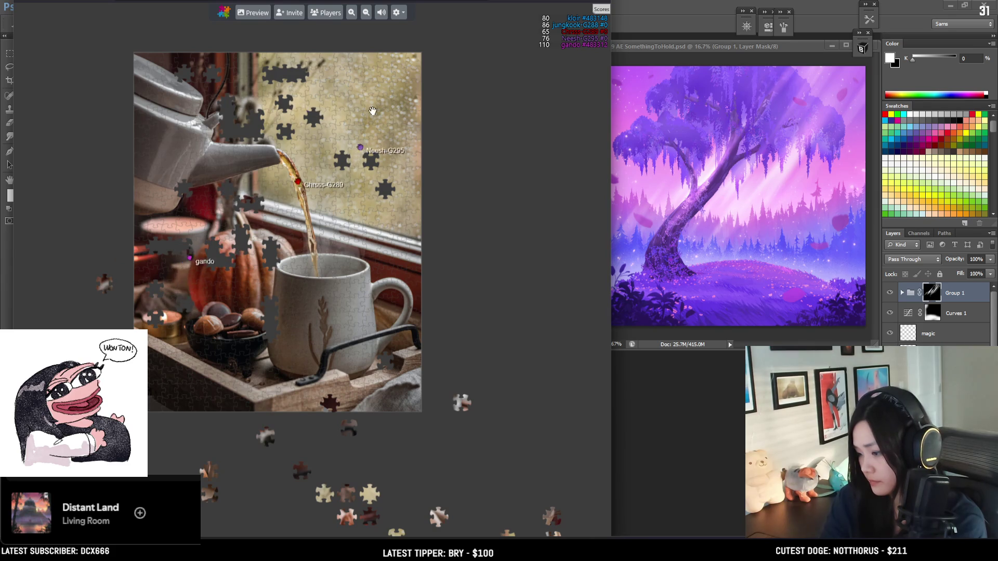
{"action": "scroll", "coordinate": [360, 307], "scroll_direction": "up", "scroll_amount": 3}
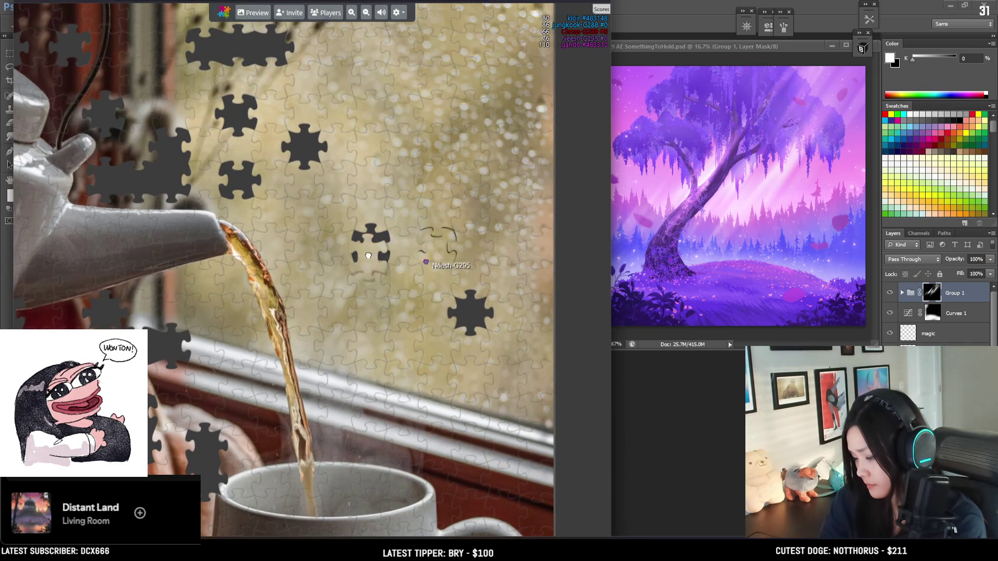
Step: Pan and zoom across the board to survey the window area
{"action": "scroll", "coordinate": [368, 245], "scroll_direction": "down", "scroll_amount": 3}
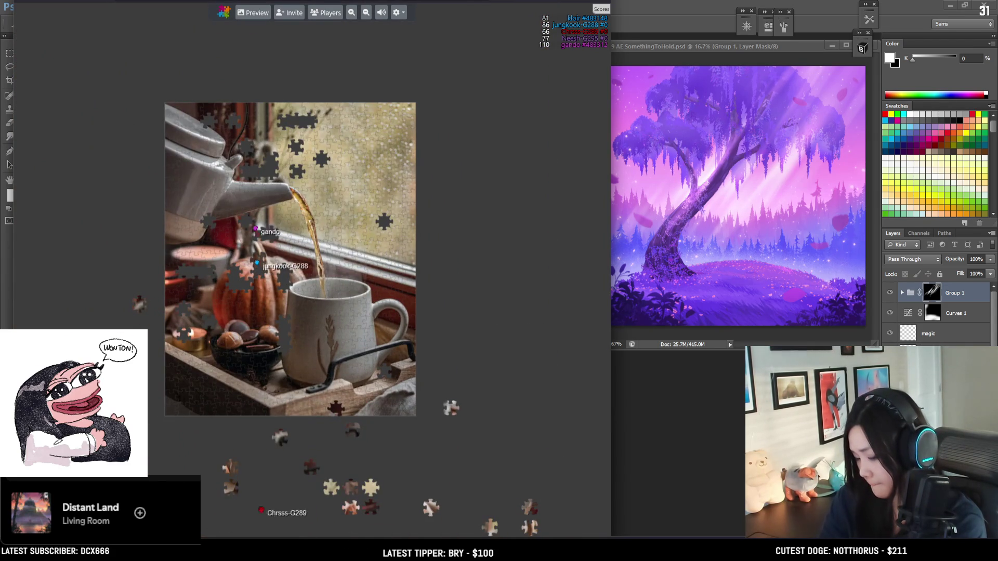
{"action": "scroll", "coordinate": [312, 280], "scroll_direction": "up", "scroll_amount": 3}
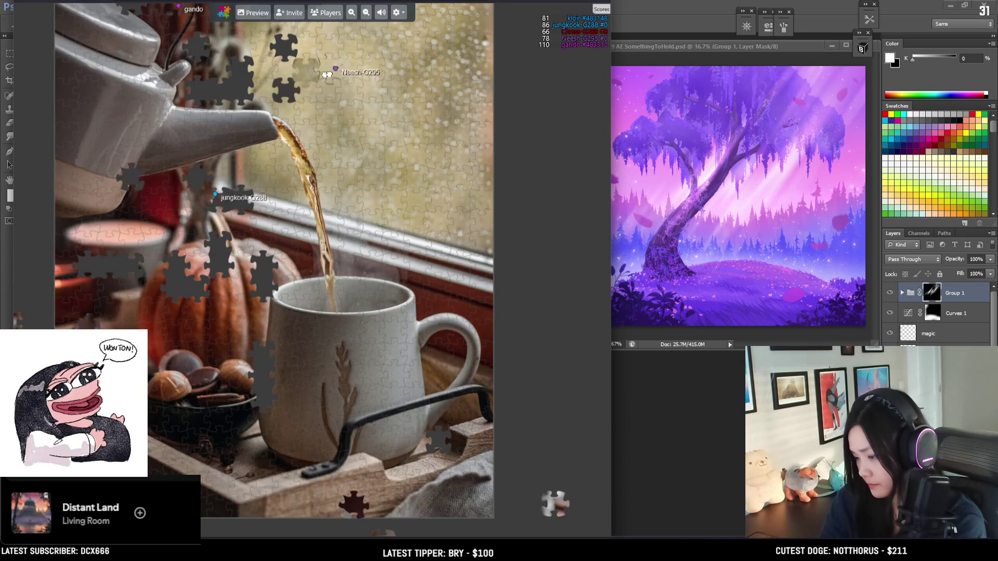
{"action": "left_click_drag", "start_coordinate": [453, 75], "coordinate": [449, 254]}
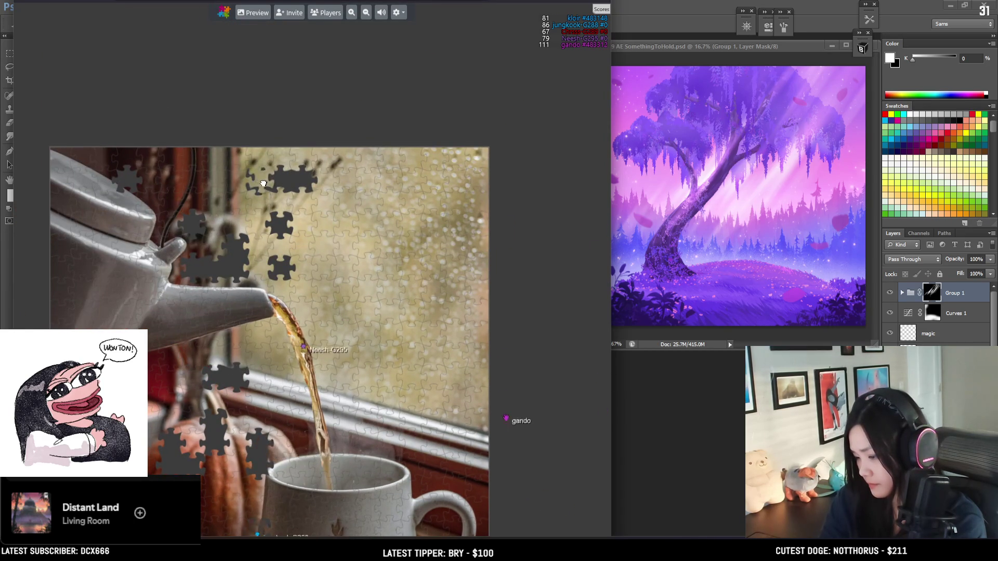
{"action": "scroll", "coordinate": [395, 345], "scroll_direction": "down", "scroll_amount": 3}
{"action": "left_click_drag", "start_coordinate": [257, 372], "coordinate": [228, 474]}
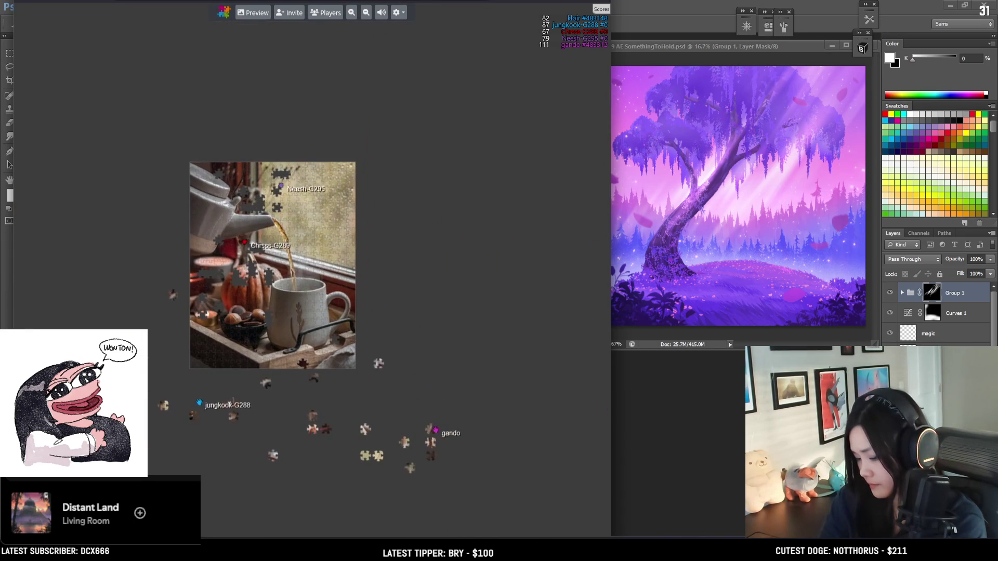
{"action": "scroll", "coordinate": [291, 170], "scroll_direction": "up", "scroll_amount": 3}
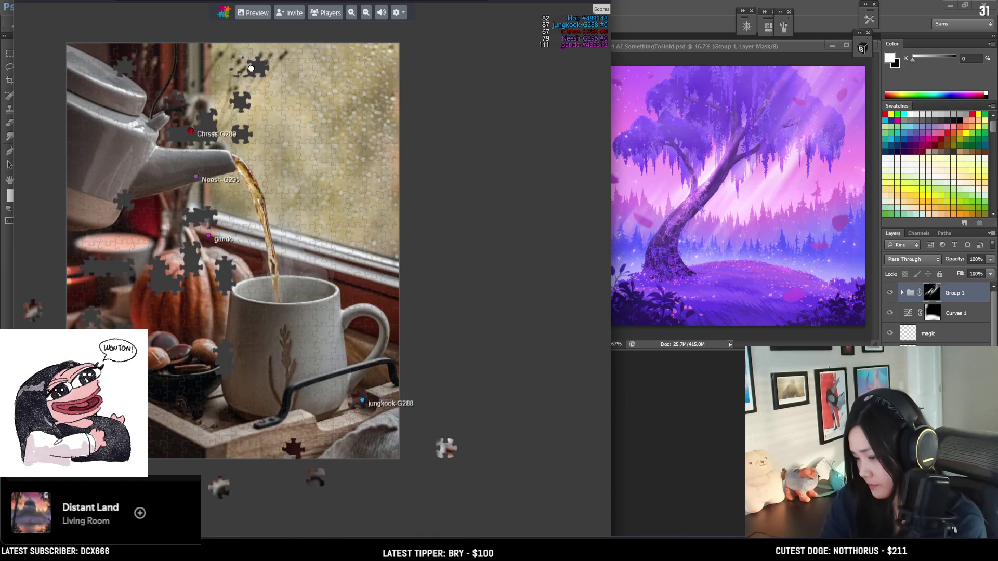
{"action": "scroll", "coordinate": [327, 230], "scroll_direction": "down", "scroll_amount": 3}
{"action": "scroll", "coordinate": [333, 219], "scroll_direction": "down", "scroll_amount": 3}
{"action": "scroll", "coordinate": [374, 141], "scroll_direction": "up", "scroll_amount": 3}
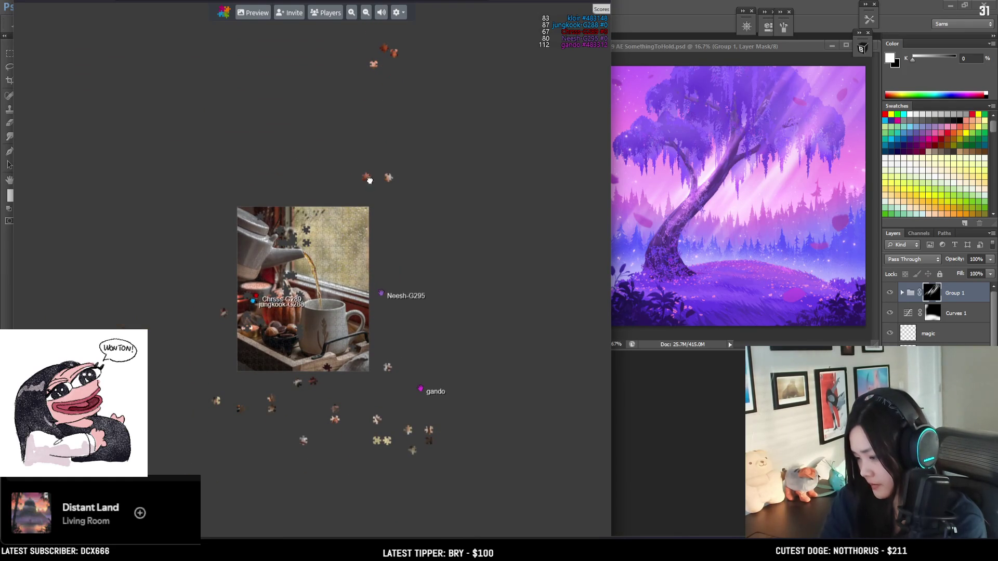
Step: Fit two pieces into the holes near the teapot spout and pouring tea
{"action": "left_click_drag", "start_coordinate": [375, 56], "coordinate": [378, 84]}
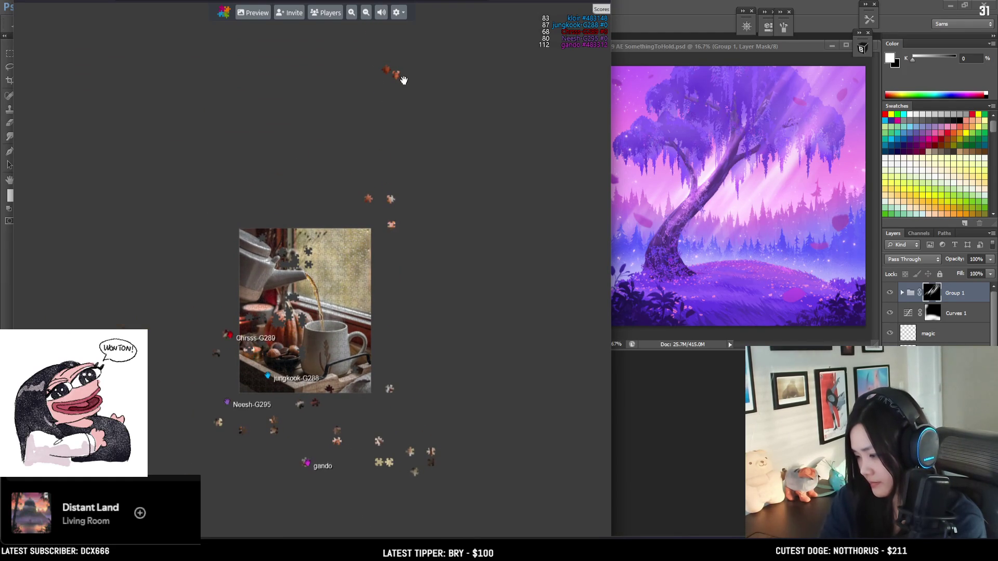
{"action": "mouse_move", "coordinate": [390, 75]}
{"action": "left_mouse_down"}
{"action": "mouse_move", "coordinate": [365, 245]}
{"action": "mouse_move", "coordinate": [365, 229]}
{"action": "left_mouse_up"}
{"action": "left_click_drag", "start_coordinate": [378, 475], "coordinate": [384, 223]}
{"action": "scroll", "coordinate": [383, 223], "scroll_direction": "up", "scroll_amount": 3}
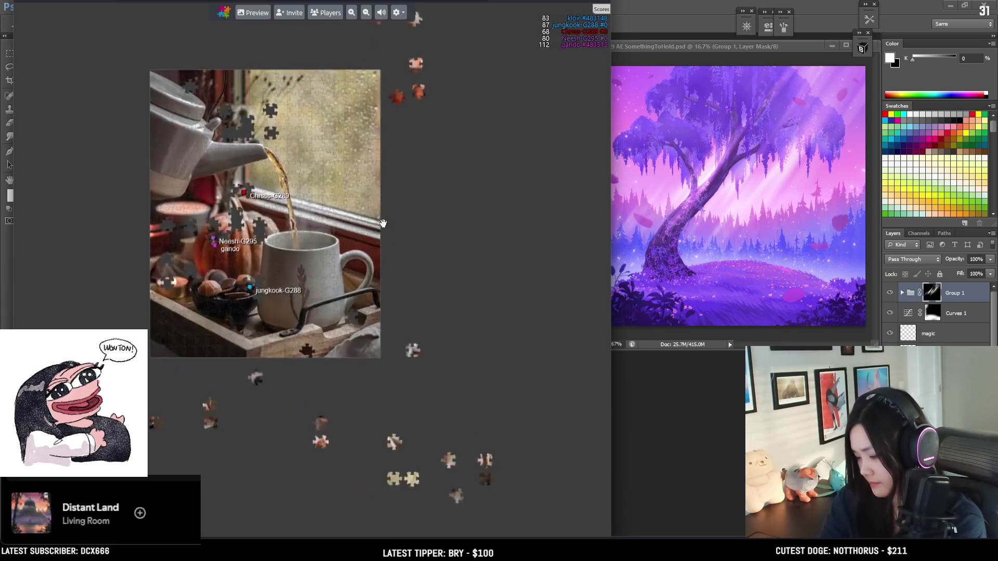
{"action": "scroll", "coordinate": [435, 508], "scroll_direction": "down", "scroll_amount": 1}
{"action": "mouse_move", "coordinate": [398, 492]}
{"action": "left_mouse_down"}
{"action": "mouse_move", "coordinate": [376, 315]}
{"action": "mouse_move", "coordinate": [409, 513]}
{"action": "left_mouse_up"}
{"action": "left_click_drag", "start_coordinate": [271, 112], "coordinate": [277, 136]}
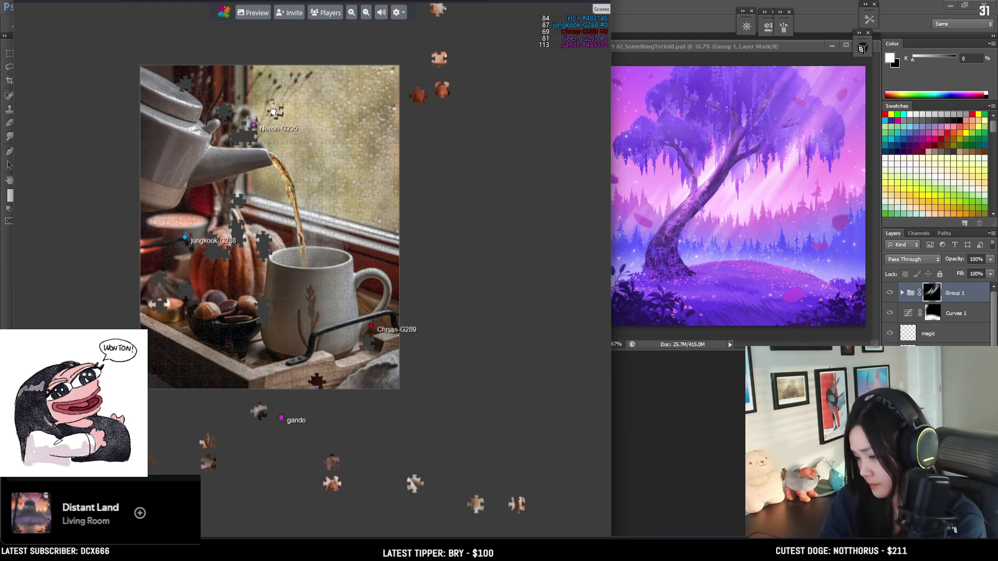
{"action": "left_click_drag", "start_coordinate": [300, 179], "coordinate": [317, 145]}
Step: Carry a loose piece up to the board's right edge
{"action": "left_click_drag", "start_coordinate": [486, 462], "coordinate": [499, 396]}
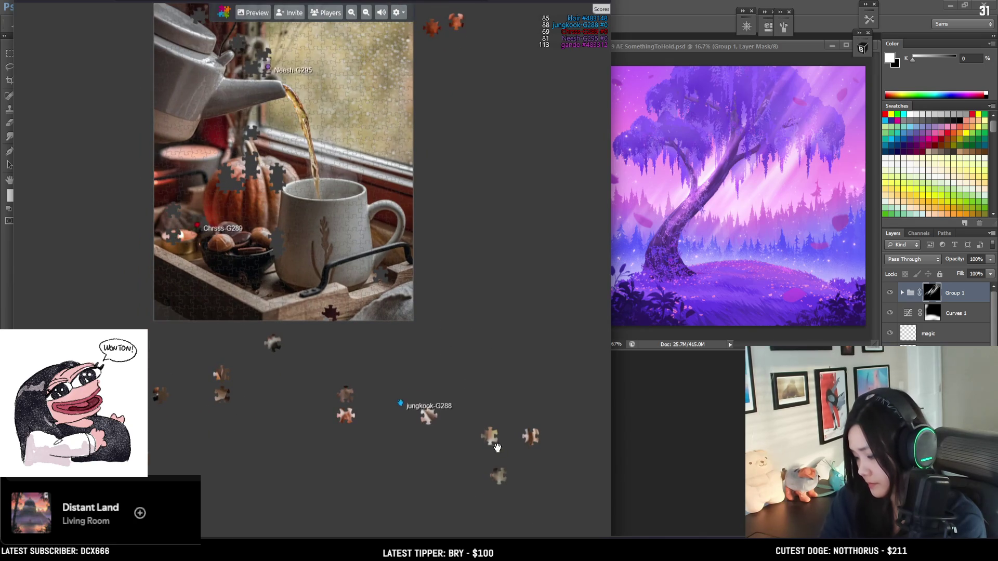
{"action": "mouse_move", "coordinate": [378, 181]}
{"action": "left_mouse_down"}
{"action": "mouse_move", "coordinate": [398, 223]}
{"action": "mouse_move", "coordinate": [388, 233]}
{"action": "mouse_move", "coordinate": [447, 263]}
{"action": "mouse_move", "coordinate": [456, 281]}
{"action": "left_mouse_up"}
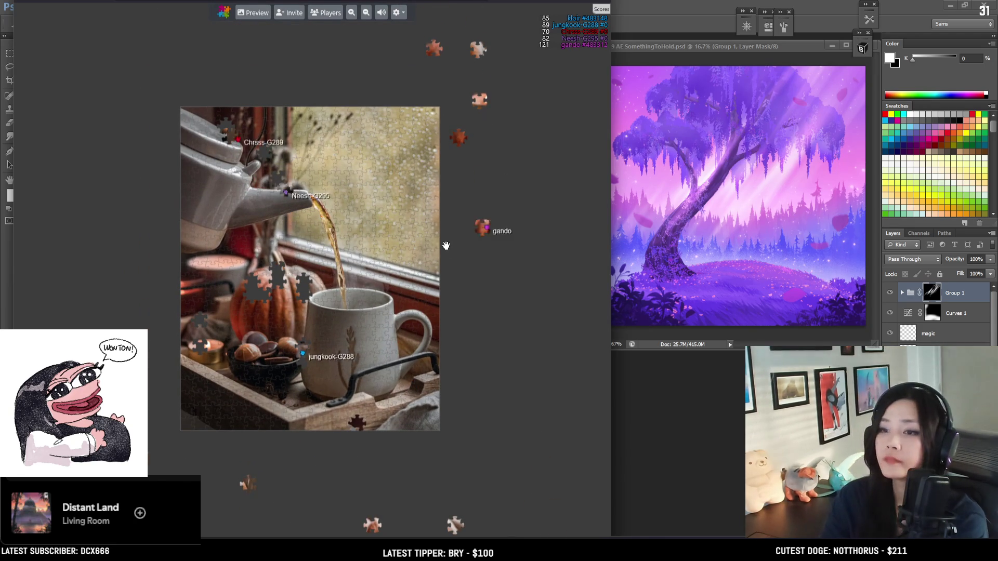
{"action": "scroll", "coordinate": [447, 246], "scroll_direction": "up", "scroll_amount": 2}
{"action": "scroll", "coordinate": [395, 289], "scroll_direction": "down", "scroll_amount": 3}
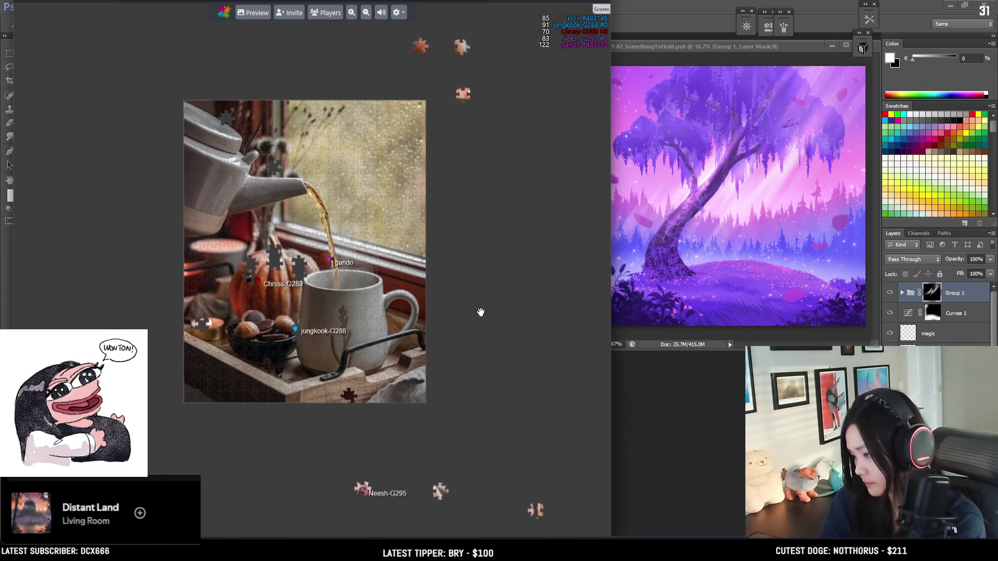
{"action": "mouse_move", "coordinate": [495, 375]}
{"action": "left_mouse_down"}
{"action": "mouse_move", "coordinate": [462, 258]}
{"action": "mouse_move", "coordinate": [423, 350]}
{"action": "left_mouse_up"}
{"action": "mouse_move", "coordinate": [435, 514]}
{"action": "left_mouse_down"}
{"action": "mouse_move", "coordinate": [358, 177]}
{"action": "mouse_move", "coordinate": [370, 173]}
{"action": "left_mouse_up"}
{"action": "left_click_drag", "start_coordinate": [279, 370], "coordinate": [325, 441]}
Step: Zoom out and back in to recentre the nearly complete board
{"action": "scroll", "coordinate": [295, 210], "scroll_direction": "up", "scroll_amount": 1}
{"action": "scroll", "coordinate": [295, 210], "scroll_direction": "down", "scroll_amount": 3}
{"action": "scroll", "coordinate": [295, 210], "scroll_direction": "up", "scroll_amount": 3}
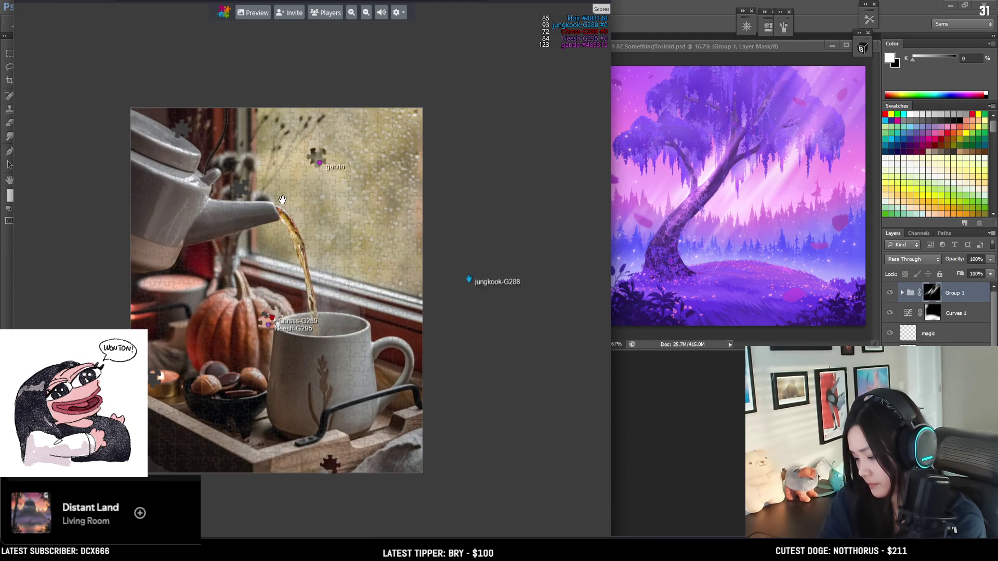
{"action": "scroll", "coordinate": [286, 199], "scroll_direction": "down", "scroll_amount": 3}
{"action": "scroll", "coordinate": [287, 199], "scroll_direction": "down", "scroll_amount": 2}
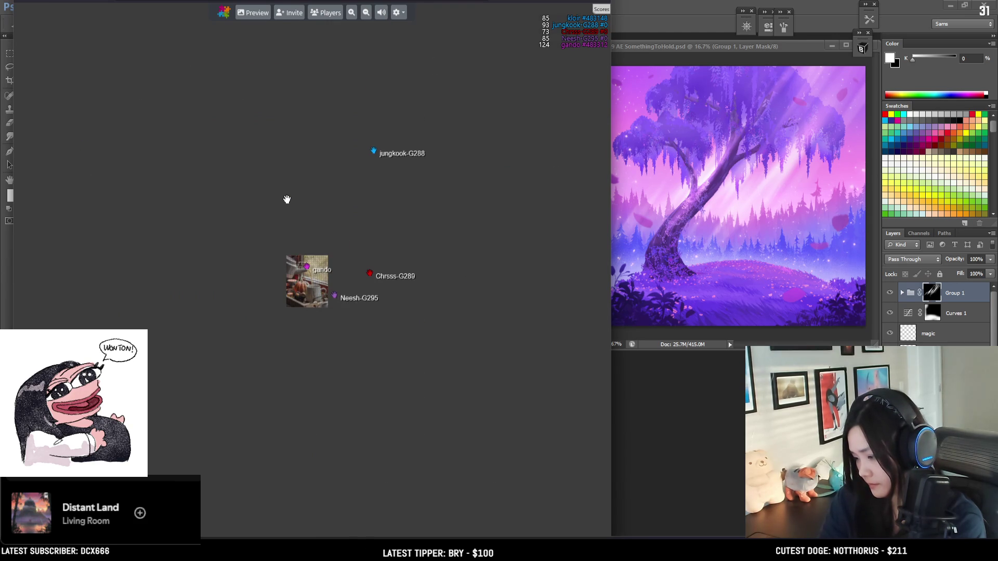
{"action": "mouse_move", "coordinate": [285, 198]}
{"action": "left_mouse_down"}
{"action": "mouse_move", "coordinate": [423, 392]}
{"action": "mouse_move", "coordinate": [454, 175]}
{"action": "mouse_move", "coordinate": [197, 154]}
{"action": "left_mouse_up"}
{"action": "scroll", "coordinate": [269, 215], "scroll_direction": "up", "scroll_amount": 3}
{"action": "left_click_drag", "start_coordinate": [173, 222], "coordinate": [347, 407]}
{"action": "scroll", "coordinate": [347, 407], "scroll_direction": "up", "scroll_amount": 2}
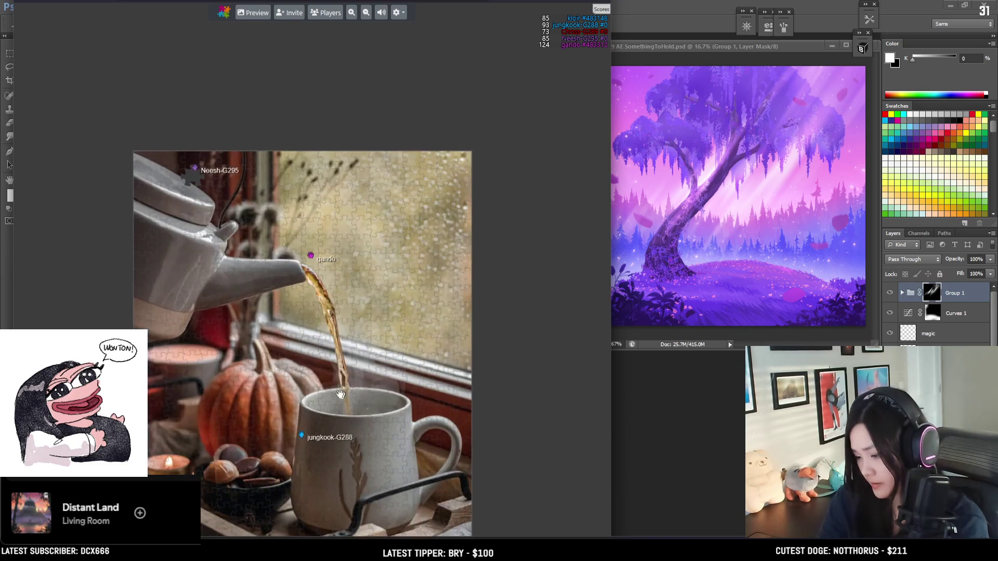
{"action": "scroll", "coordinate": [347, 407], "scroll_direction": "down", "scroll_amount": 1}
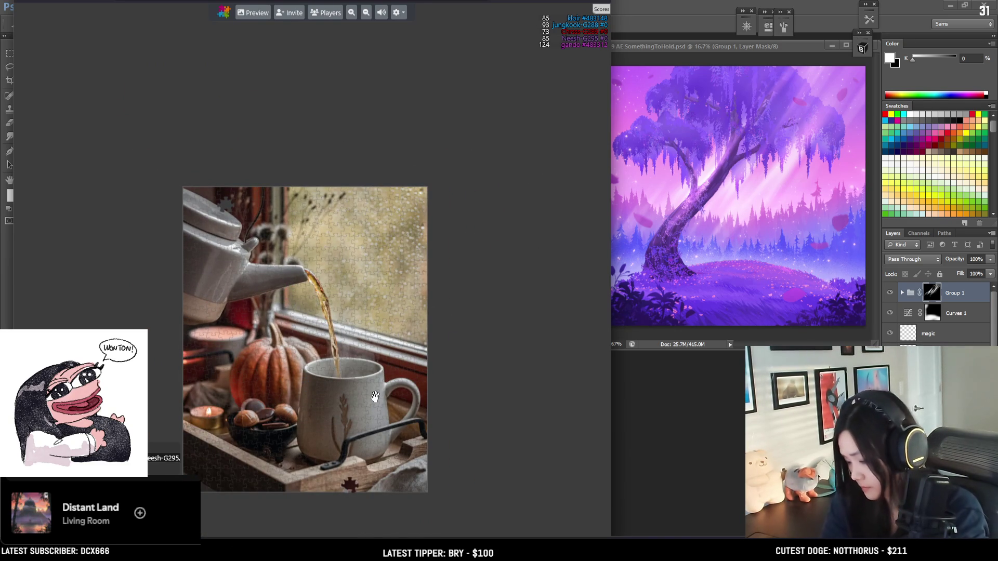
Step: Look over the finished mug, tray and teapot spout, then switch back to Photoshop
{"action": "mouse_move", "coordinate": [367, 481]}
{"action": "left_mouse_down"}
{"action": "mouse_move", "coordinate": [363, 369]}
{"action": "mouse_move", "coordinate": [379, 379]}
{"action": "left_mouse_up"}
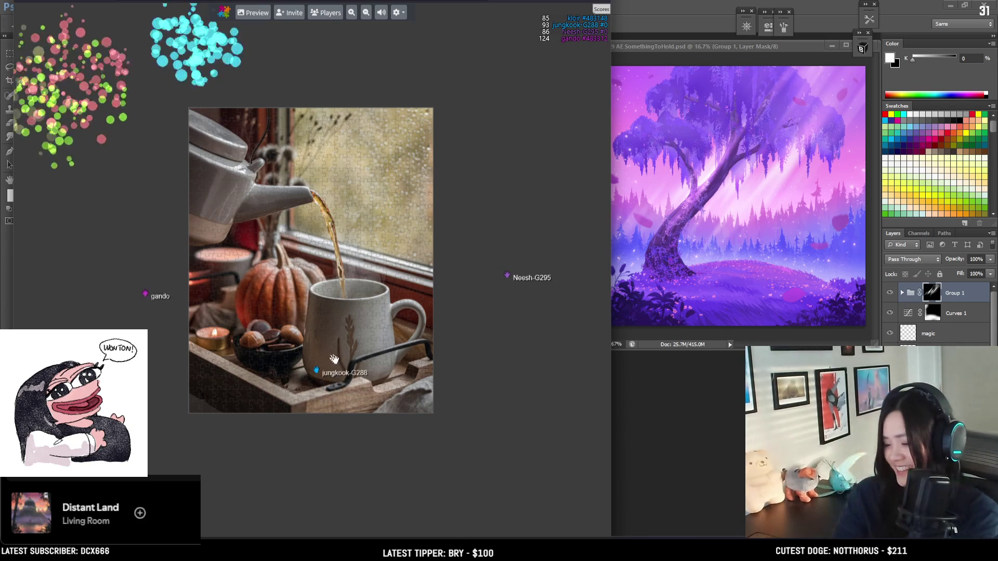
{"action": "scroll", "coordinate": [360, 402], "scroll_direction": "up", "scroll_amount": 3}
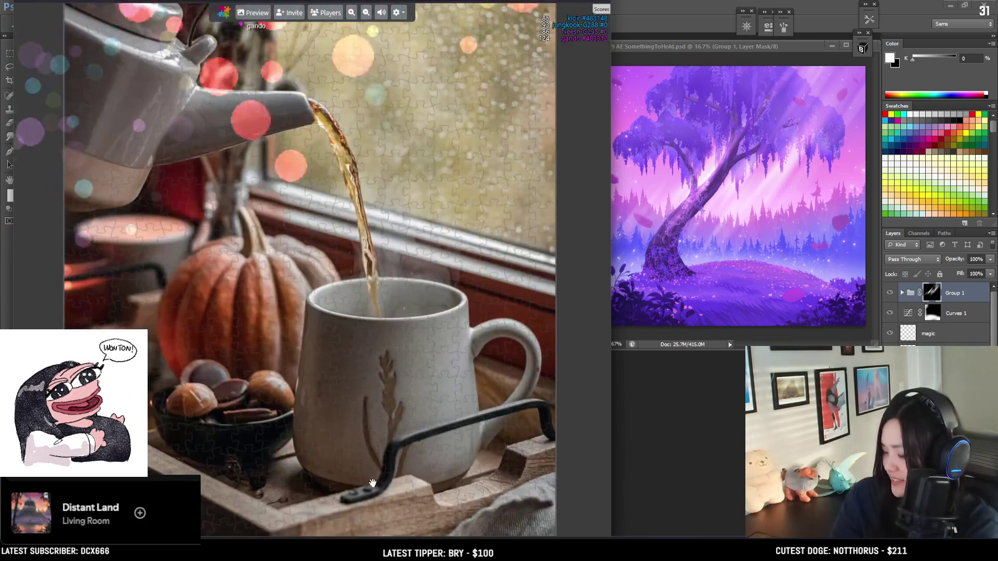
{"action": "left_click_drag", "start_coordinate": [392, 410], "coordinate": [379, 429]}
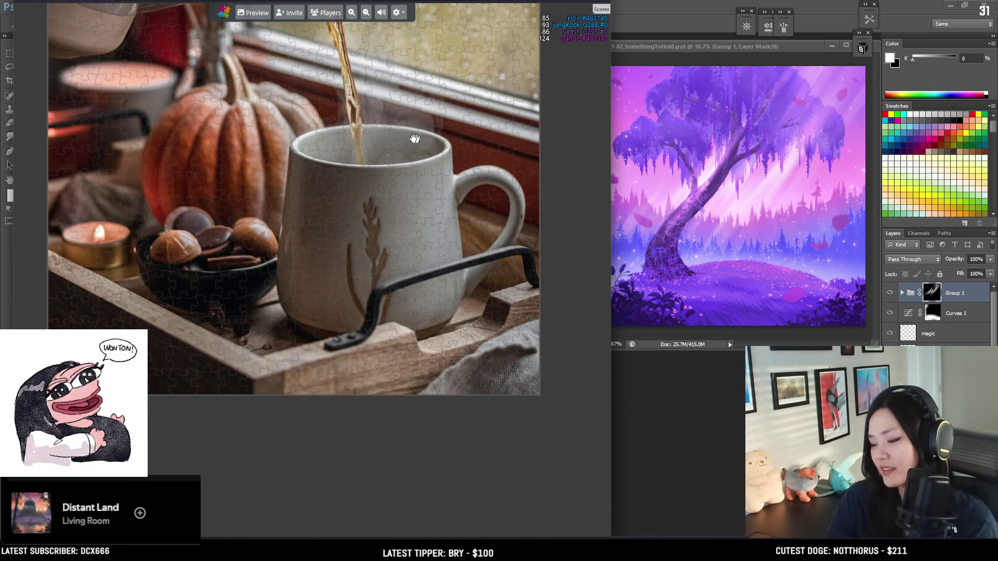
{"action": "left_click_drag", "start_coordinate": [255, 67], "coordinate": [326, 181]}
{"action": "scroll", "coordinate": [325, 181], "scroll_direction": "down", "scroll_amount": 3}
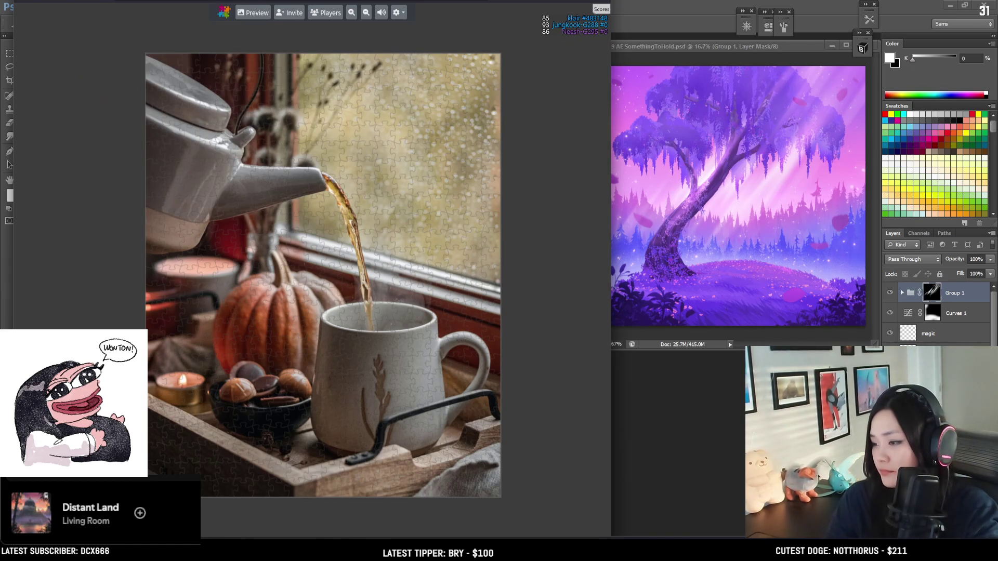
{"action": "key", "text": "alt+Tab"}
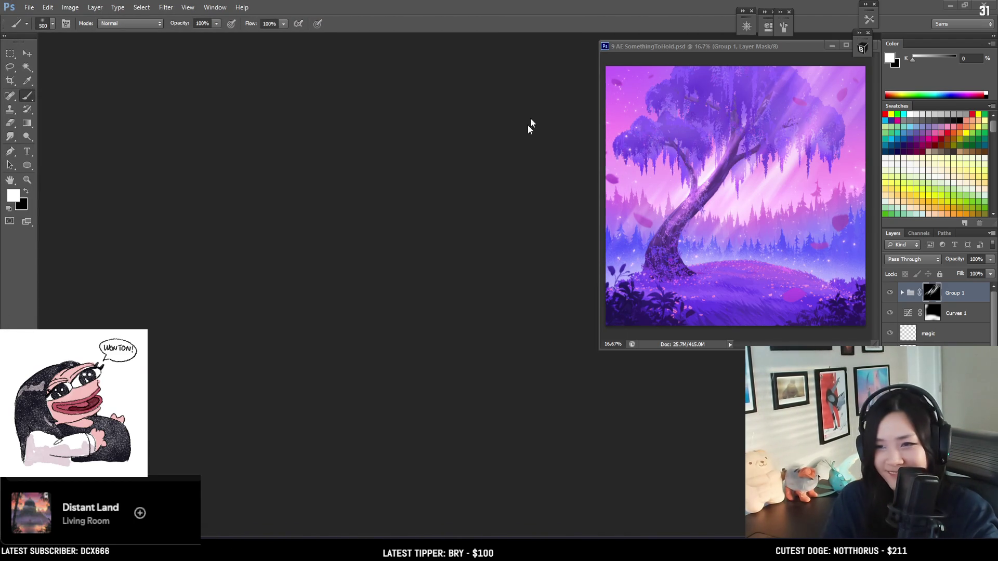
Step: Dock 9 AE SomethingToHold.psd as a tabbed document and zoom in on the painting
{"action": "mouse_move", "coordinate": [658, 53]}
{"action": "left_mouse_down"}
{"action": "mouse_move", "coordinate": [640, 65]}
{"action": "mouse_move", "coordinate": [612, 32]}
{"action": "left_mouse_up"}
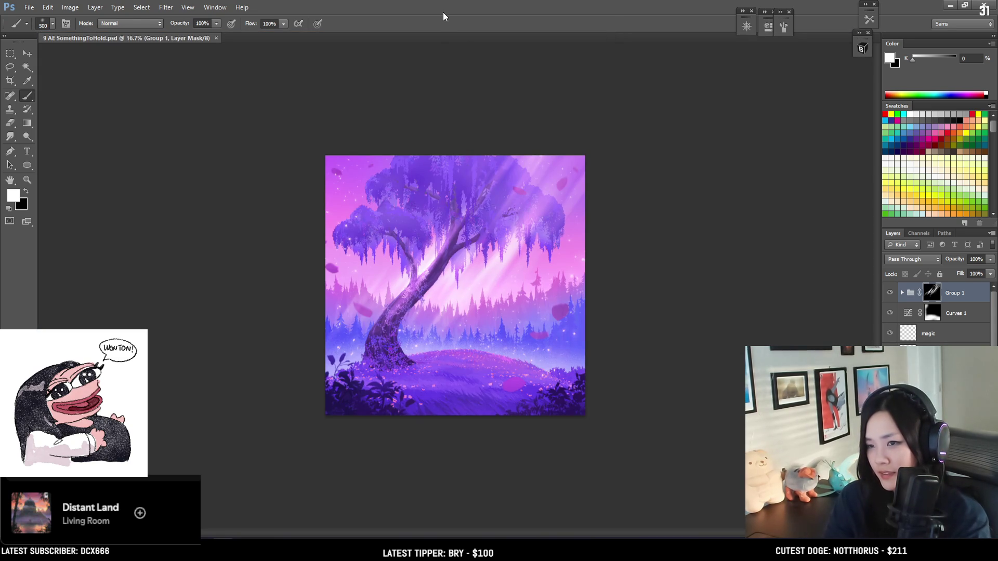
{"action": "key", "text": "ctrl+plus"}
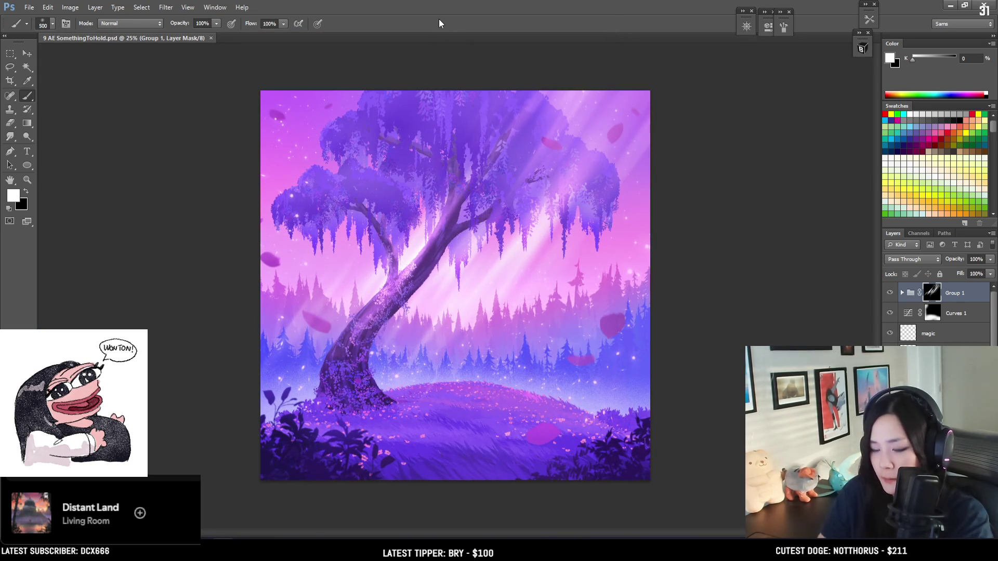